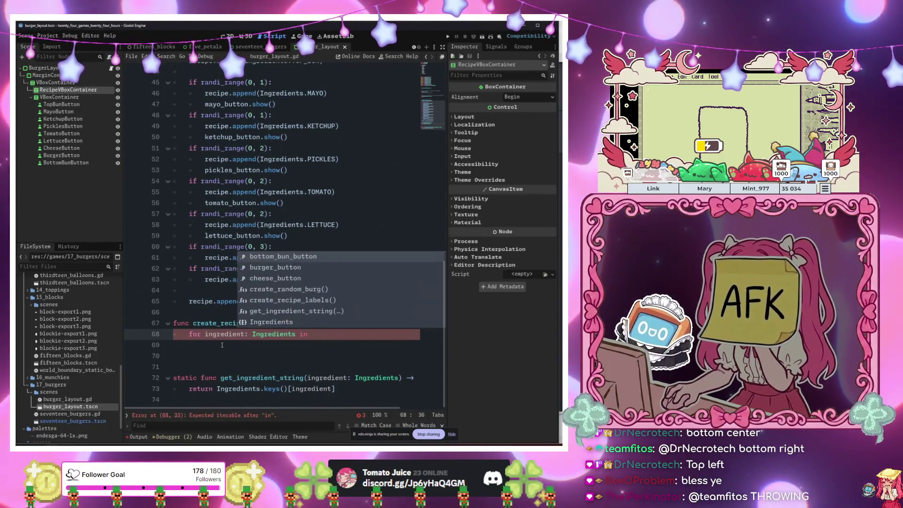
Step: Write the for loop over the recipe and declare rich_text_label := RichTextLabel inside it
type("recipe:")
key("Return")
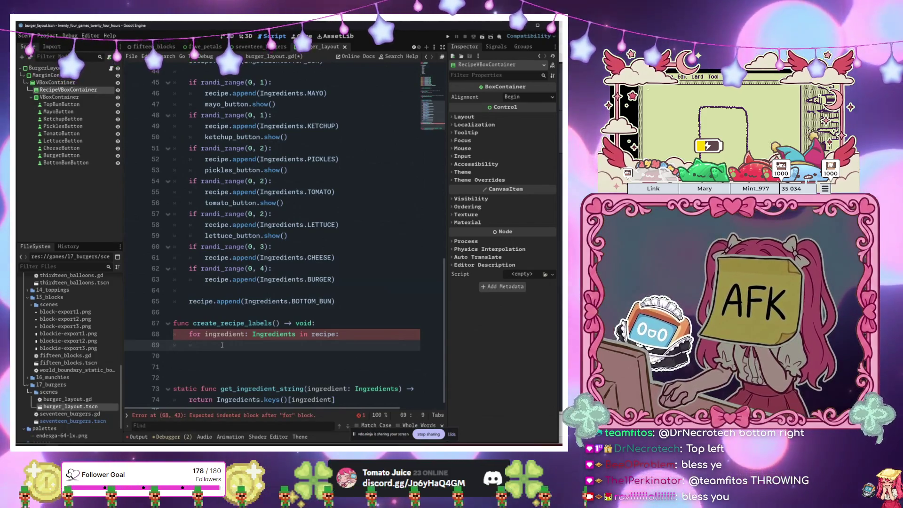
type("var rich_te")
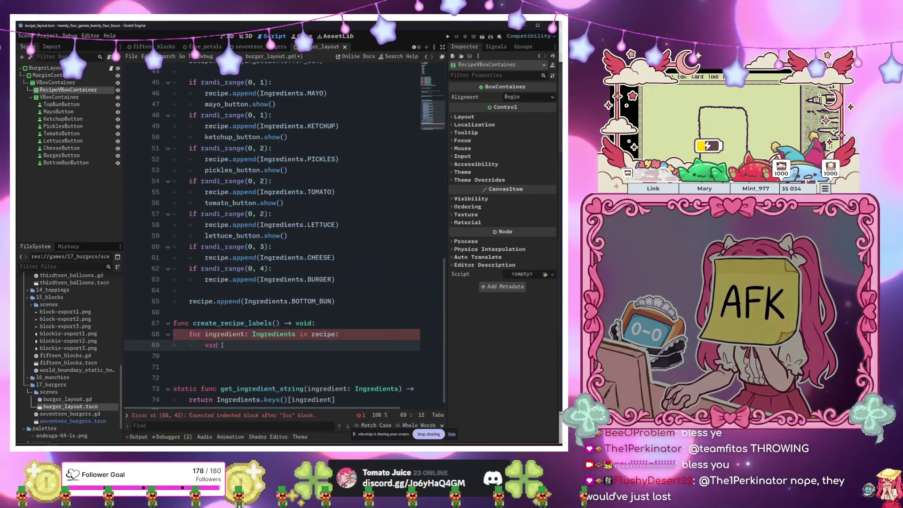
type("xt_label")
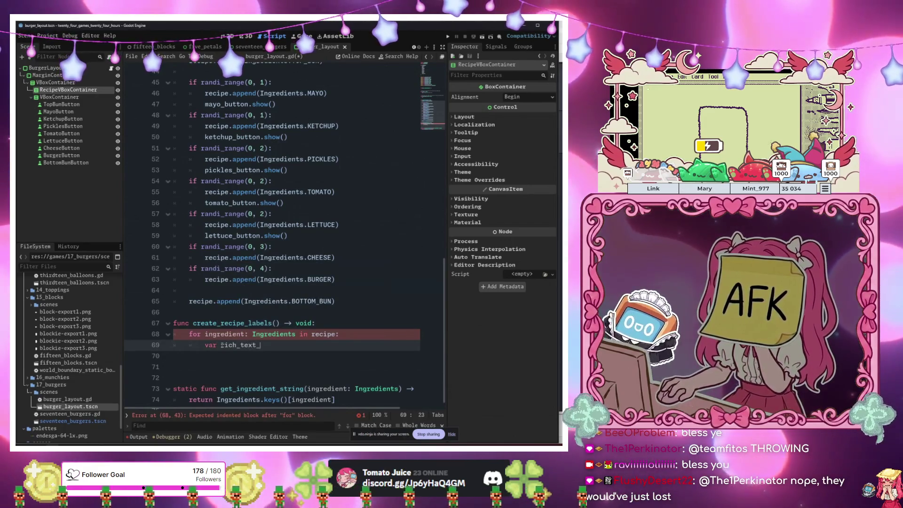
key("BackSpace")
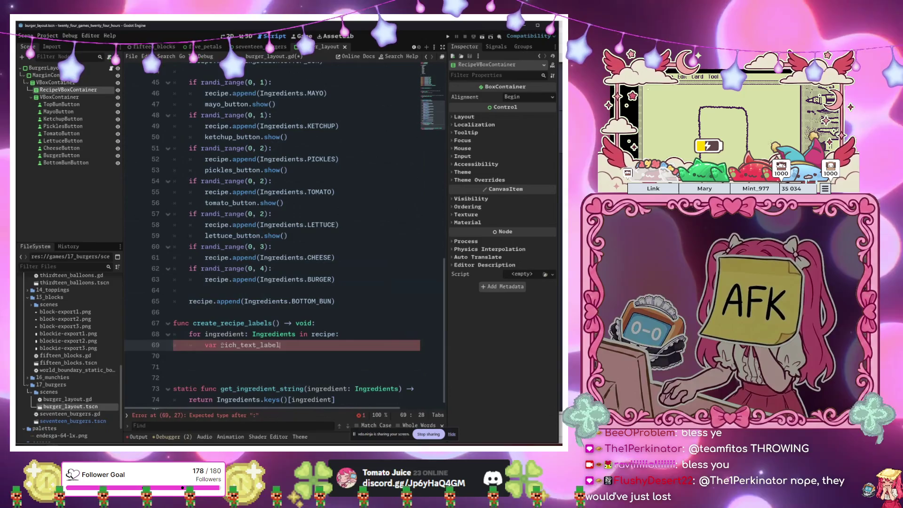
scroll(222, 344, "up", 1)
key("BackSpace")
type("= bottom_bun_button")
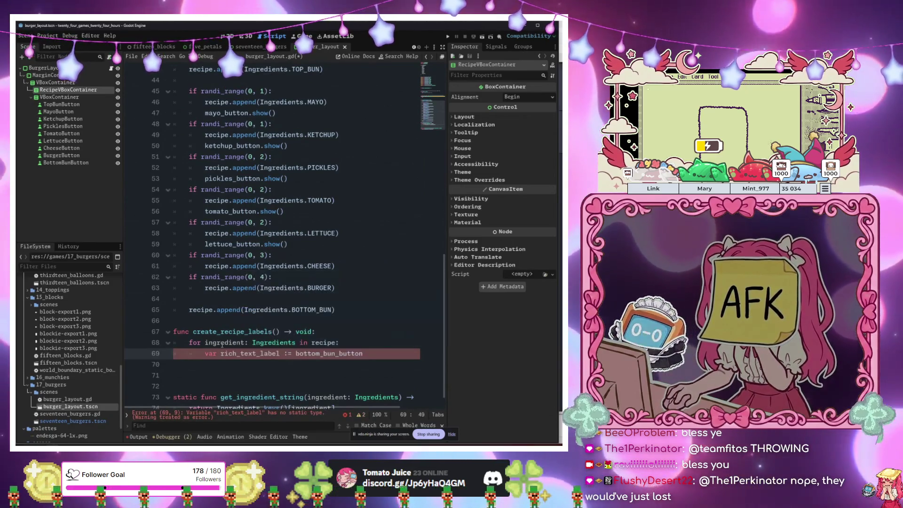
type("RichTextLabel")
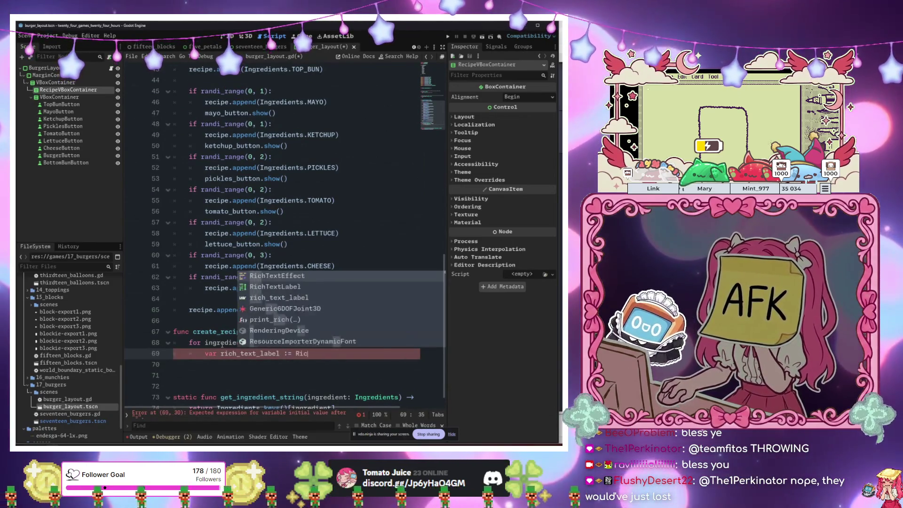
key("Return")
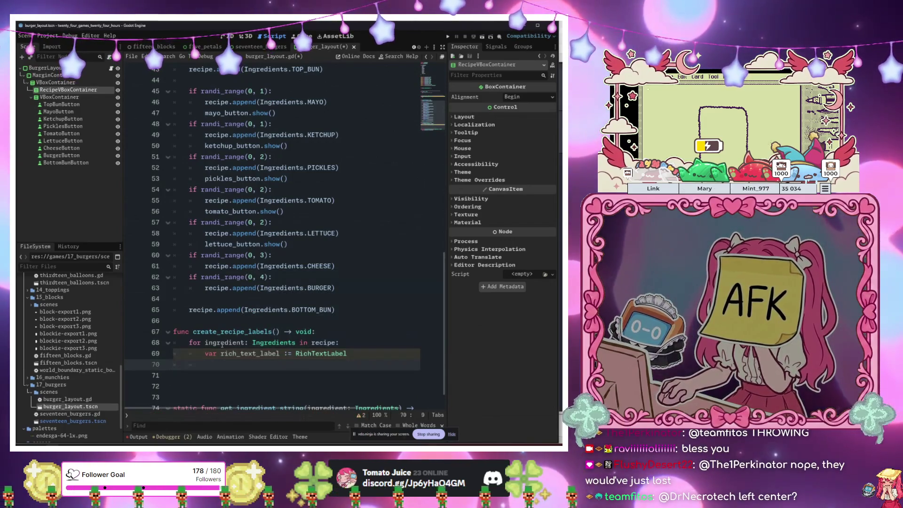
Step: Set rich_text_label.text = get_ingredient_string(ingredient)
type("rich_text_label.text =")
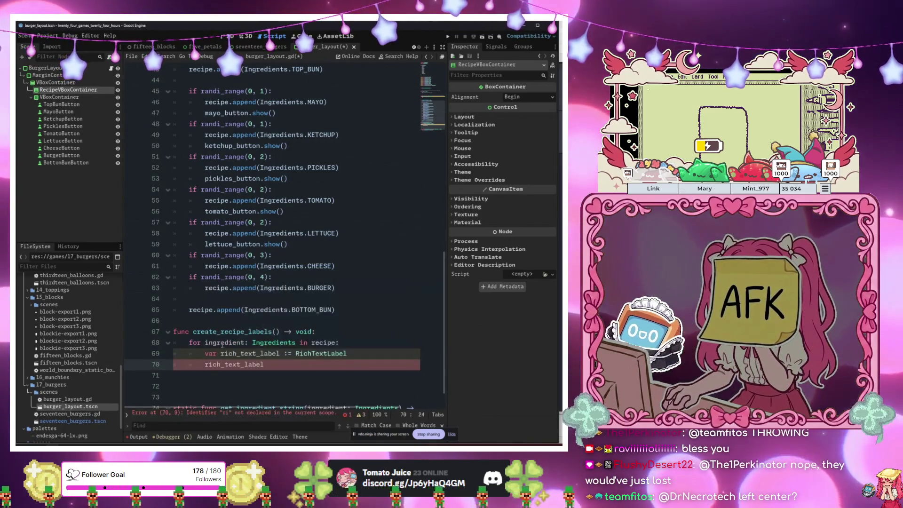
type(" get_ingr")
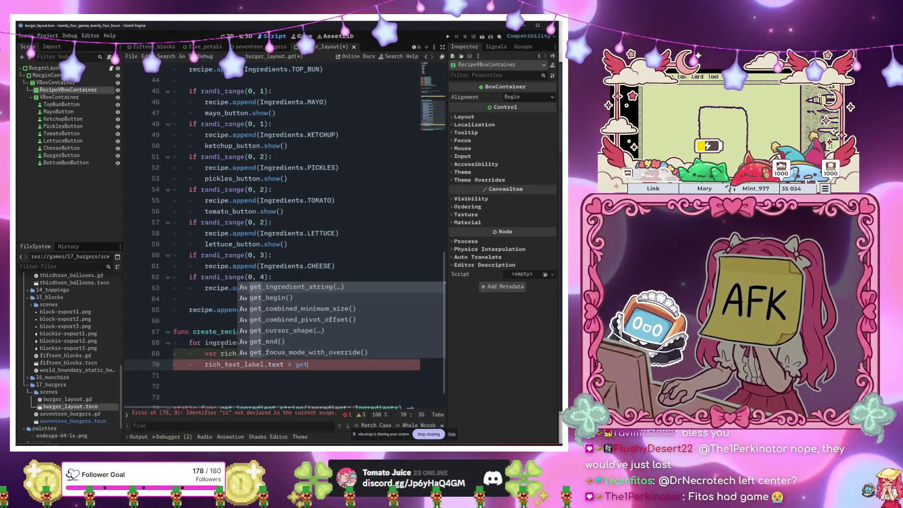
key("Return")
type("ind")
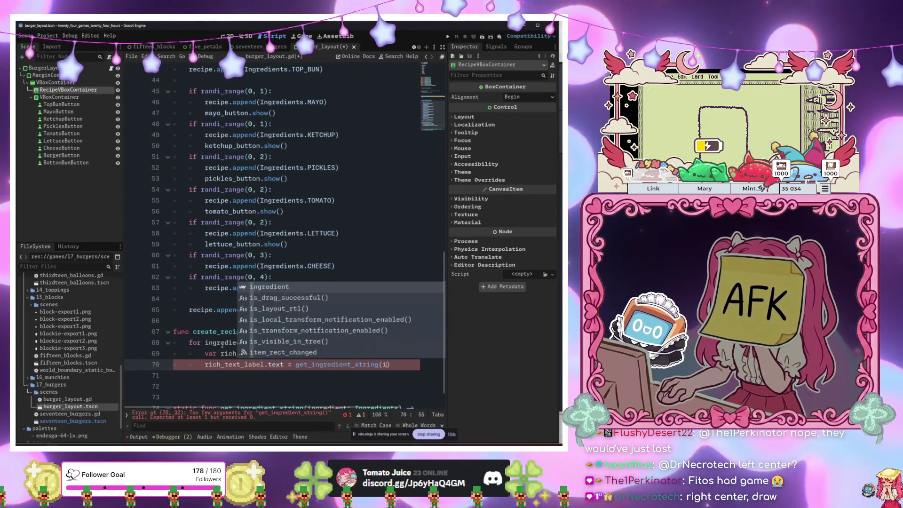
key("BackSpace")
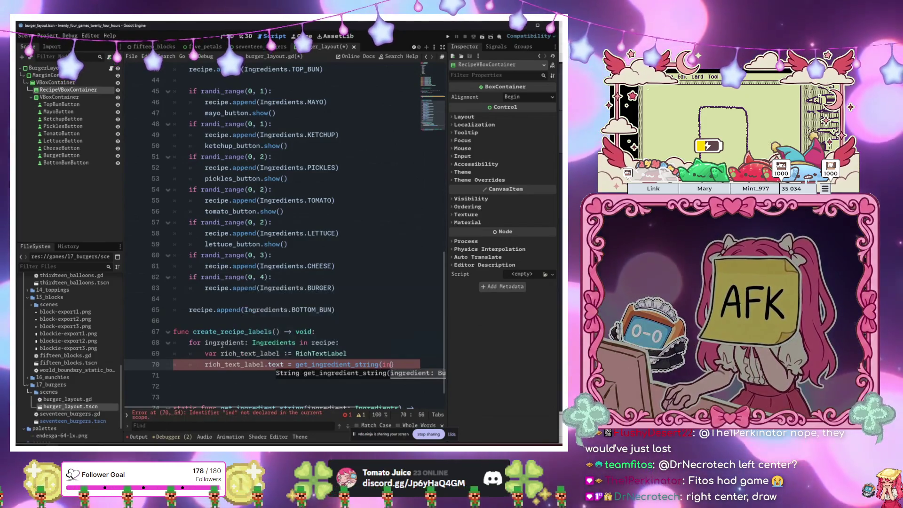
type("gre")
key("Return")
key("End")
key("Return")
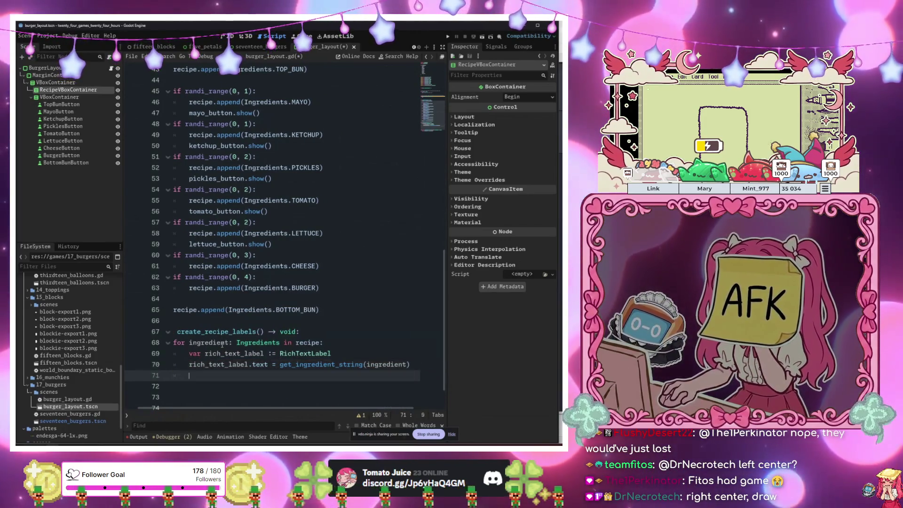
Step: Append .capitalize() to the get_ingredient_string(ingredient) call
key("Up")
key("End")
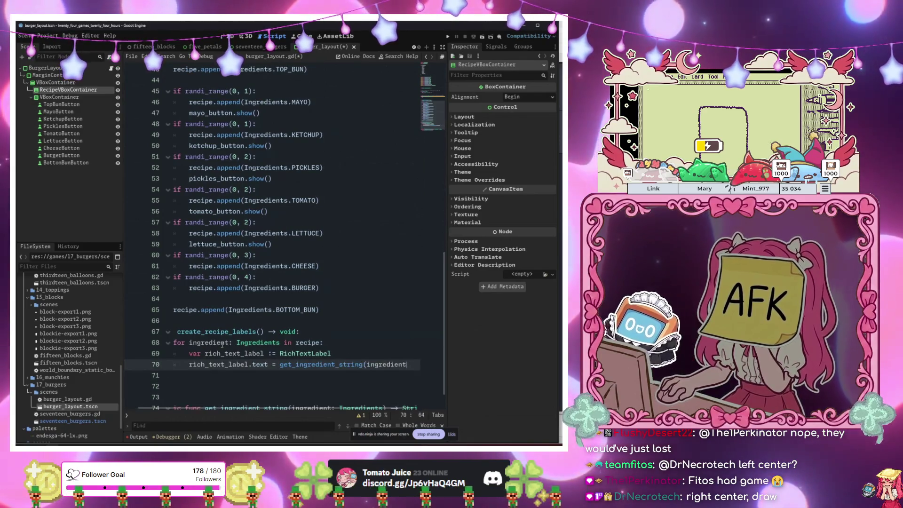
type(".ca")
key("Return")
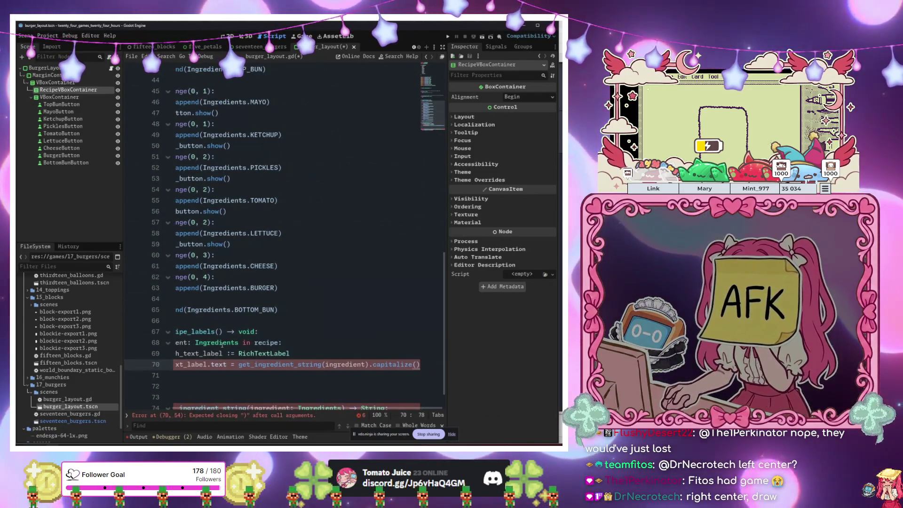
key("Return")
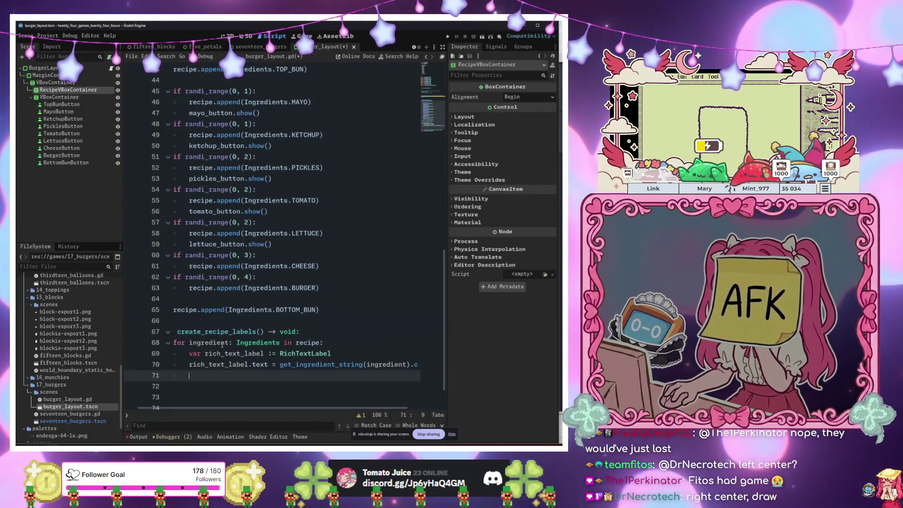
Step: Insert rich_text_label.text += "[wave]" above the ingredient text assignment
key("Up")
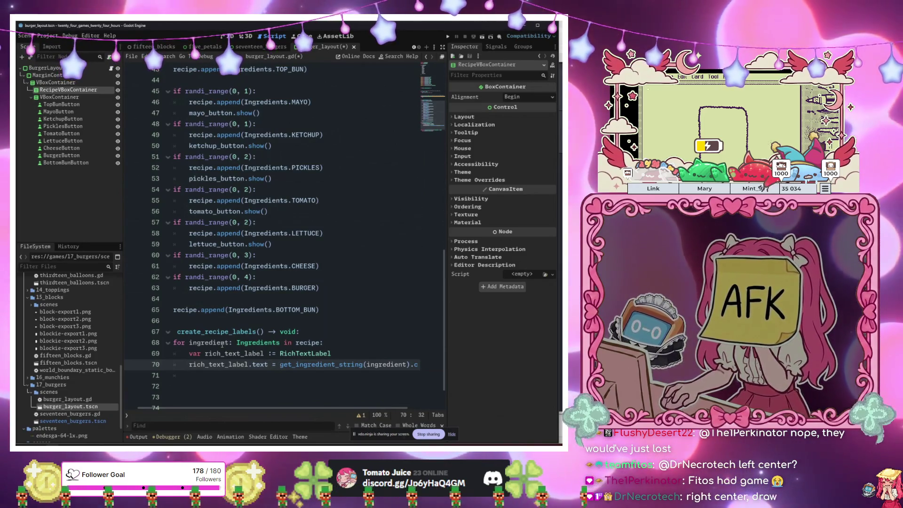
key("Return")
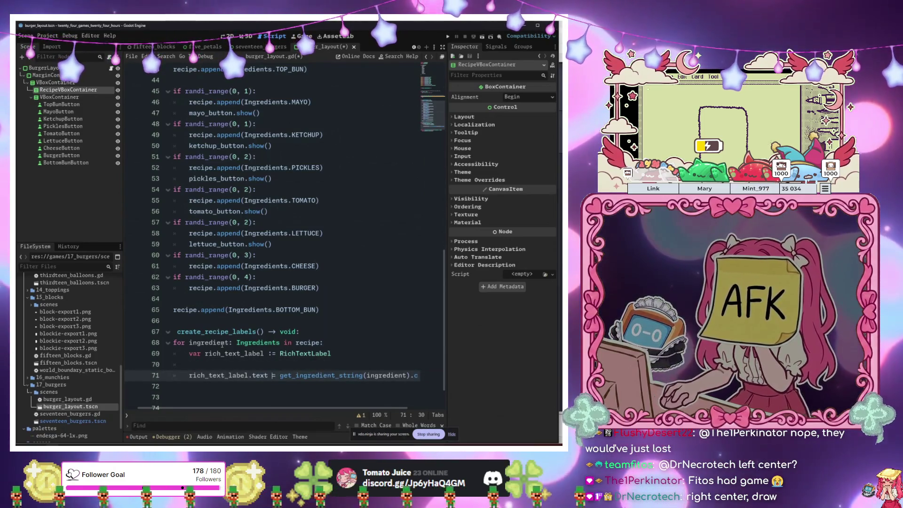
key("Up")
type("rich_text_label")
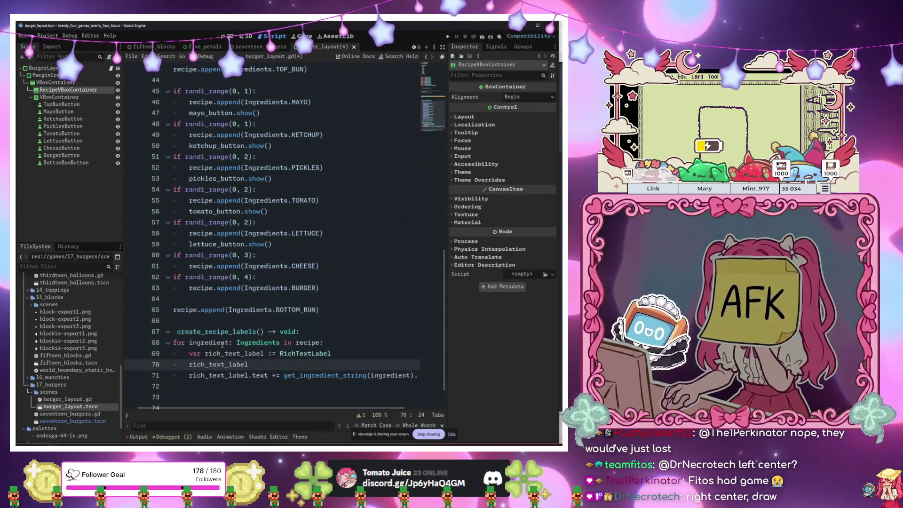
type(".text +=")
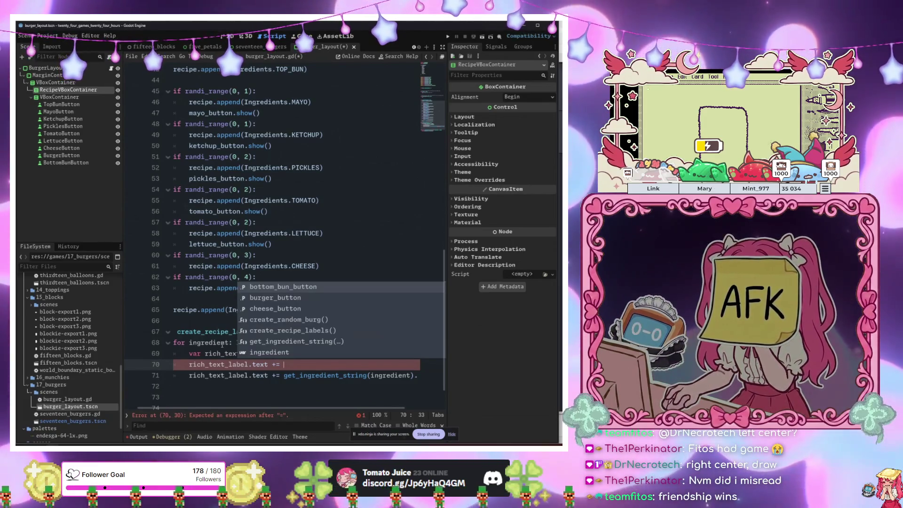
type("[")
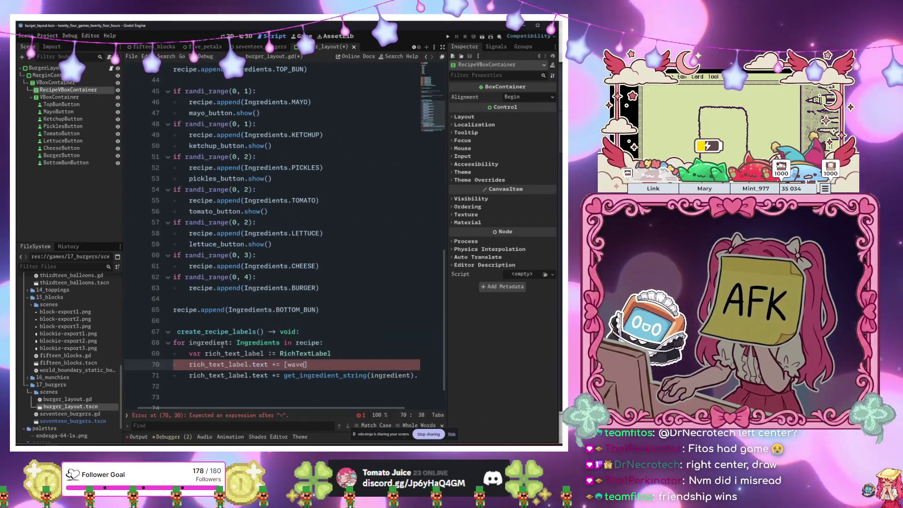
key("BackSpace")
type("\"[")
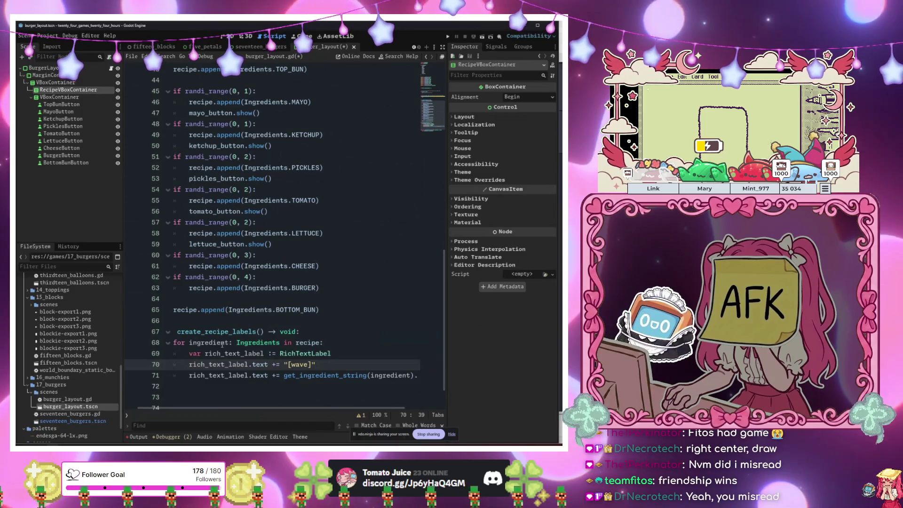
scroll(222, 345, "down", 2)
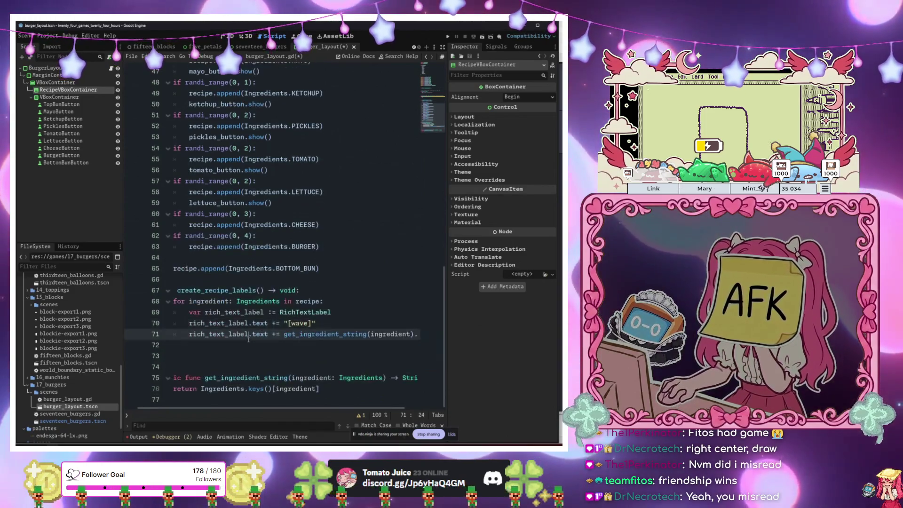
left_click(308, 344)
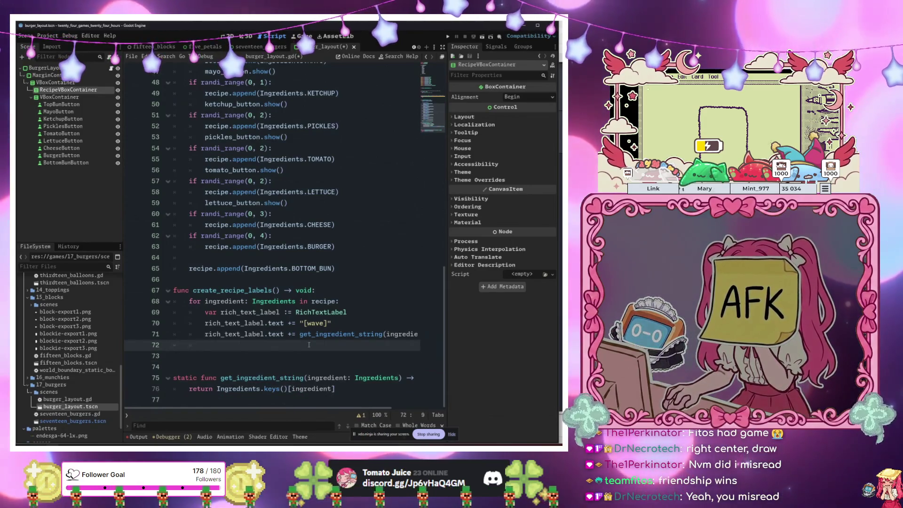
Step: Add recipe_v_box_container.add_child(rich_text_label) at the end of the loop
key("Return")
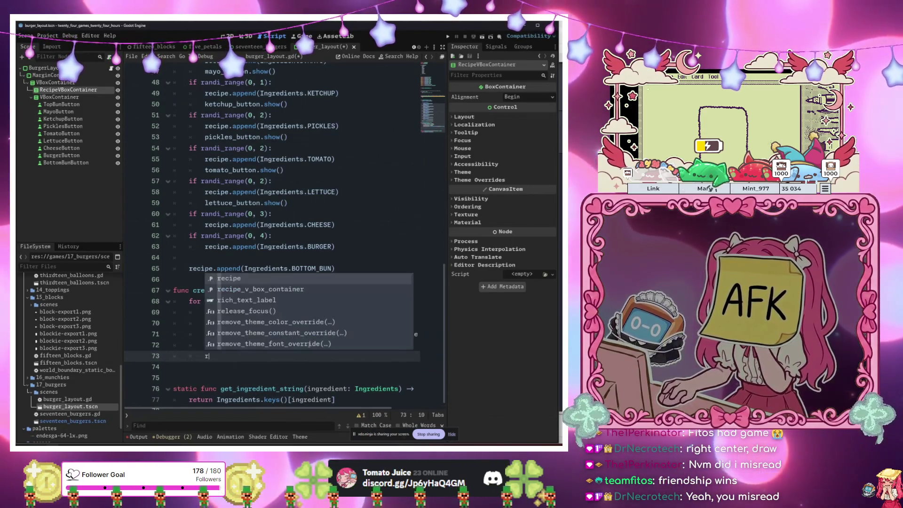
type("i")
key("BackSpace")
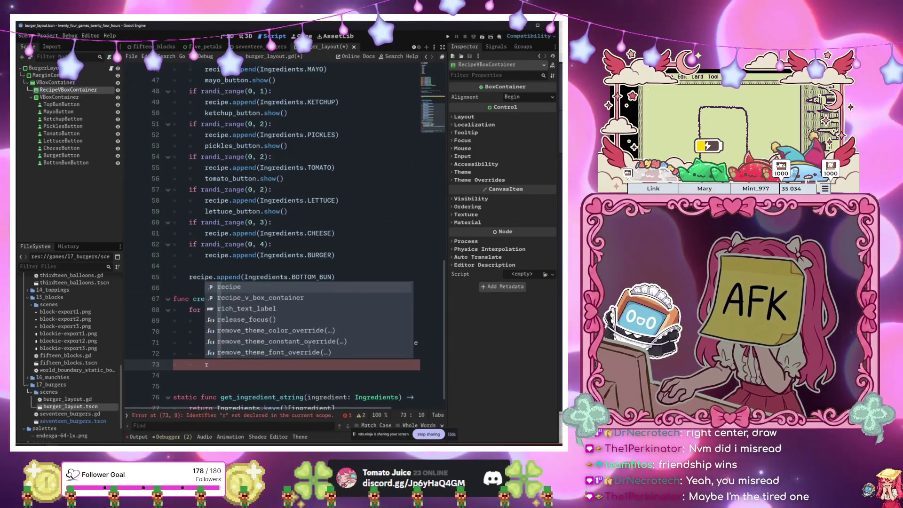
type("ec")
key("Return")
type(".add_ch")
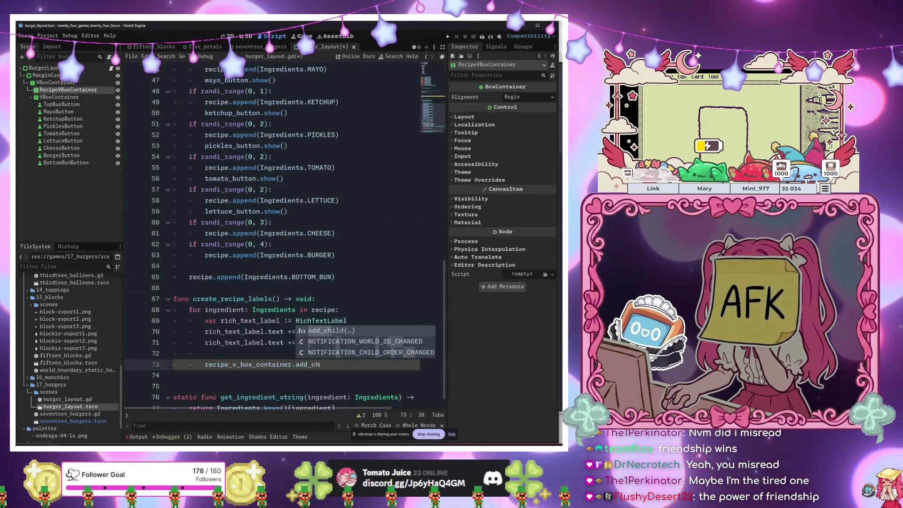
key("Return")
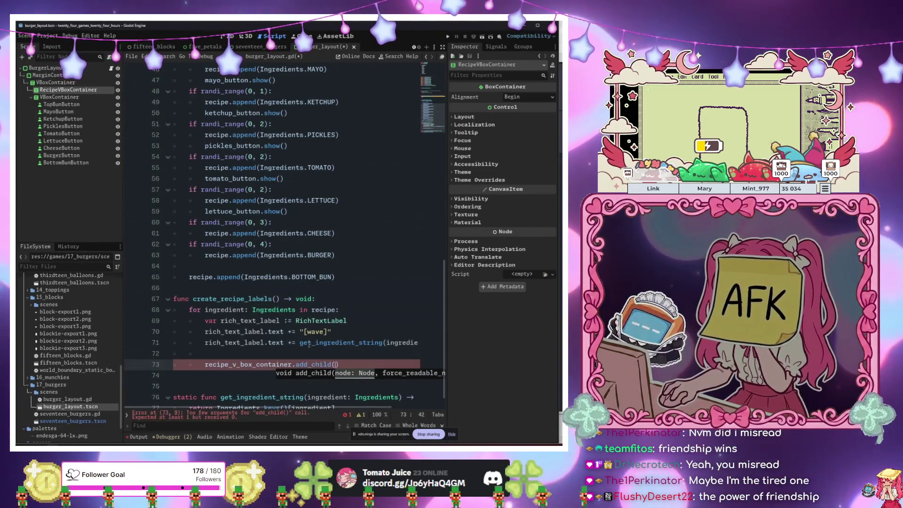
type("ingredient")
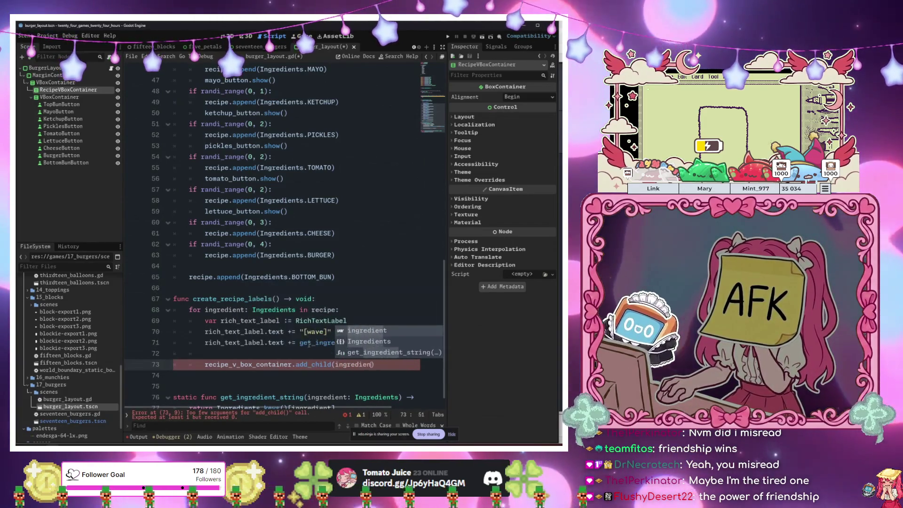
left_click(288, 342)
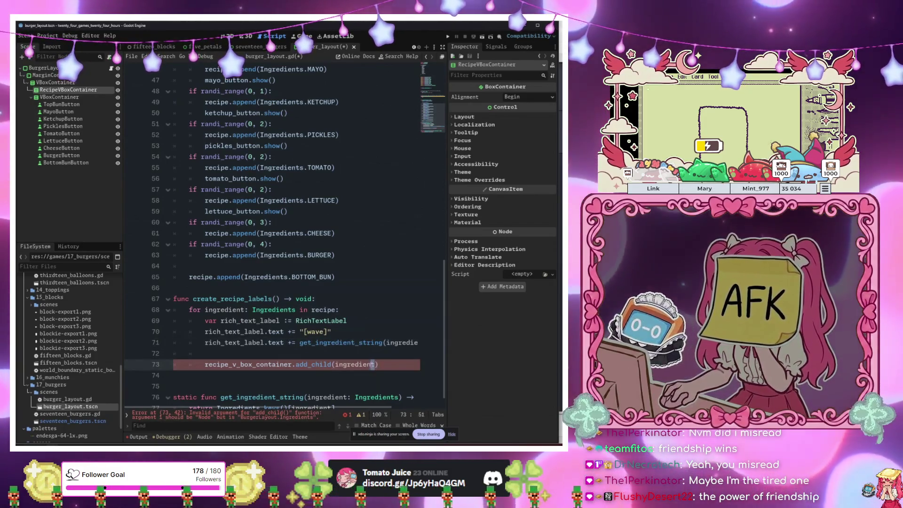
left_click_drag(374, 364, 335, 364)
type("r")
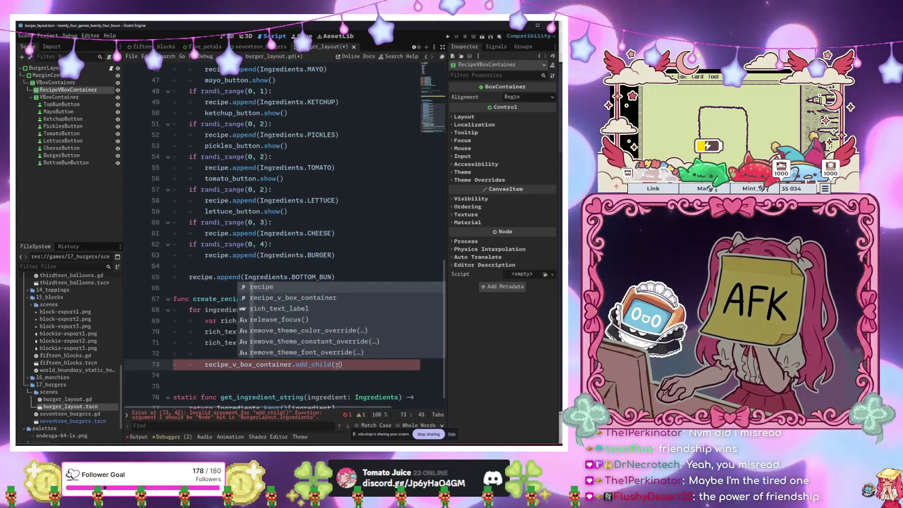
key("Return")
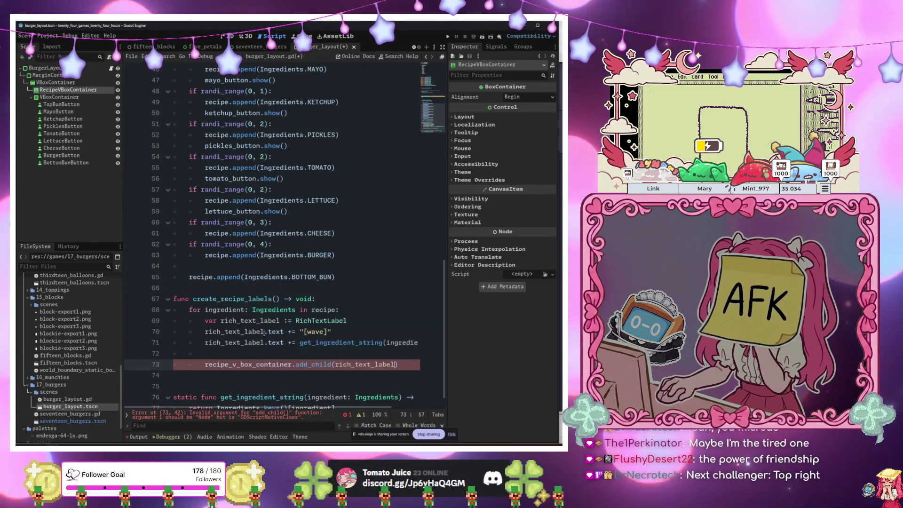
Step: Change the declaration to RichTextLabel.new(), then save and run the game
left_click(247, 322)
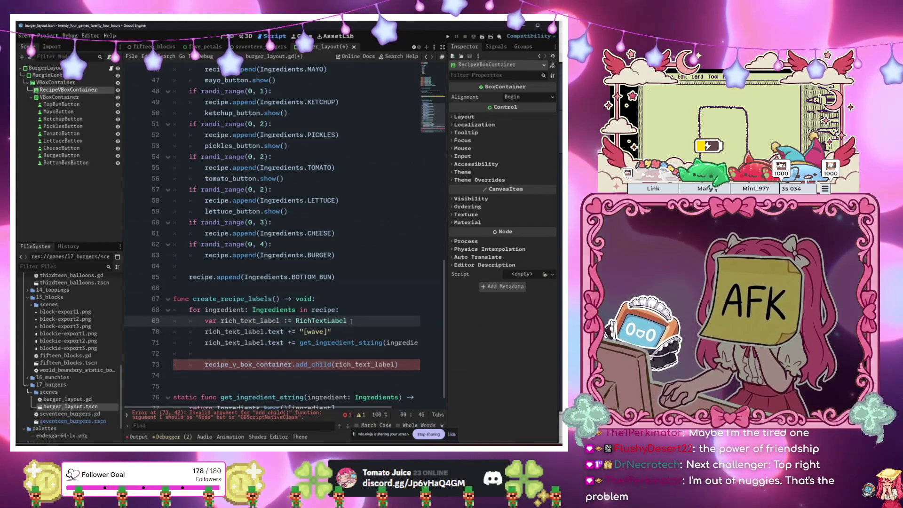
type(".ew()")
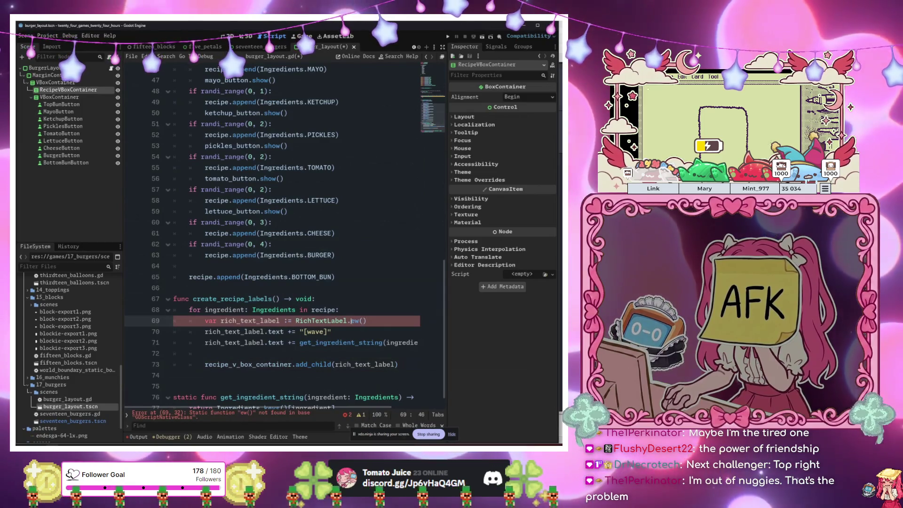
type("n")
left_click(314, 355)
key("F6")
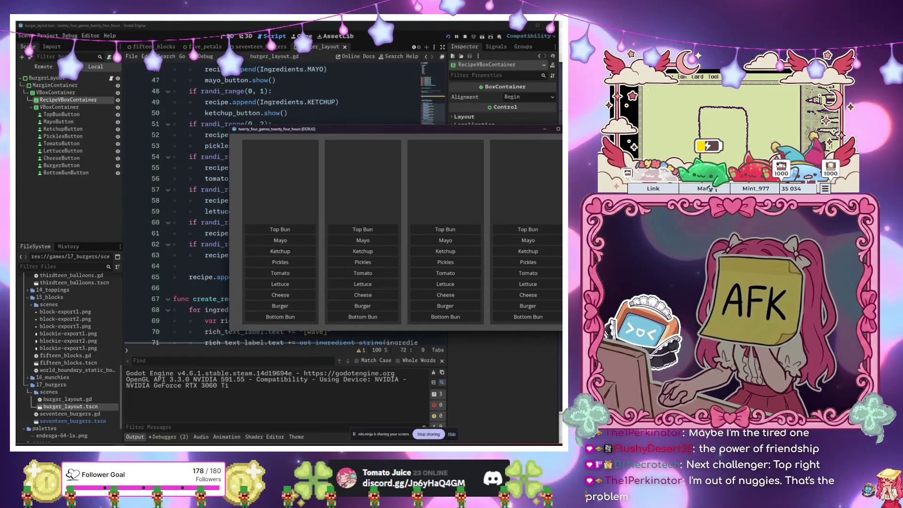
Step: Replace pass in _ready() with create_random_burg(), then test-run and stop the game
key("F8")
scroll(251, 191, "up", 6)
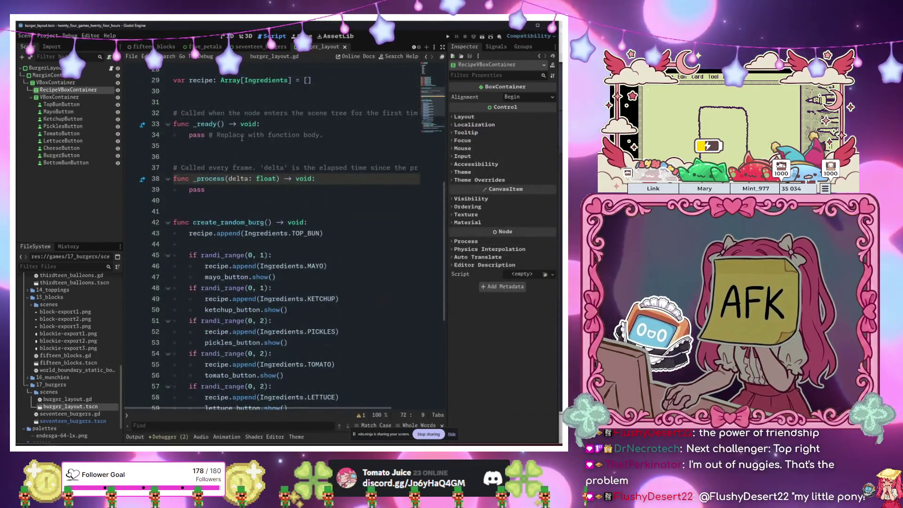
double_click(256, 135)
left_click_drag(323, 135, 189, 135)
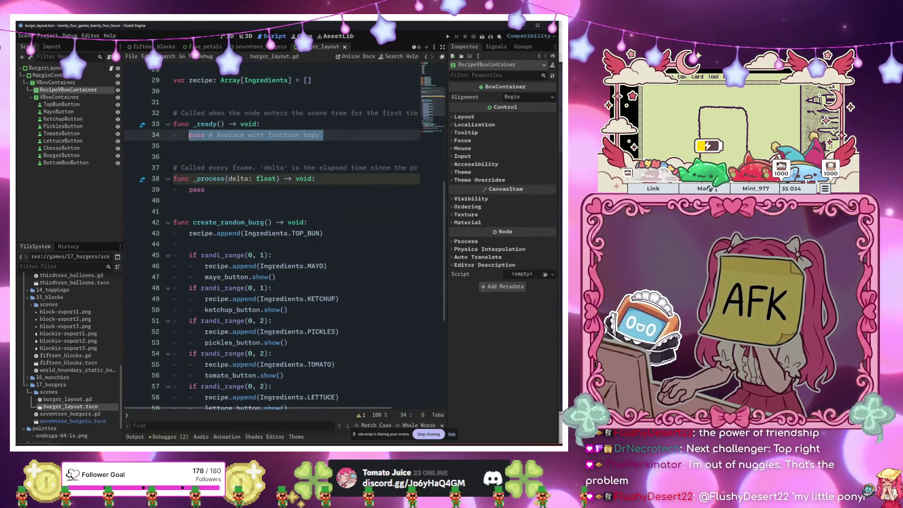
type("cre")
key("Return")
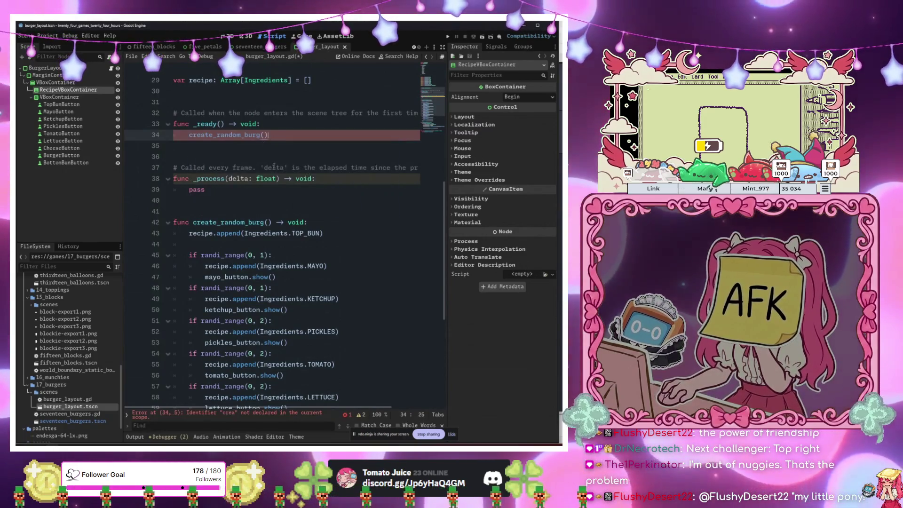
left_click(274, 171)
key("F6")
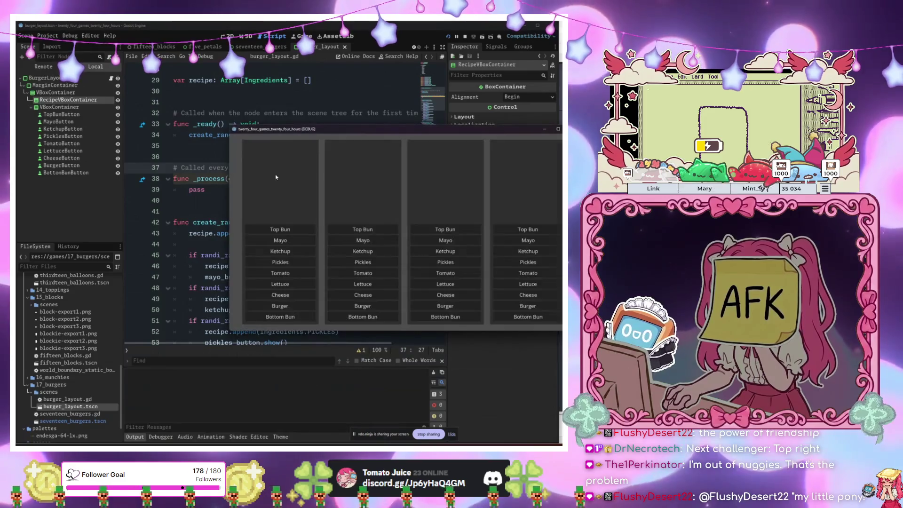
left_click(324, 200)
key("F8")
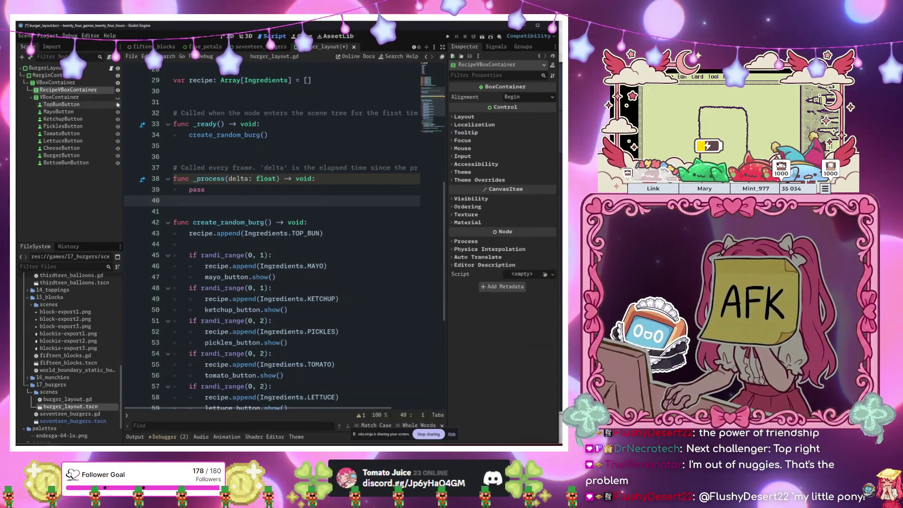
Step: Hide all nine ingredient buttons, from BottomBunButton to TopBunButton, in the Scene dock
left_click(118, 162)
left_click(118, 156)
left_click(118, 148)
left_click(117, 141)
left_click(118, 134)
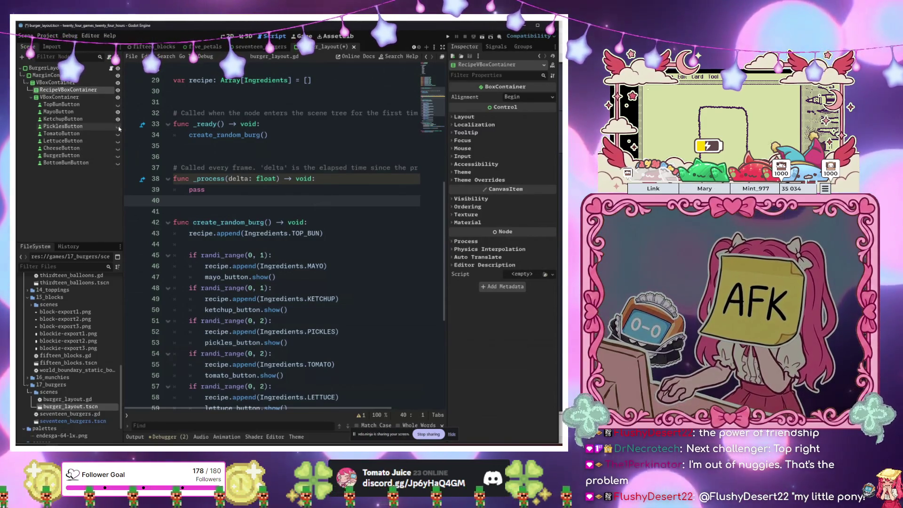
left_click(118, 126)
left_click(118, 119)
left_click(117, 112)
left_click(118, 105)
left_click(61, 104)
left_click(94, 163, "shift")
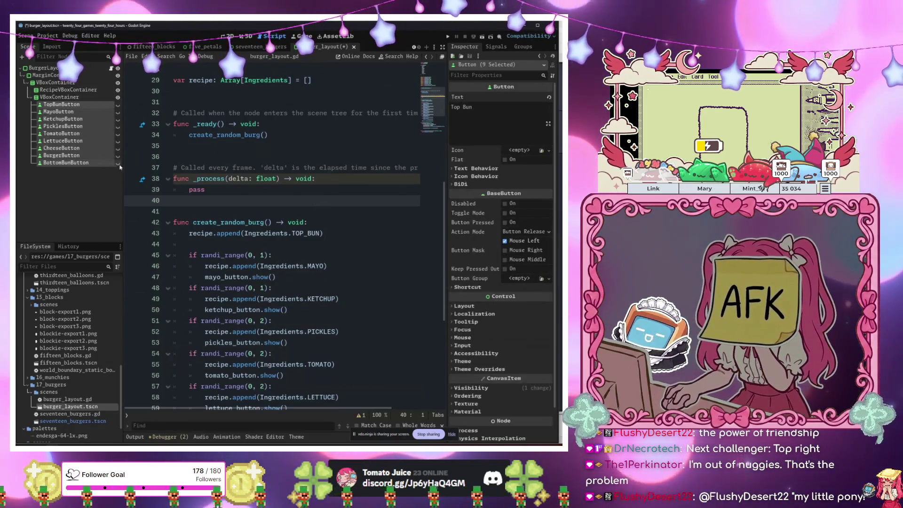
Step: Call create_recipe_labels() after the BOTTOM_BUN append and run the game
scroll(249, 228, "down", 6)
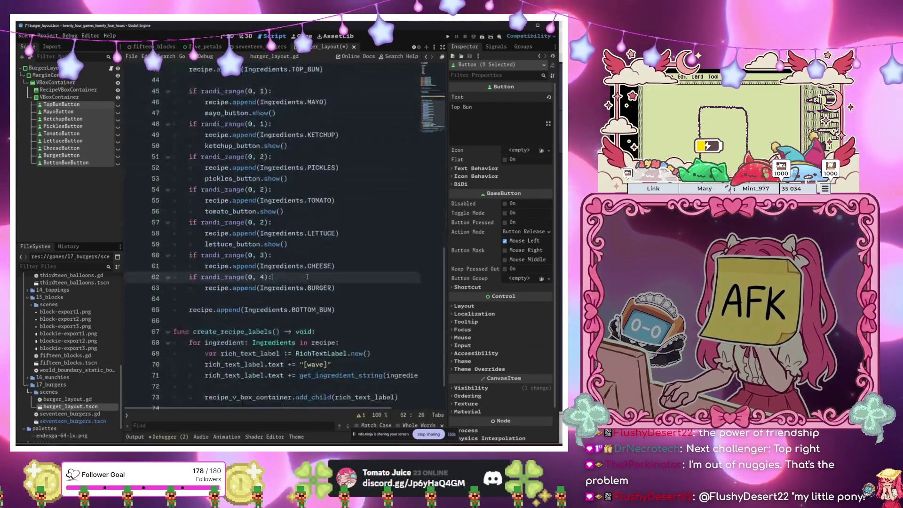
left_click(346, 257)
key("Return")
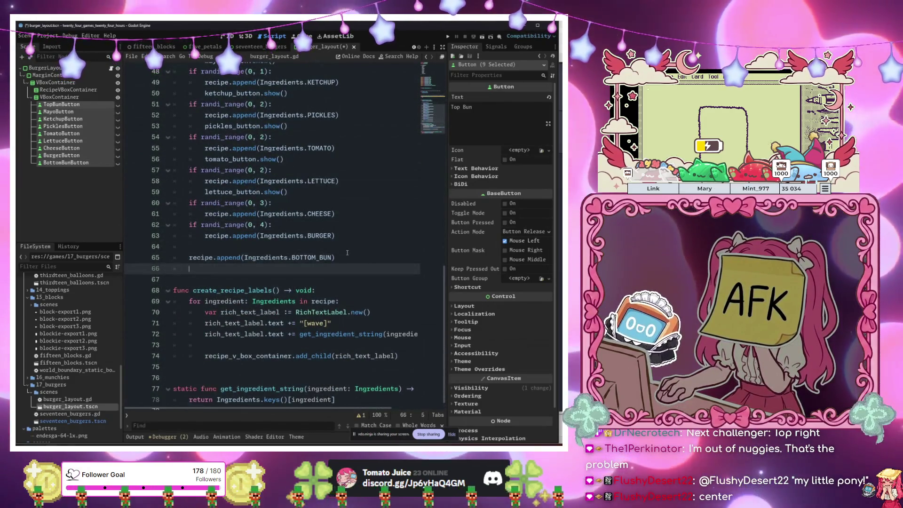
key("Return")
type("crea")
key("Return")
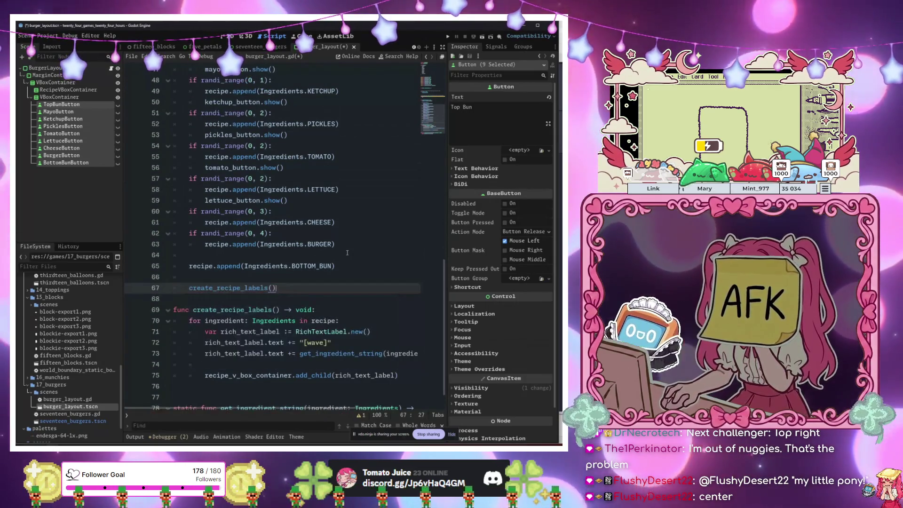
left_click(347, 248)
key("F6")
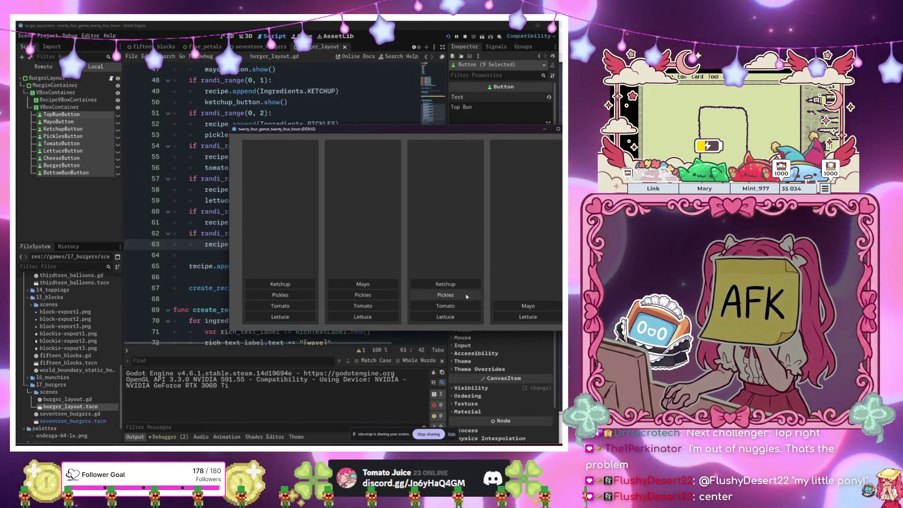
mouse_move(298, 133)
left_mouse_down()
mouse_move(467, 195)
mouse_move(312, 137)
mouse_move(221, 152)
left_mouse_up()
Step: Add cheese_button.show() under the CHEESE append line
mouse_move(365, 154)
left_mouse_down()
mouse_move(540, 143)
mouse_move(575, 184)
left_mouse_up()
left_click(283, 266)
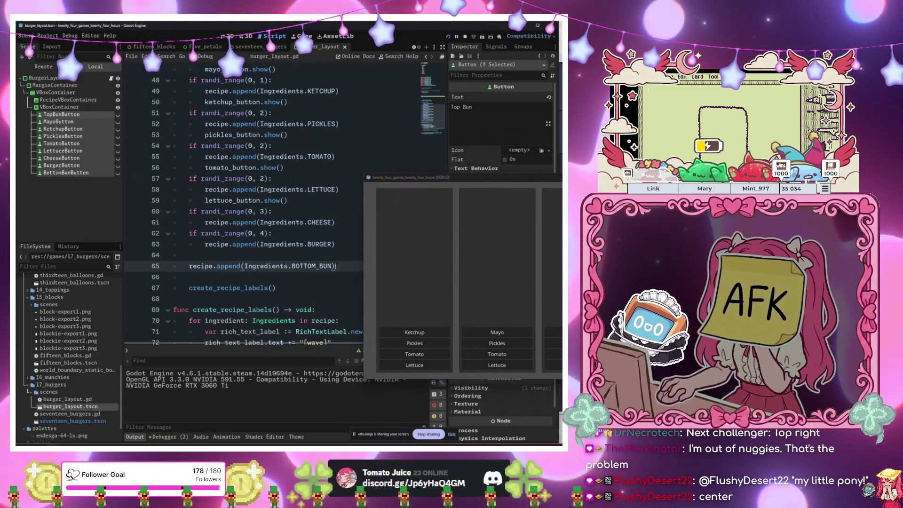
scroll(299, 258, "down", 3)
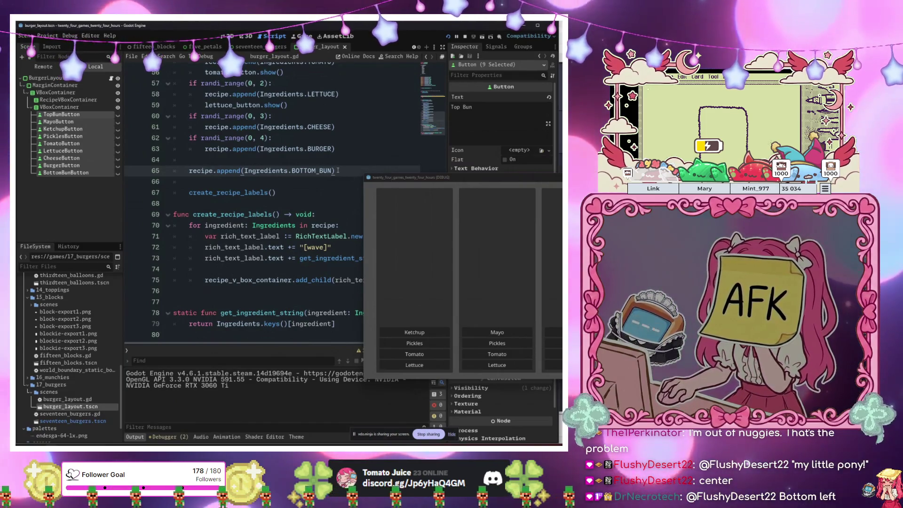
key("Return")
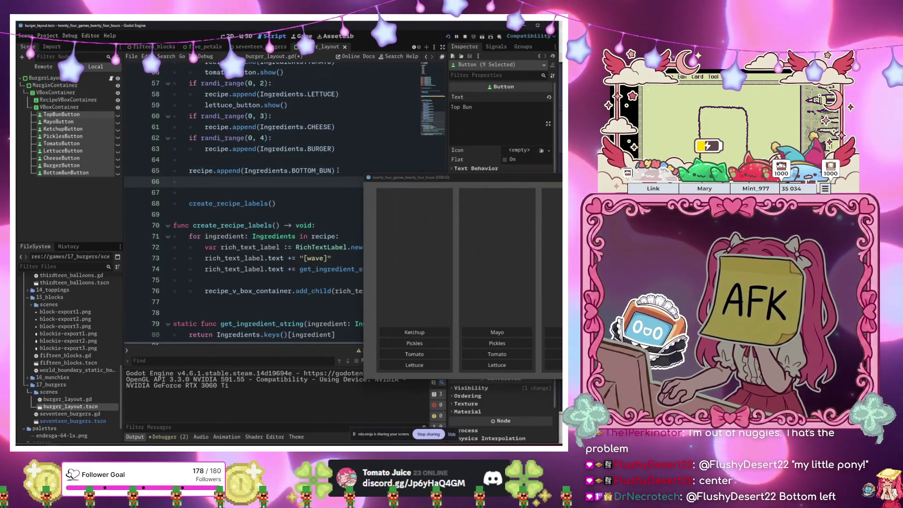
scroll(334, 179, "up", 2)
left_click(322, 196)
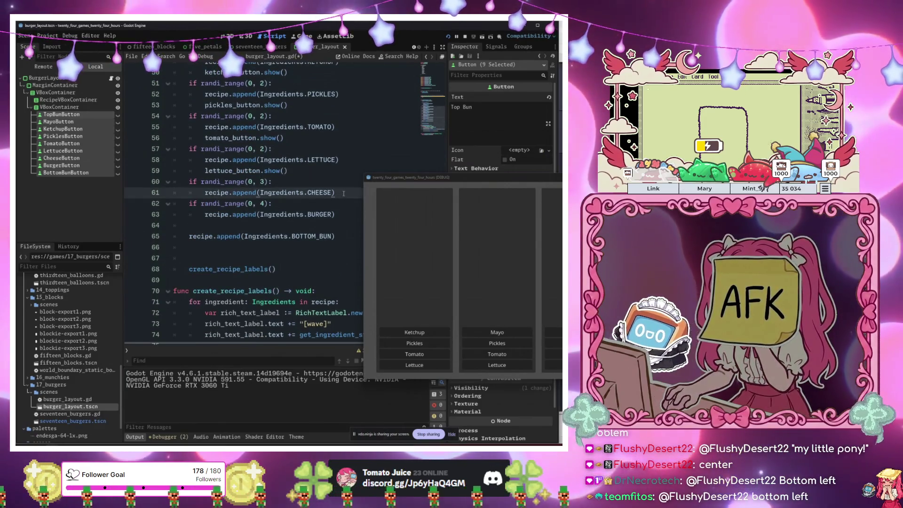
key("Return")
type("cheese_button.sh")
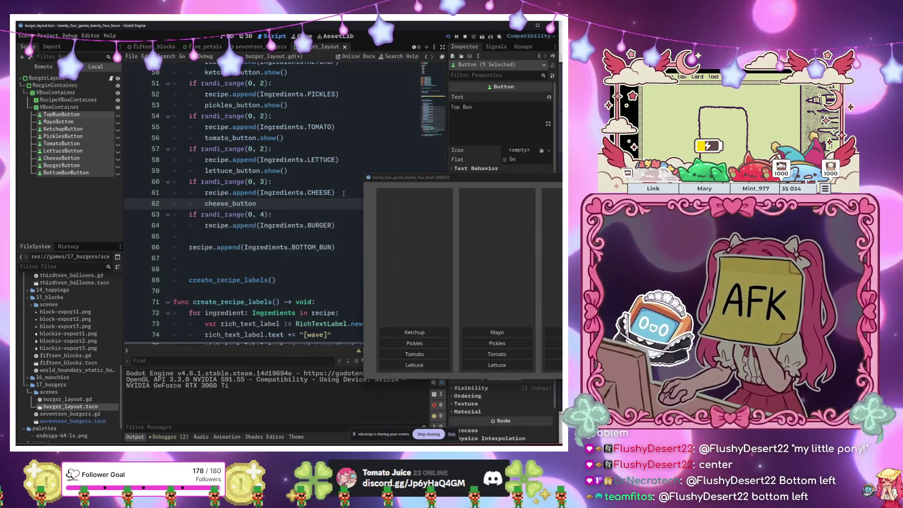
key("Down")
key("Down")
key("Down")
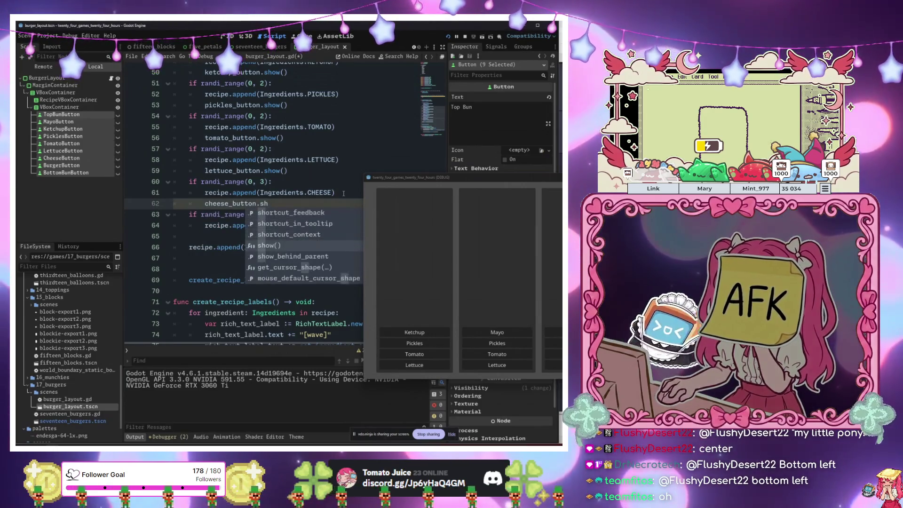
key("Return")
Step: Add top_bun_button.show() after the TOP_BUN append line
scroll(343, 193, "up", 9)
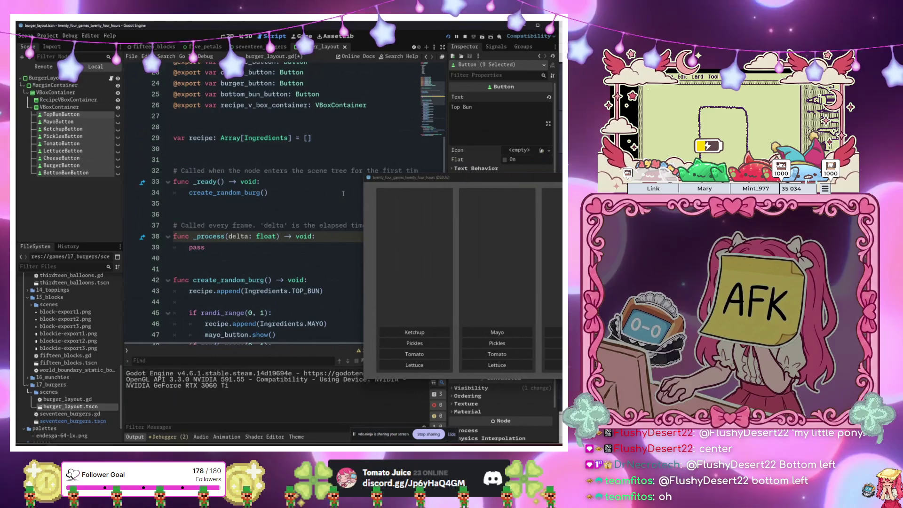
scroll(329, 195, "up", 1)
left_click(305, 193)
scroll(304, 199, "down", 2)
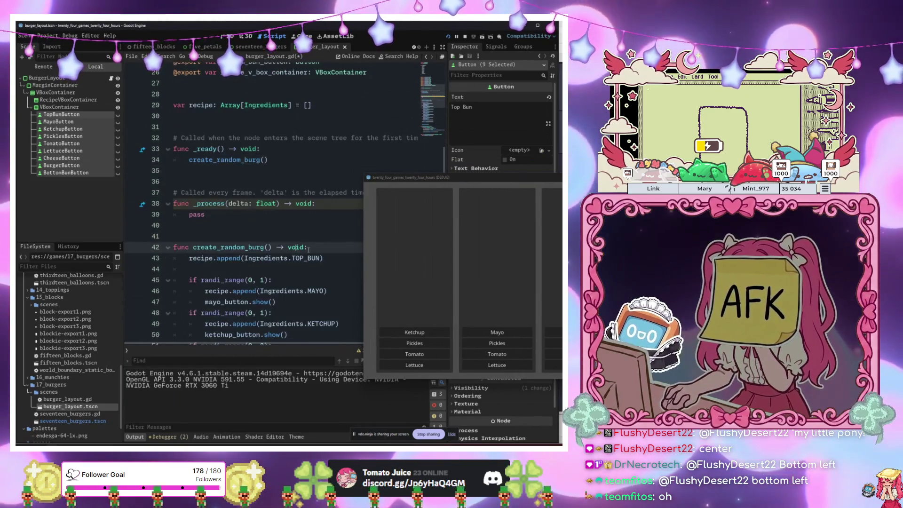
left_click(331, 258)
key("Return")
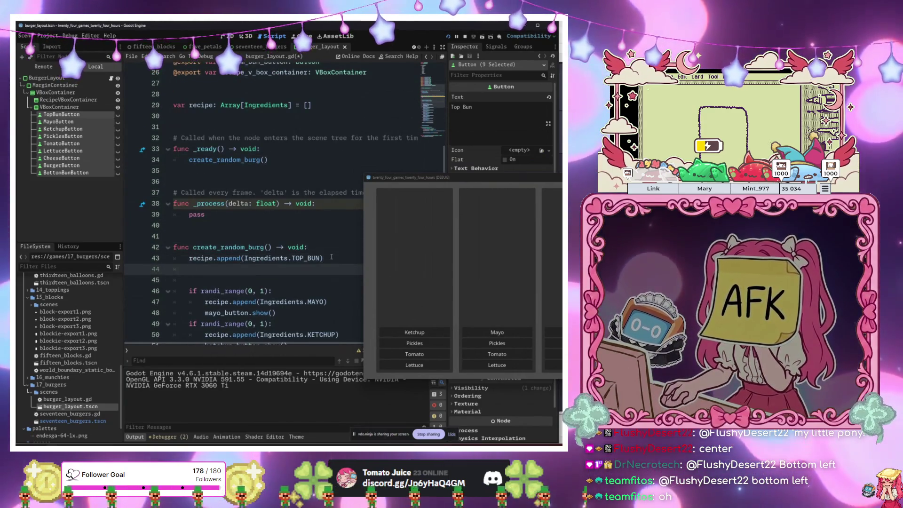
type("top")
key("Return")
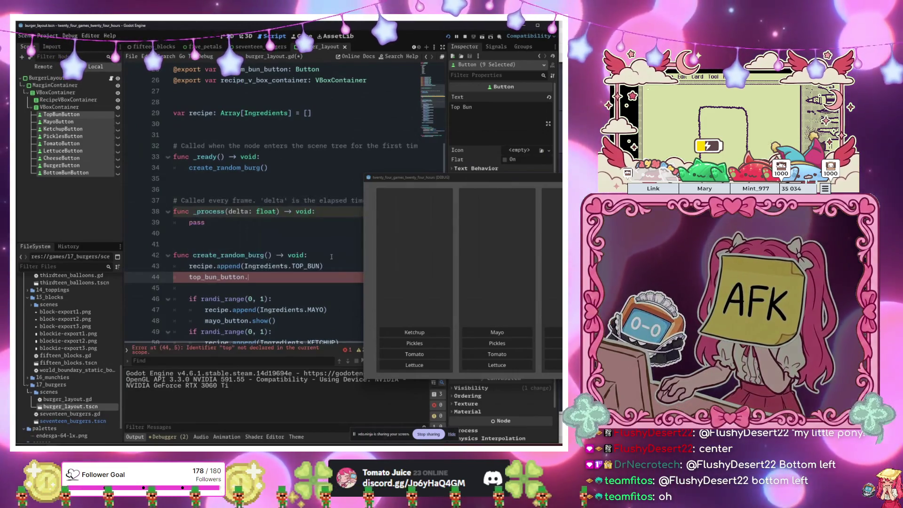
type(".")
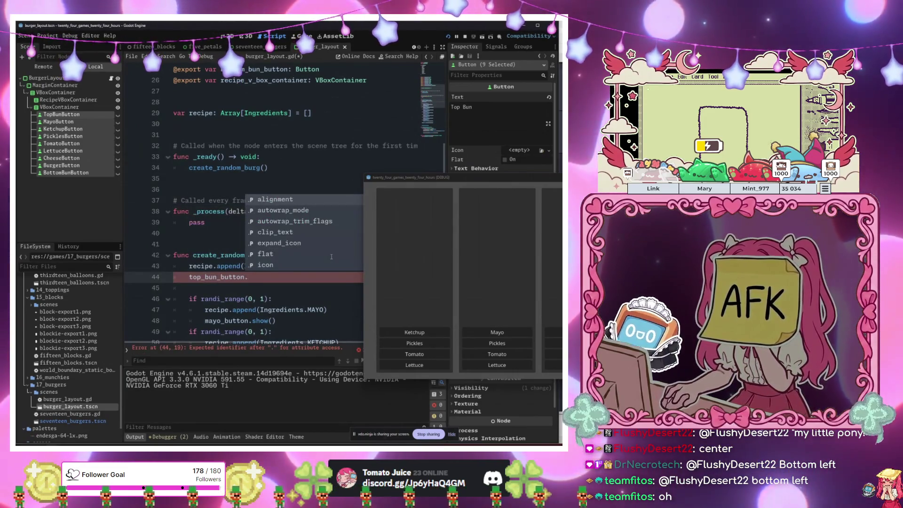
type("show")
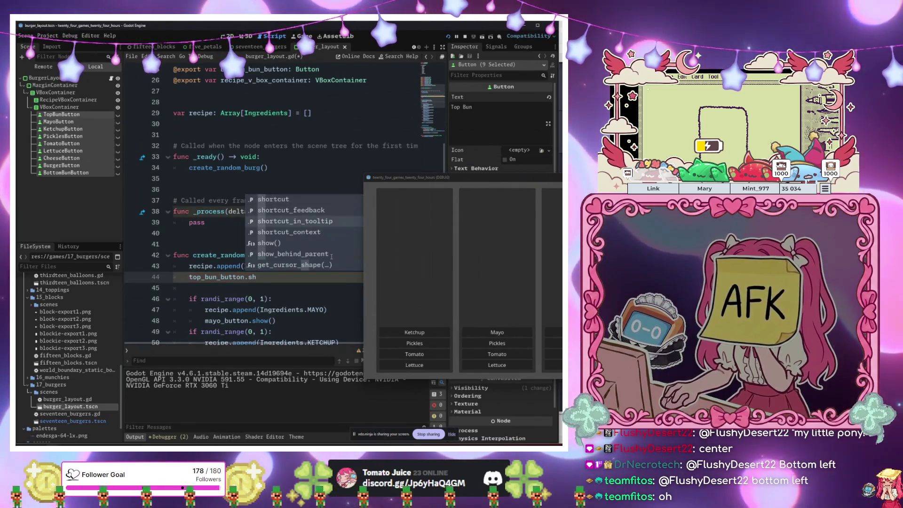
key("Return")
Step: Add bottom_bun_button.show() below the BOTTOM_BUN append, then save and run the game
scroll(331, 256, "down", 10)
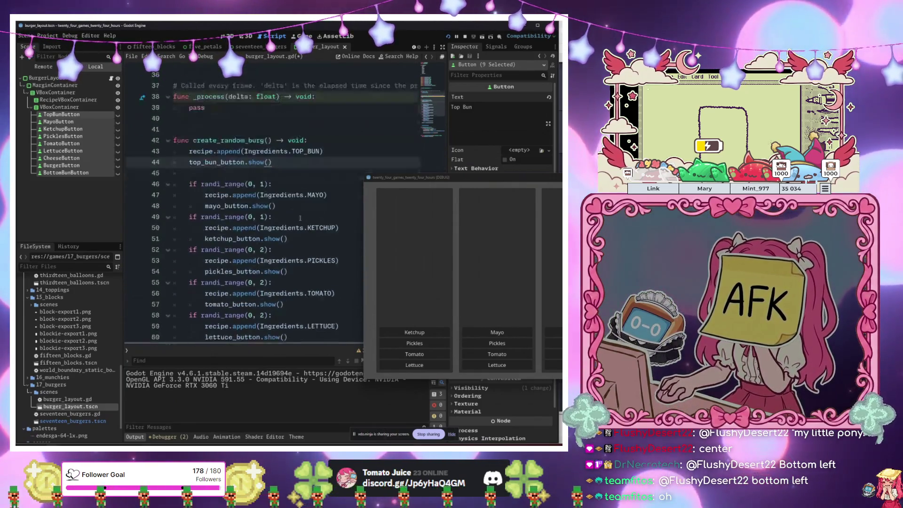
left_click(318, 217)
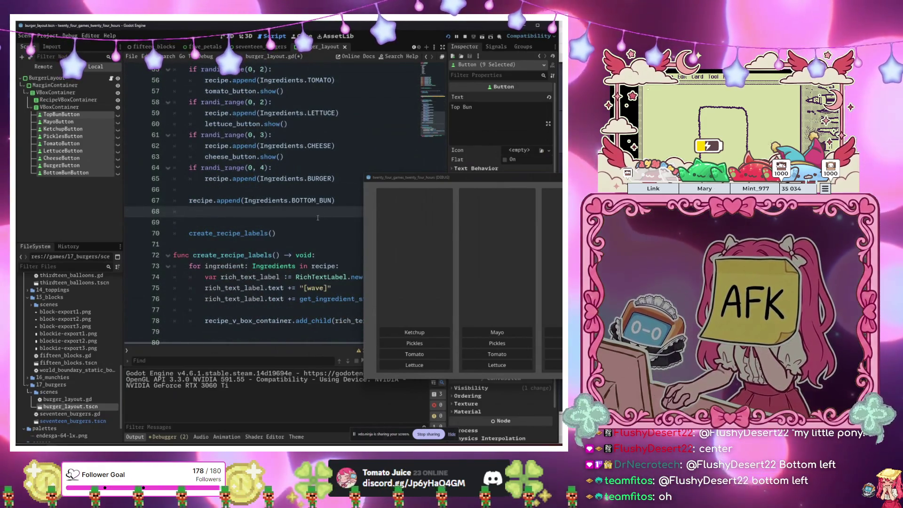
type("bottom_bun_button.show(")
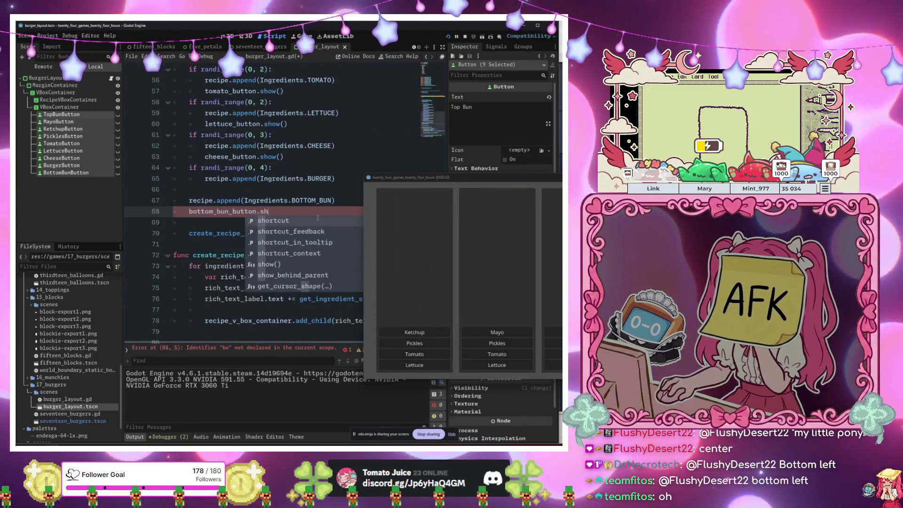
key("Return")
key("Down")
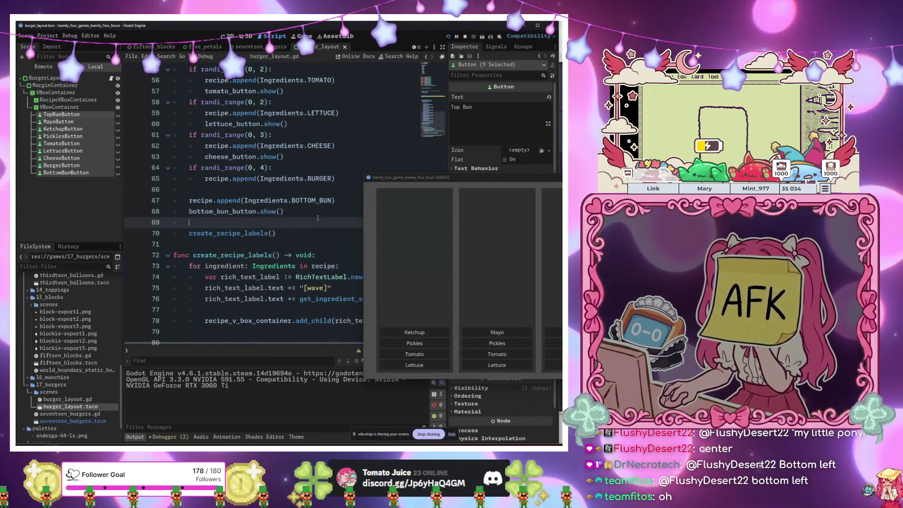
key("F6")
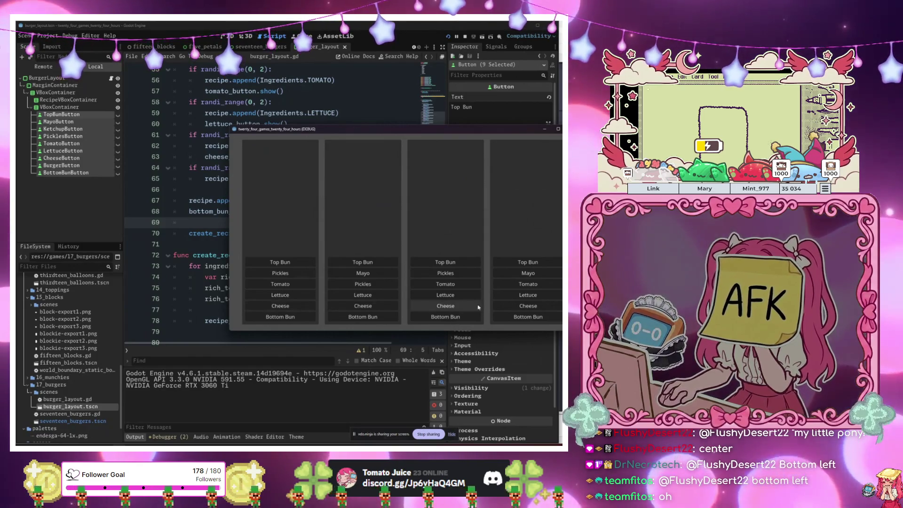
Step: Insert burger_button.show() after the BURGER append, then save and rerun the game
left_click_drag(271, 133, 407, 149)
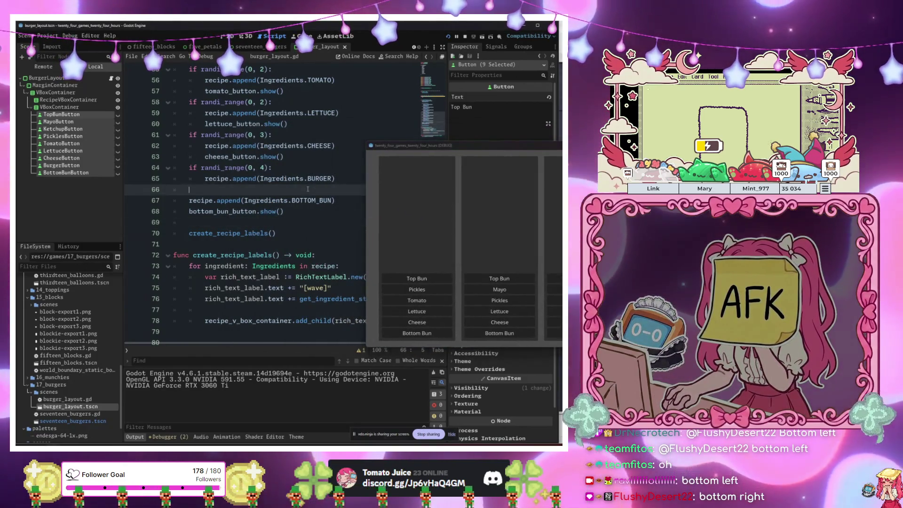
left_click(318, 179)
key("Return")
type("burger_button.show")
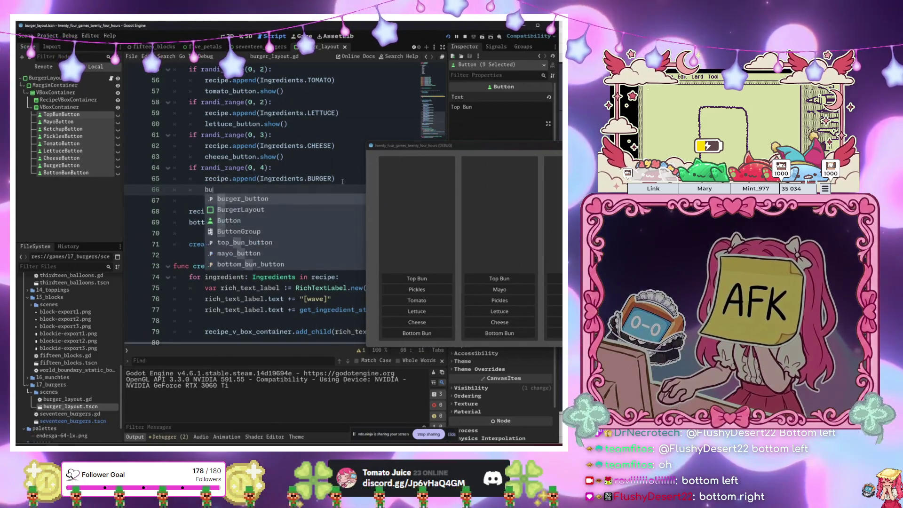
key("Return")
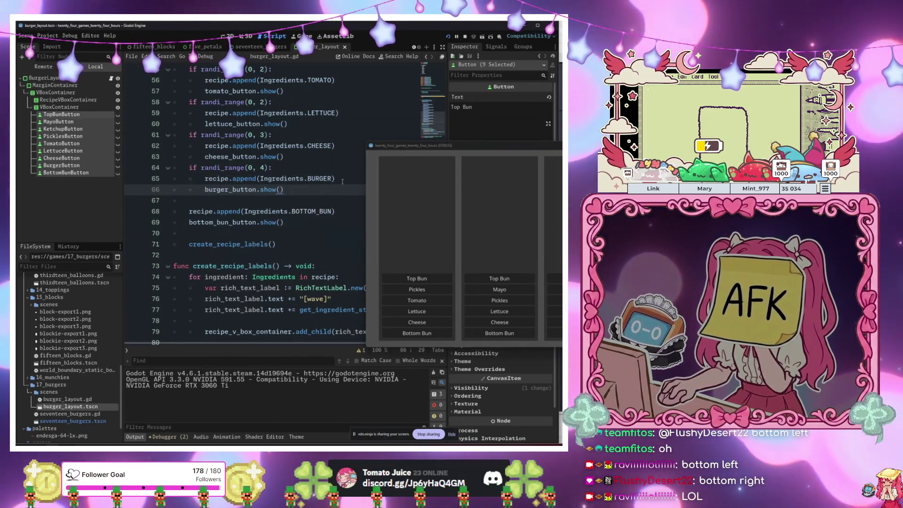
left_click(342, 182)
key("F6")
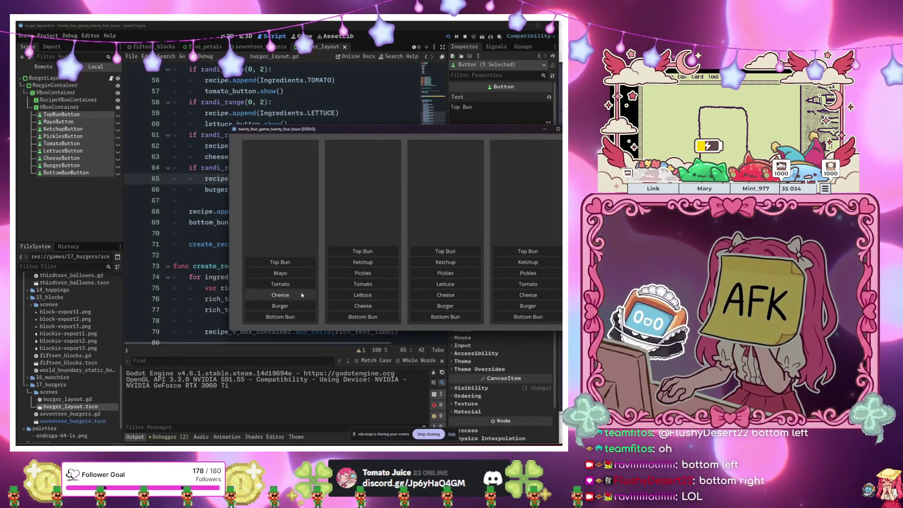
Step: Stop the game and delete the unused _process function, its comment and pass line
key("F8")
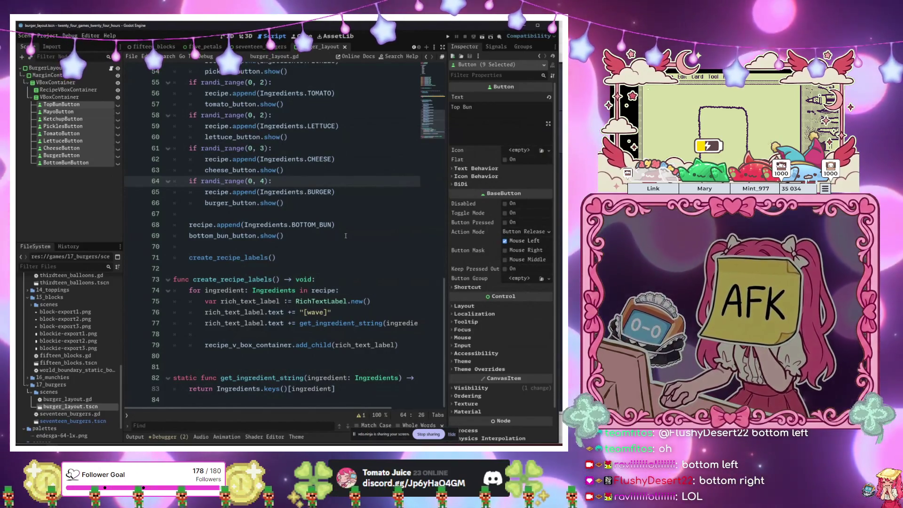
scroll(345, 236, "up", 10)
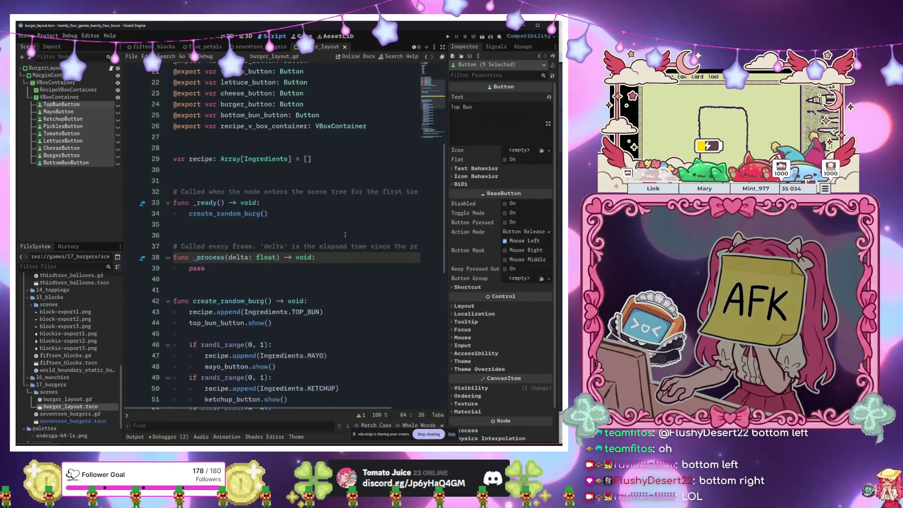
scroll(344, 235, "up", 1)
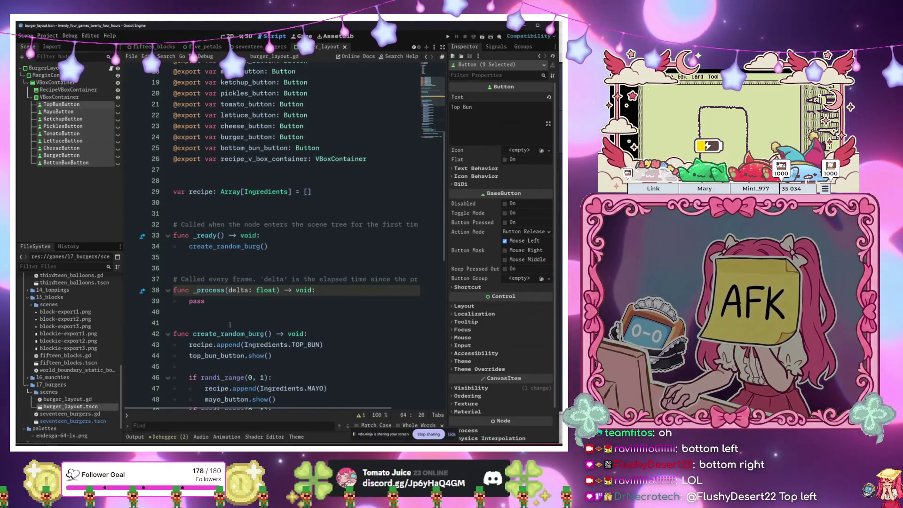
scroll(218, 316, "down", 4)
scroll(244, 282, "up", 3)
left_click(251, 273)
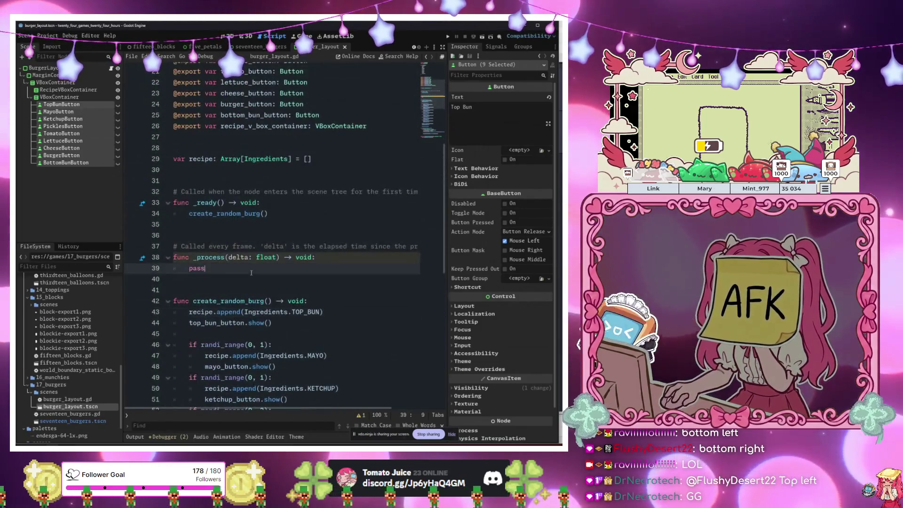
key("shift+Up")
key("shift+Up")
key("shift+Home")
key("BackSpace")
key("BackSpace")
key("BackSpace")
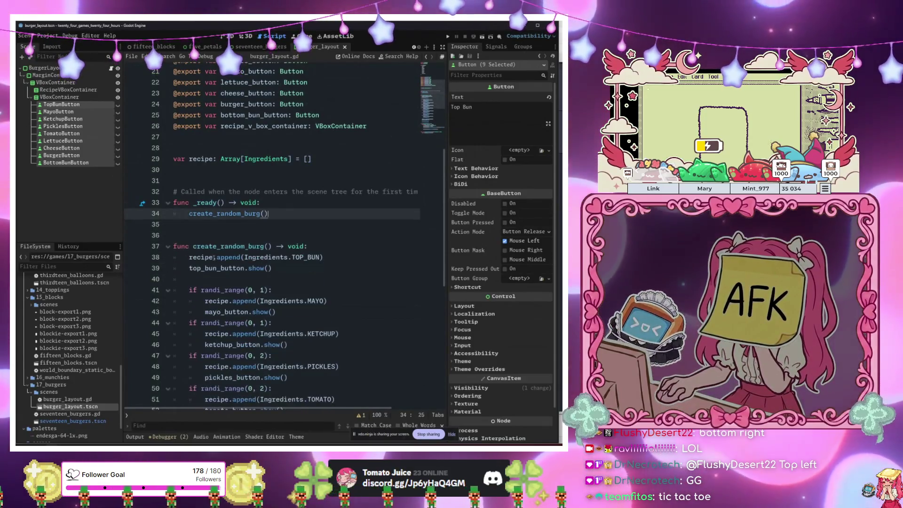
left_click(198, 255)
key("Down")
key("End")
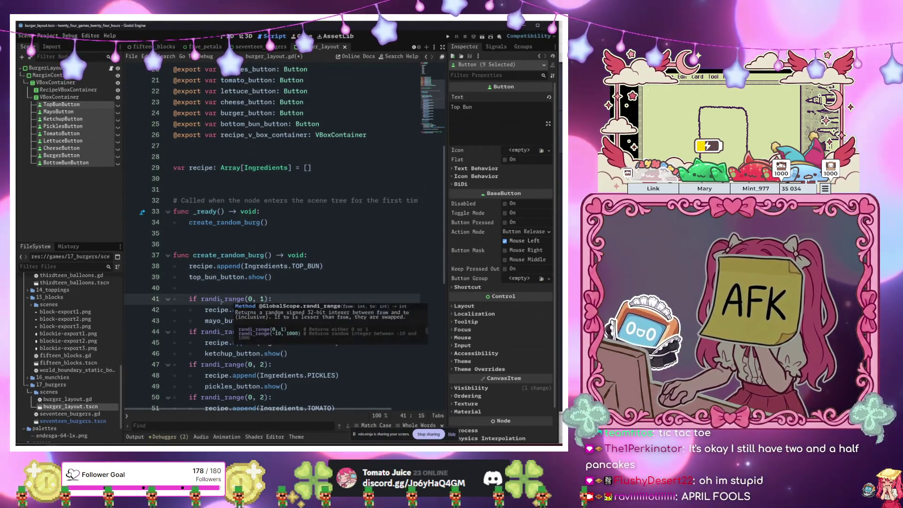
Step: Insert a blank line before the create_recipe_labels function and move to the empty loop line
left_click(237, 299)
scroll(216, 292, "down", 2)
scroll(208, 285, "down", 7)
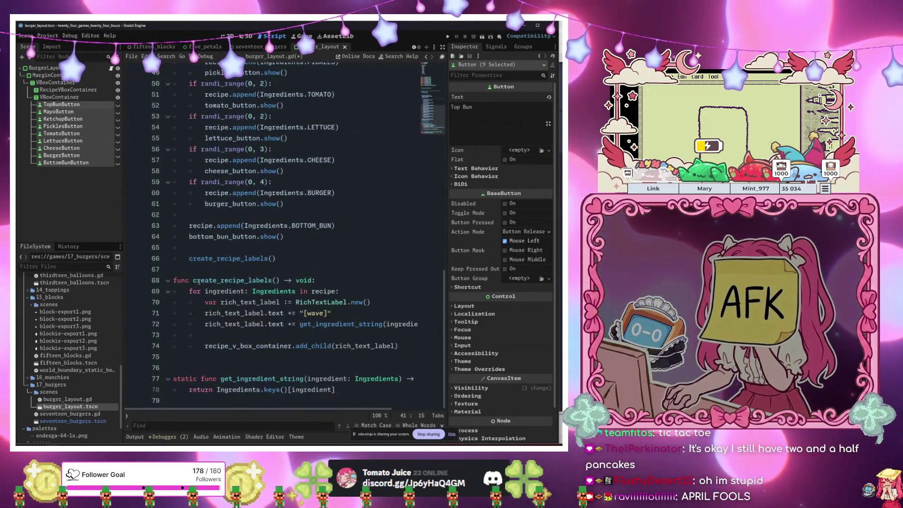
left_click(199, 281)
left_click(231, 266)
key("Return")
left_click_drag(273, 302, 299, 335)
left_click(299, 334)
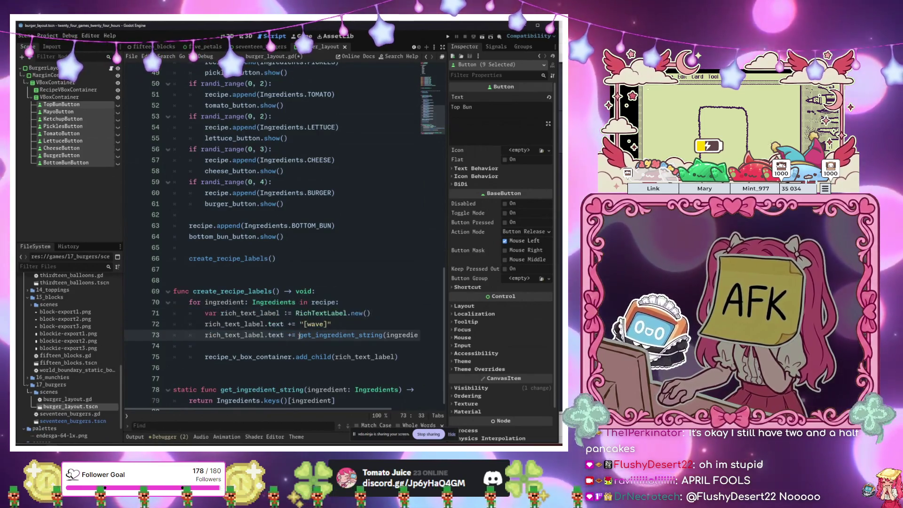
left_click(290, 357)
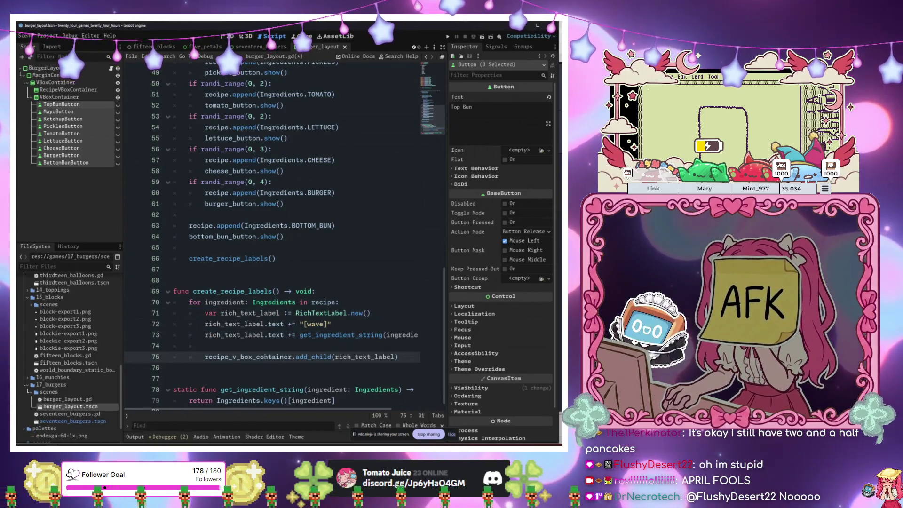
left_click(380, 346)
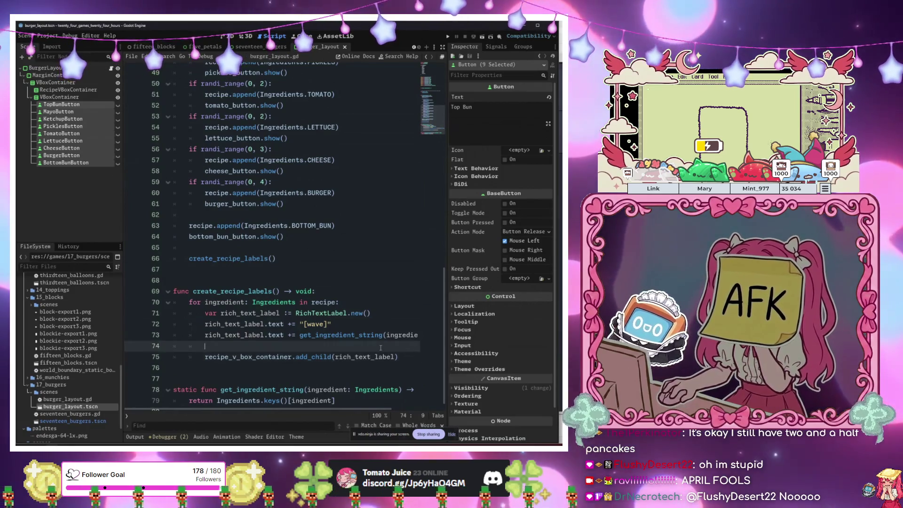
Step: Add rich_text_label.fit_content = true inside the recipe label loop
type("rich_text_label")
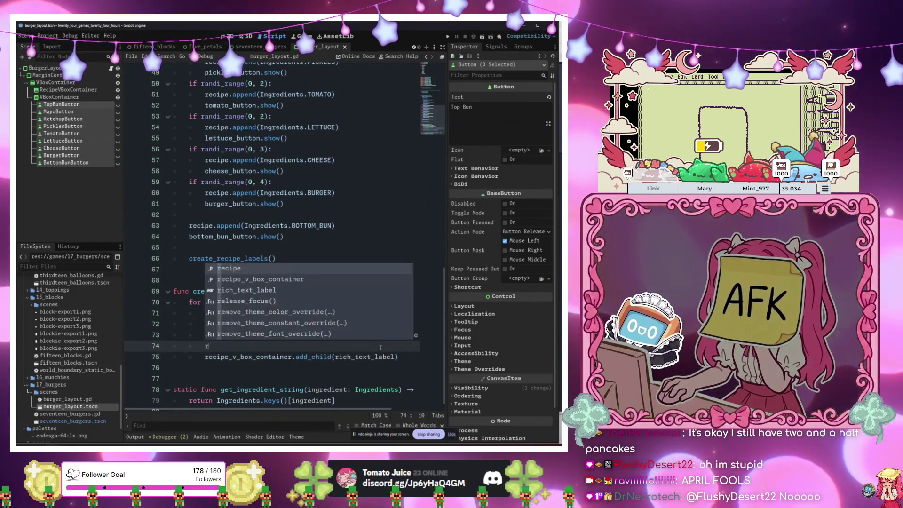
type(".ex")
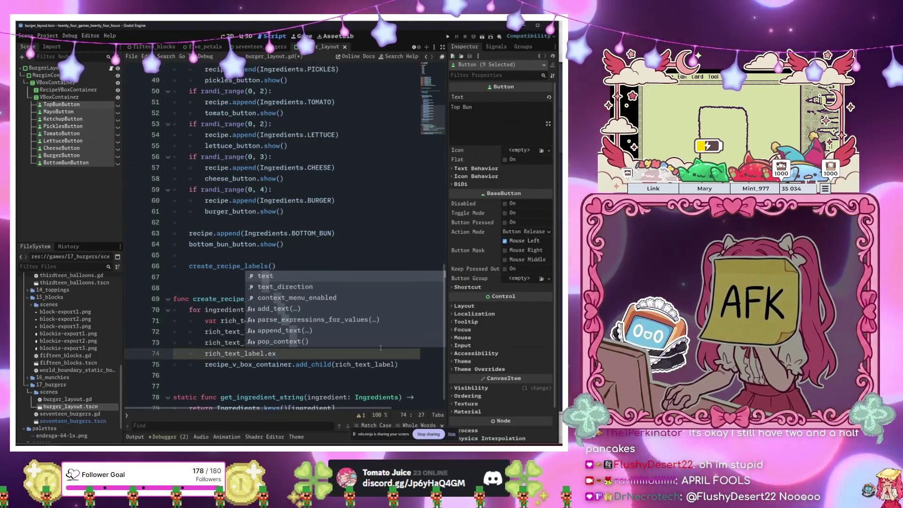
type("pan")
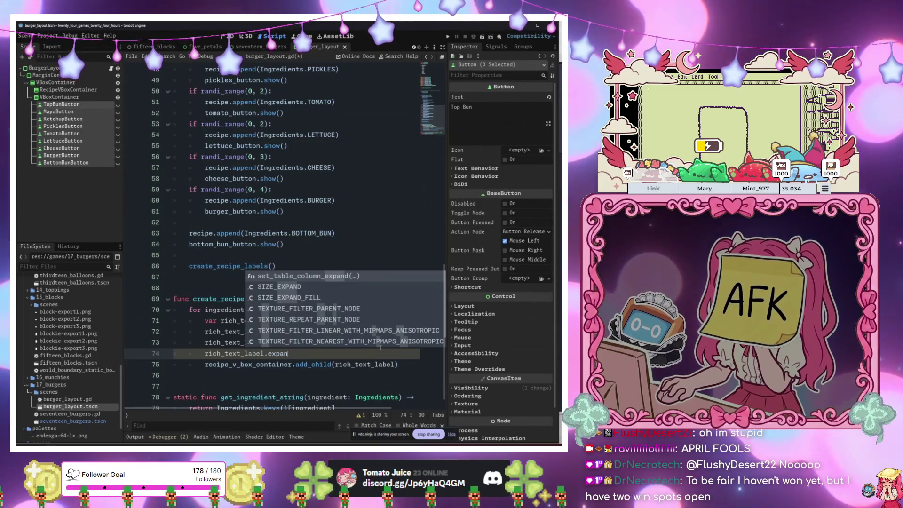
key("BackSpace")
key("BackSpace")
key("BackSpace")
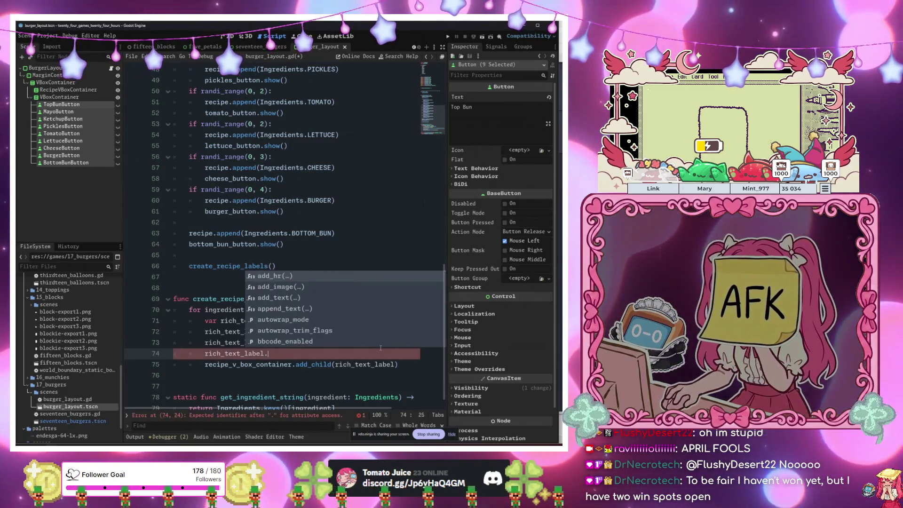
type("expand")
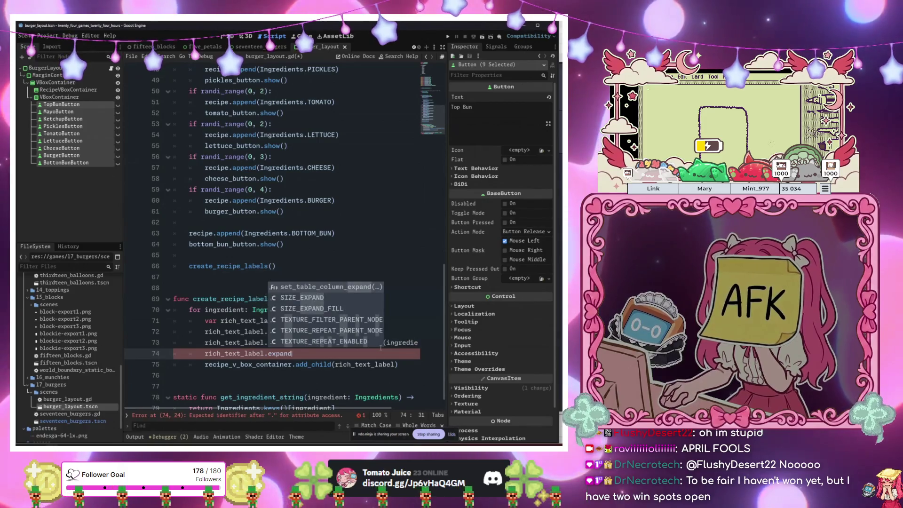
key("BackSpace")
key("BackSpace")
key("BackSpace")
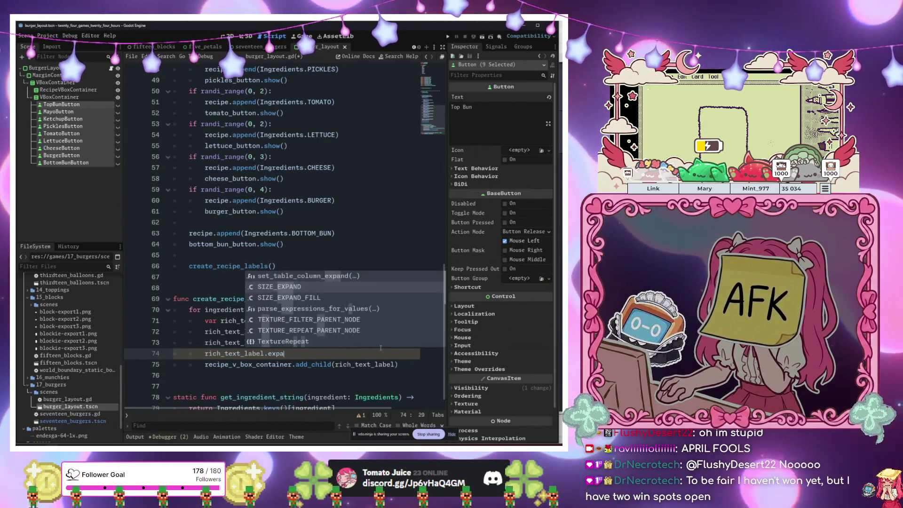
type("fir")
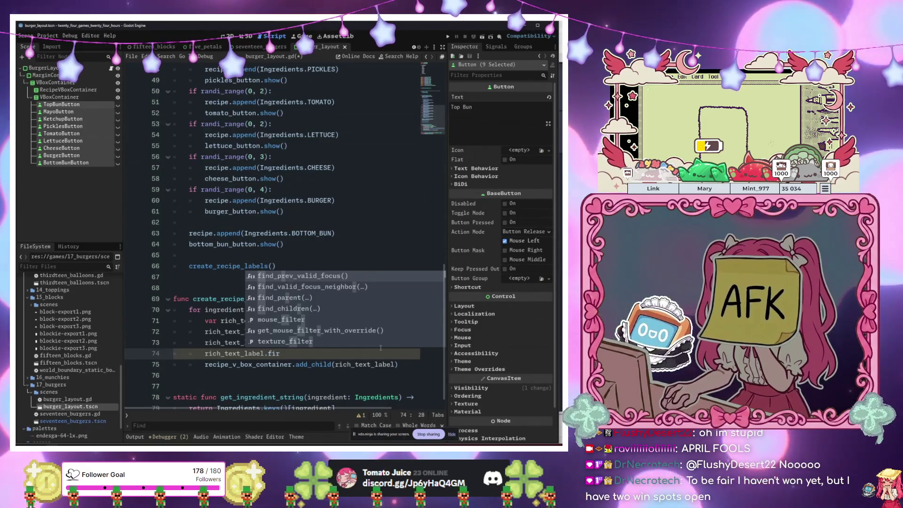
key("BackSpace")
type("t_")
key("Return")
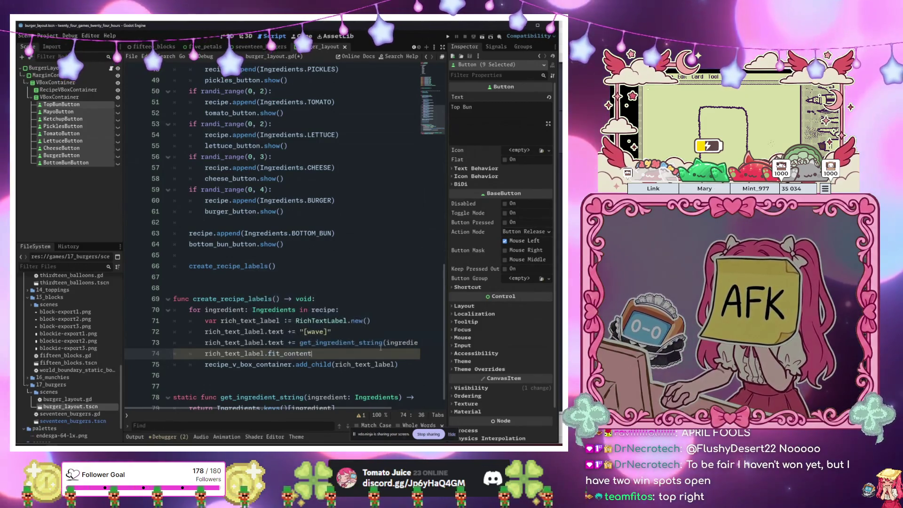
type("= true")
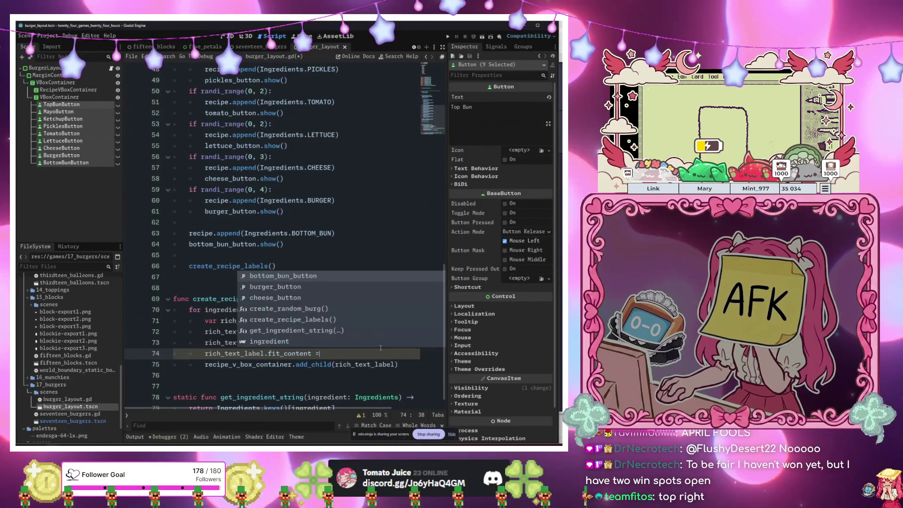
key("Return")
Step: Delete the stray 'r' and run the game to test the recipe labels
type("r")
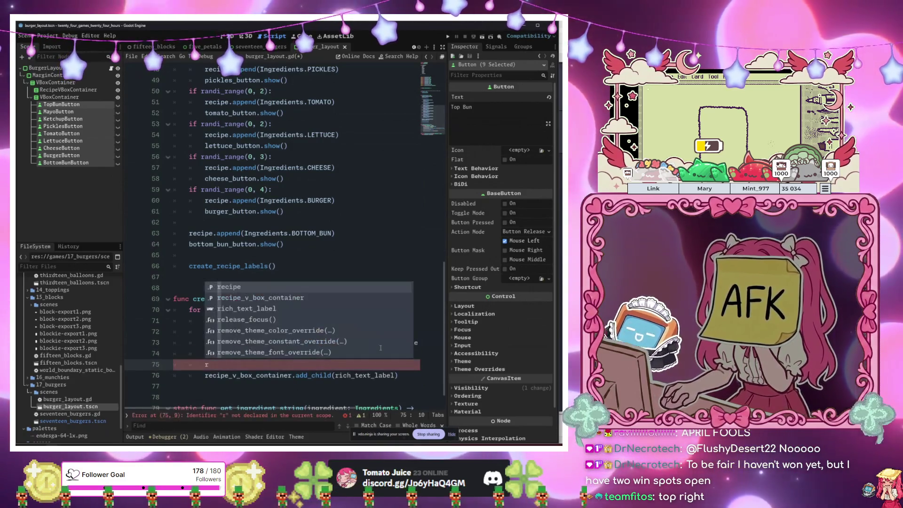
key("BackSpace")
key("BackSpace")
key("BackSpace")
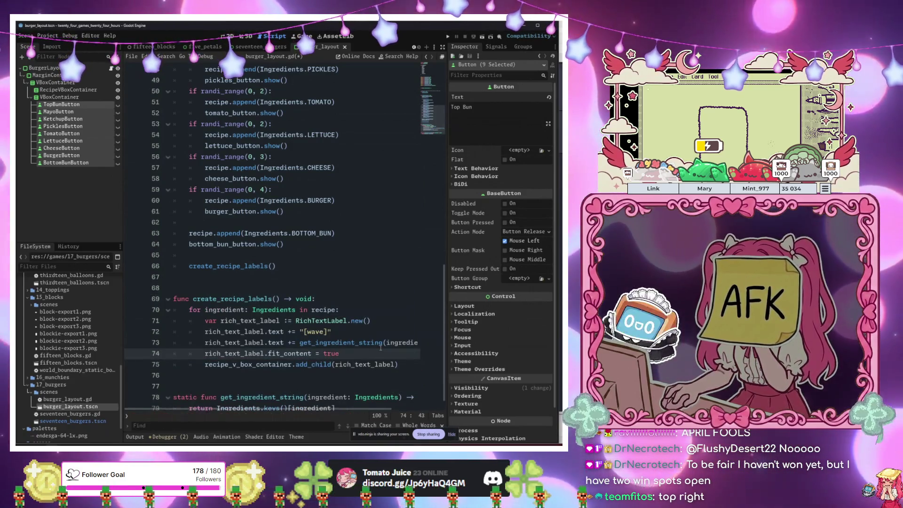
key("F6")
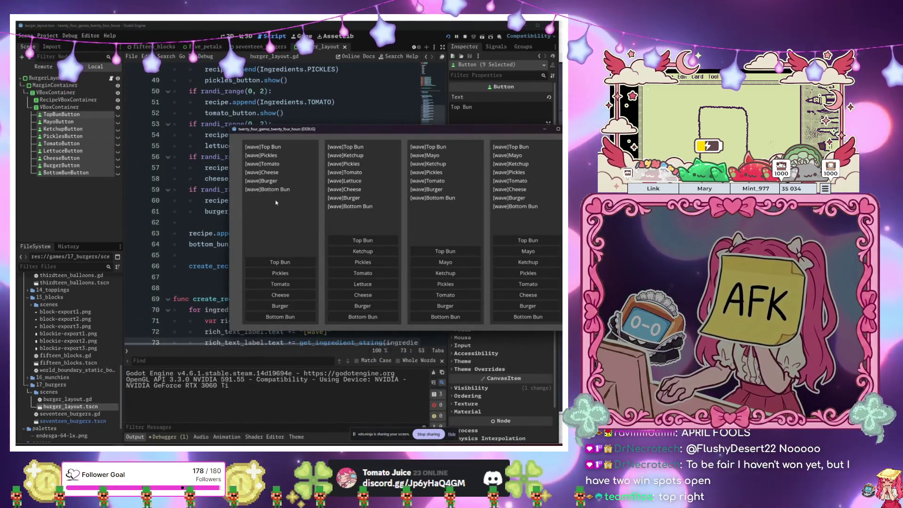
Step: Stop the test game and open a new, outdented line after the add_child call
key("F8")
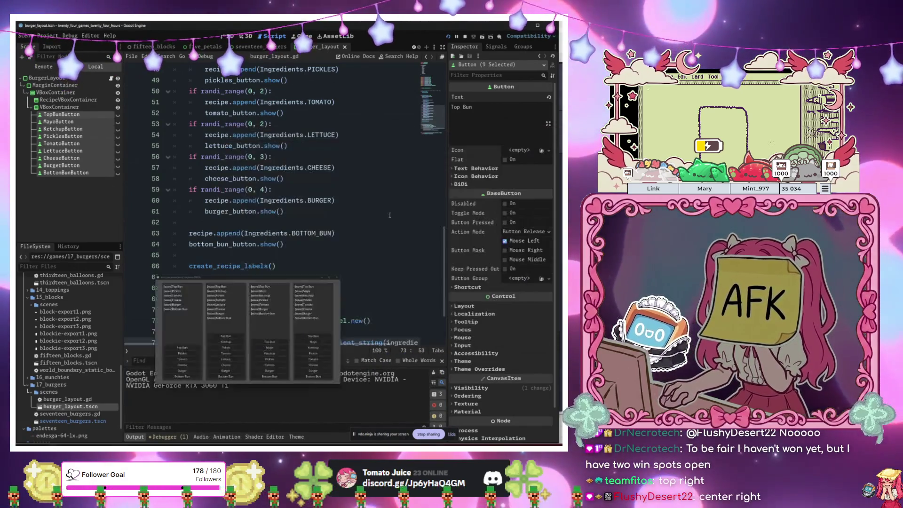
scroll(282, 211, "down", 3)
left_click(353, 314)
left_click(402, 281)
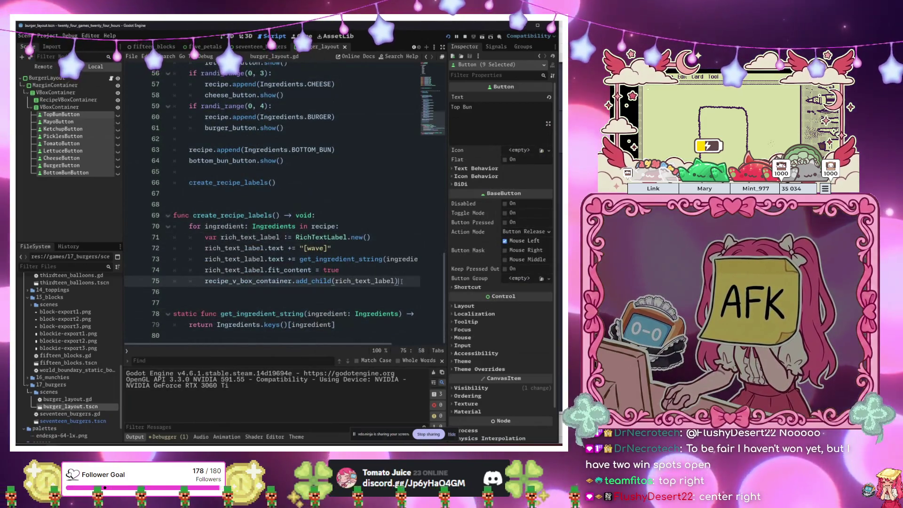
key("Return")
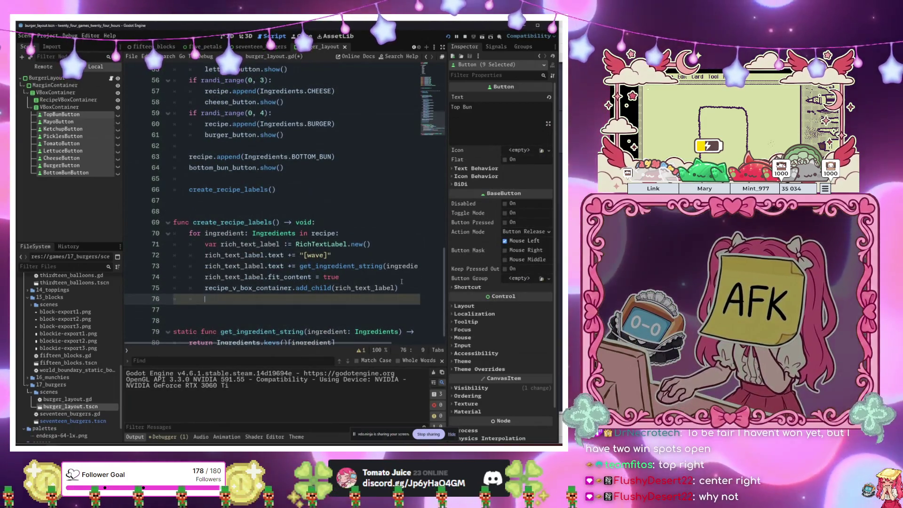
key("BackSpace")
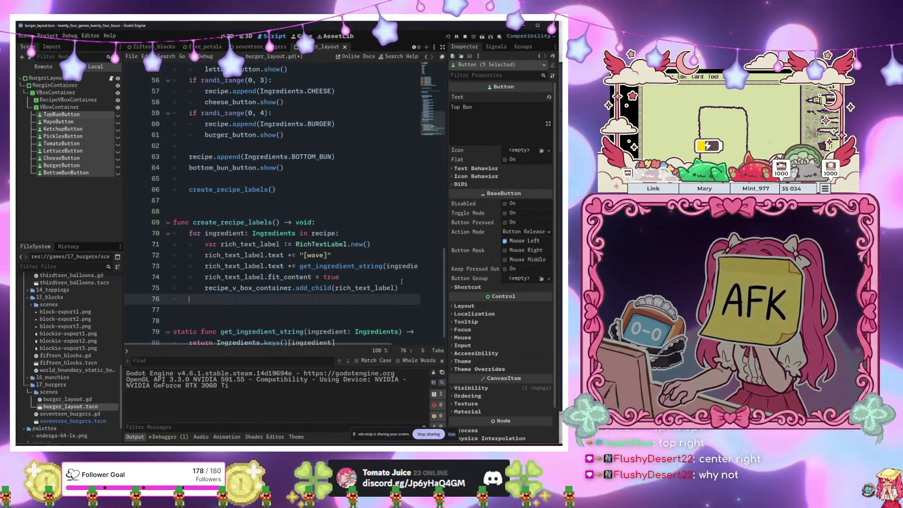
Step: Add rich_text_label.bbcode_enabled = true on the line before add_child
key("alt+Up")
key("Tab")
key("Tab")
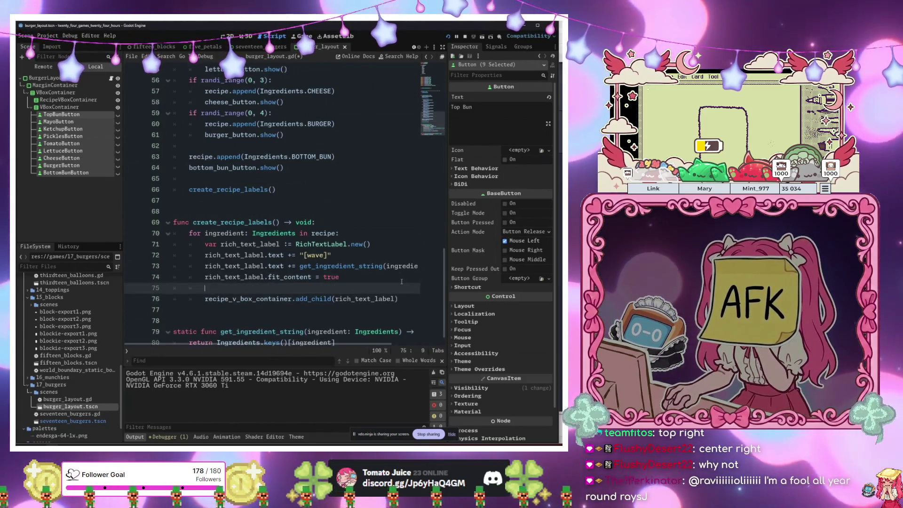
type("rich_text_label.bbcode_enabled = ")
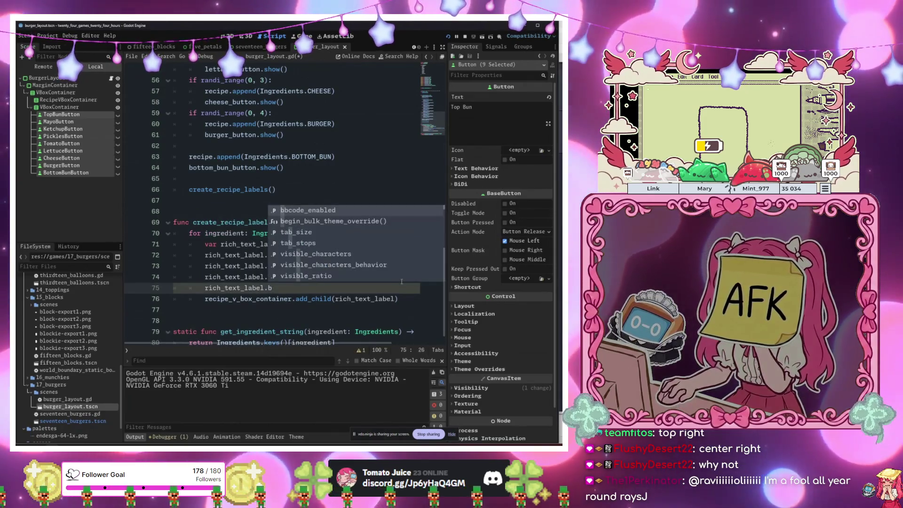
type("true")
key("Up")
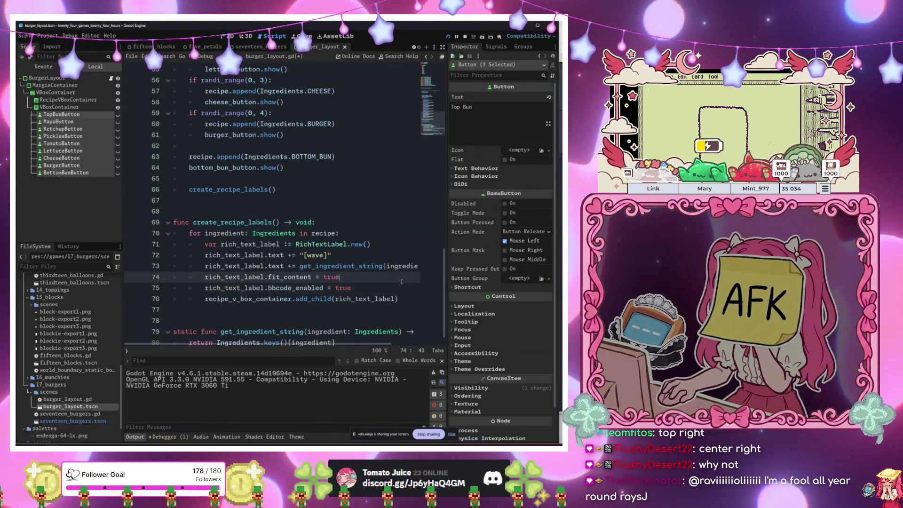
Step: Run the game to check the labels render without [wave] tags, then stop it
key("F6")
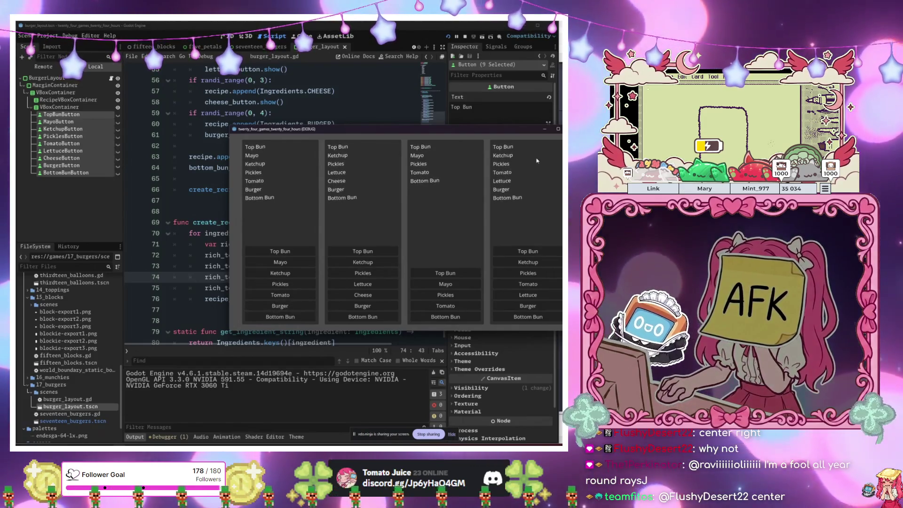
key("F8")
left_click(256, 245)
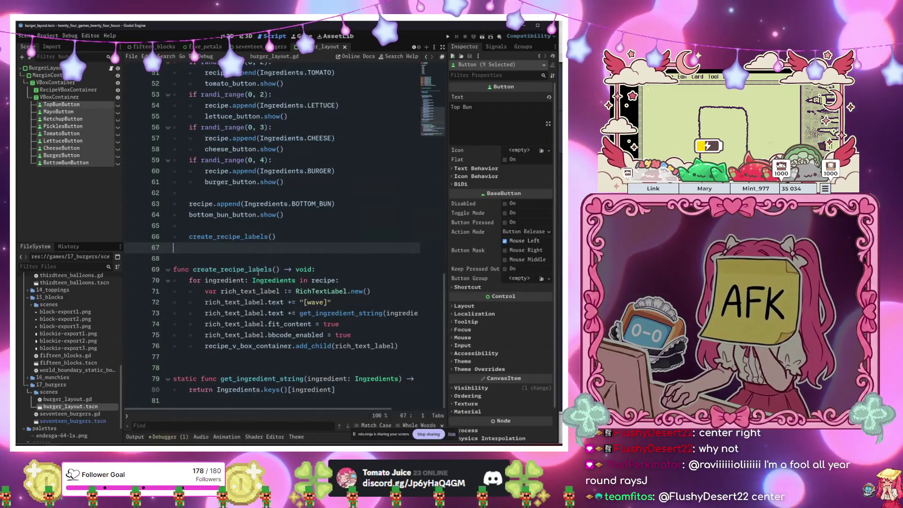
Step: Inspect the BottomBunButton and BurgerButton nodes, then select all nine ingredient buttons
scroll(258, 272, "up", 2)
mouse_move(260, 277)
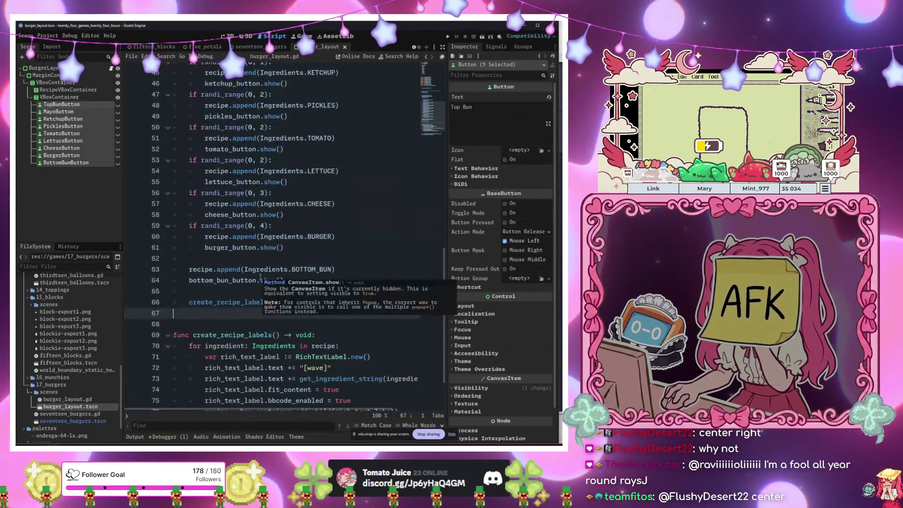
scroll(271, 276, "down", 2)
left_click(267, 269)
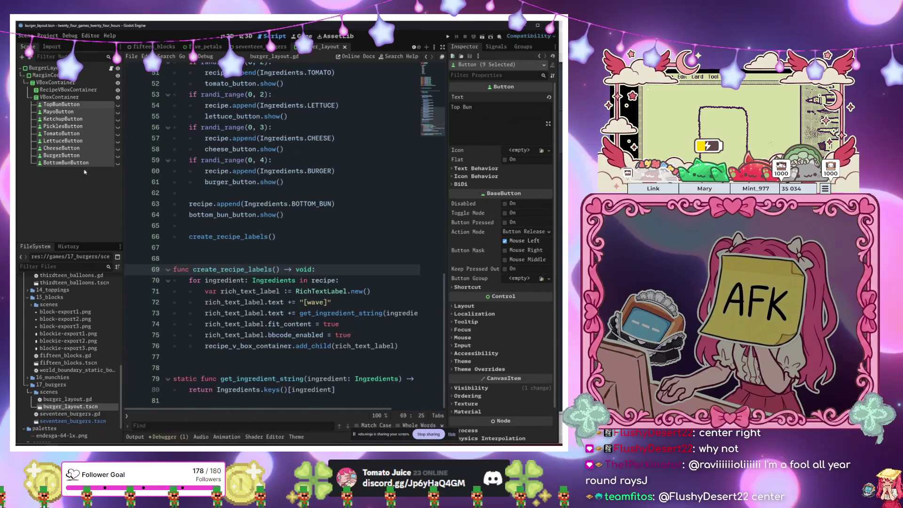
left_click(87, 162)
left_click(85, 162)
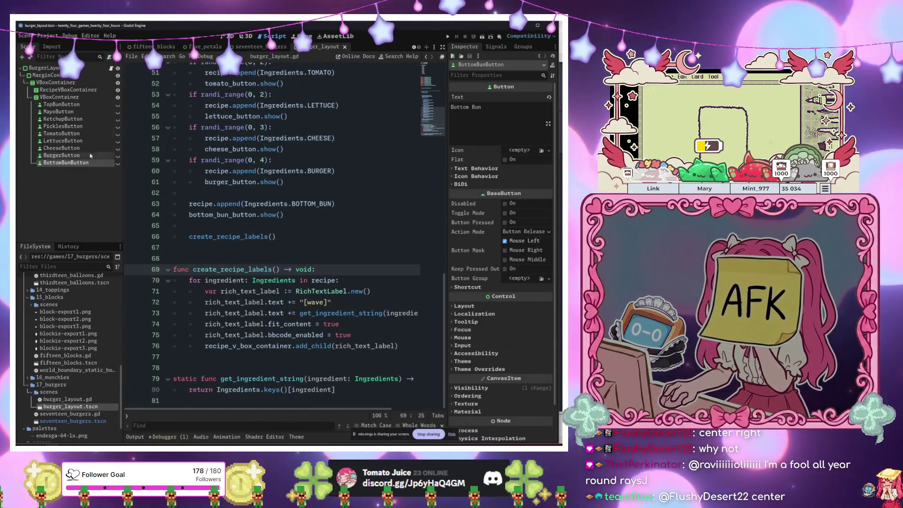
left_click(61, 104, "shift")
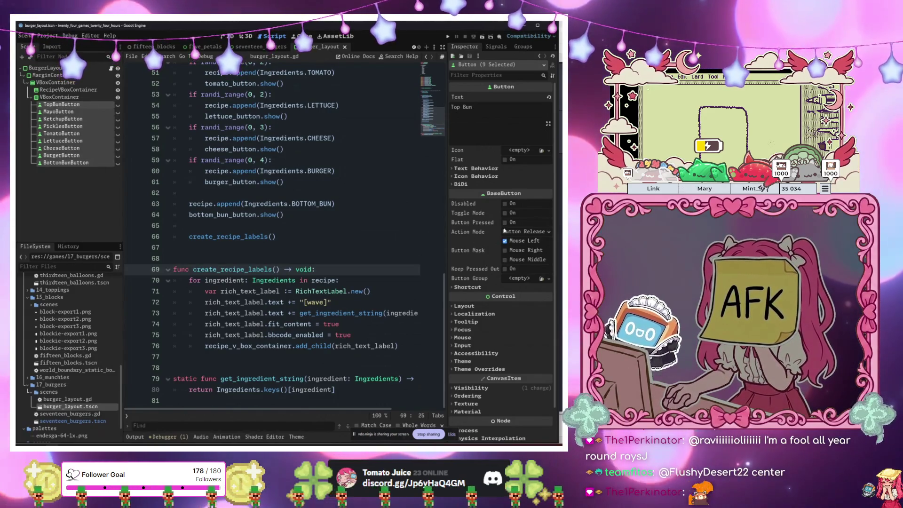
Step: Reselect BottomBunButton and scroll the script back to the exported button variables
key("Up")
key("Up")
key("Up")
left_click(63, 163)
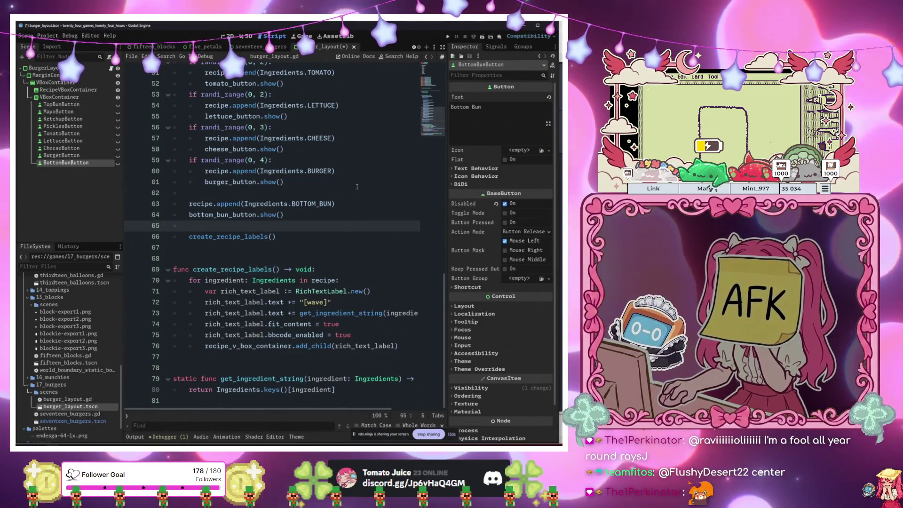
scroll(339, 366, "up", 10)
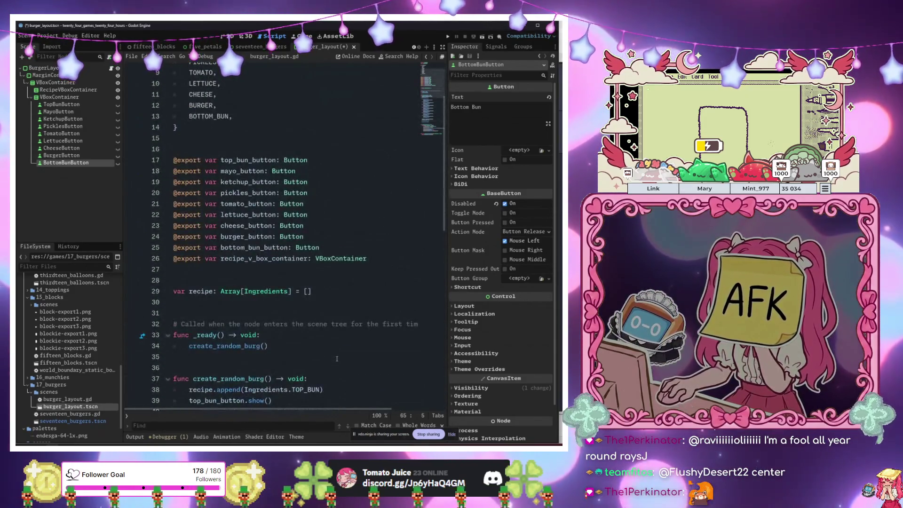
scroll(338, 358, "down", 2)
scroll(290, 308, "up", 3)
left_click(290, 309)
key("Return")
key("Return")
key("Up")
key("Up")
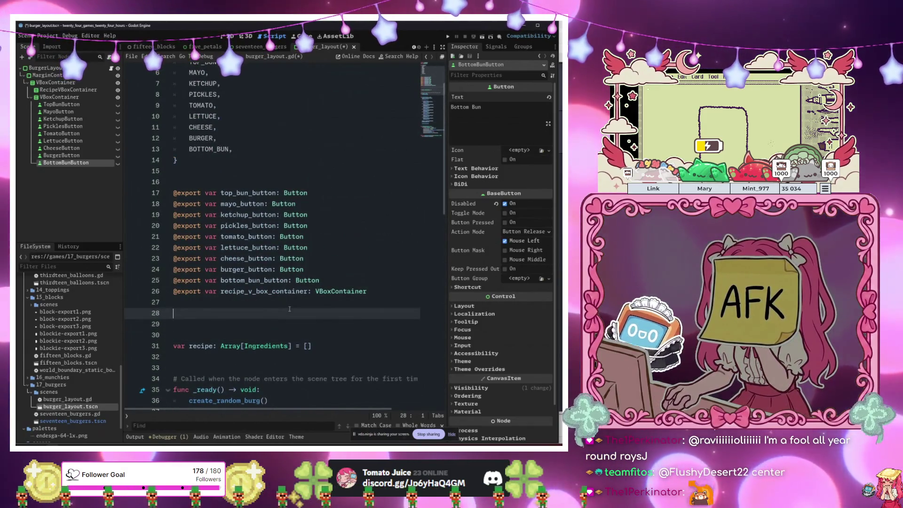
type("@")
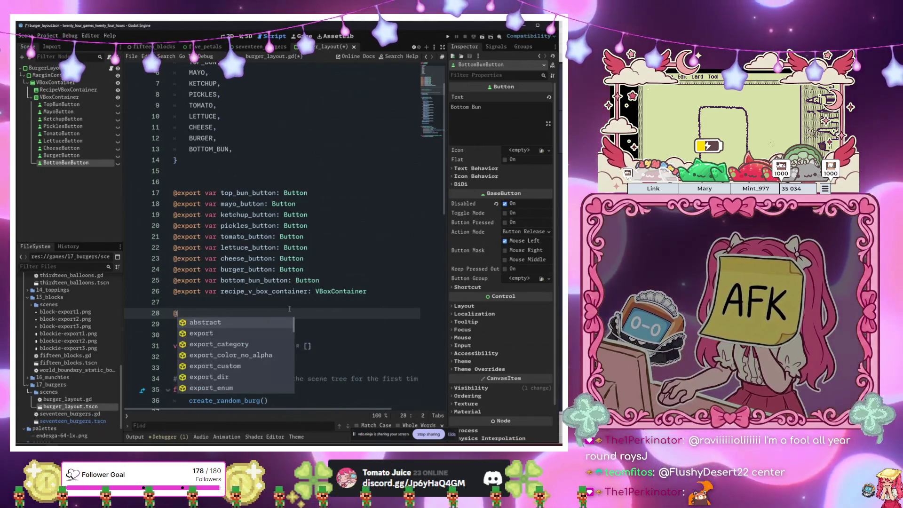
key("BackSpace")
key("Down")
key("Down")
key("Down")
key("Return")
key("Return")
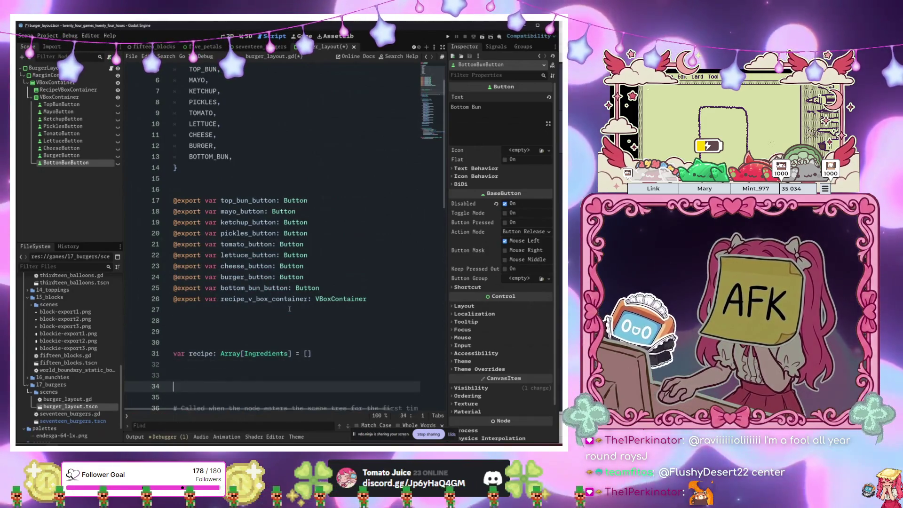
type("@")
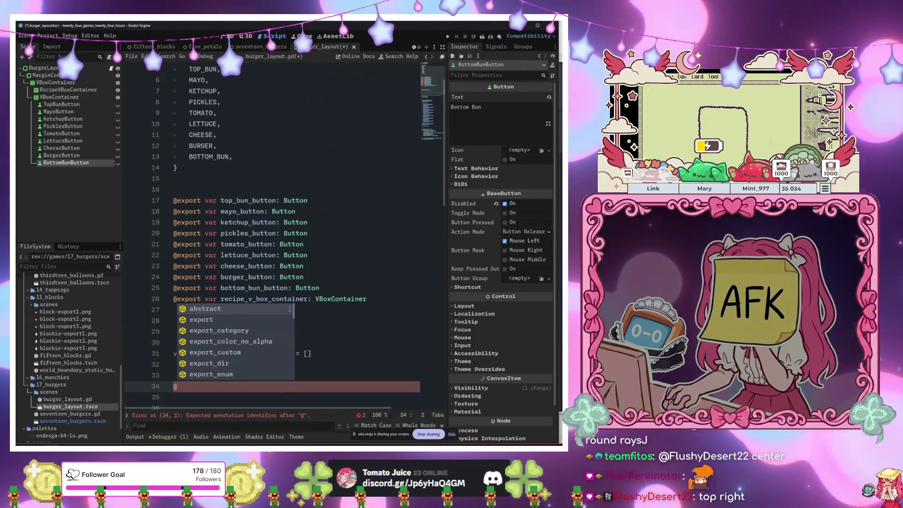
type("p")
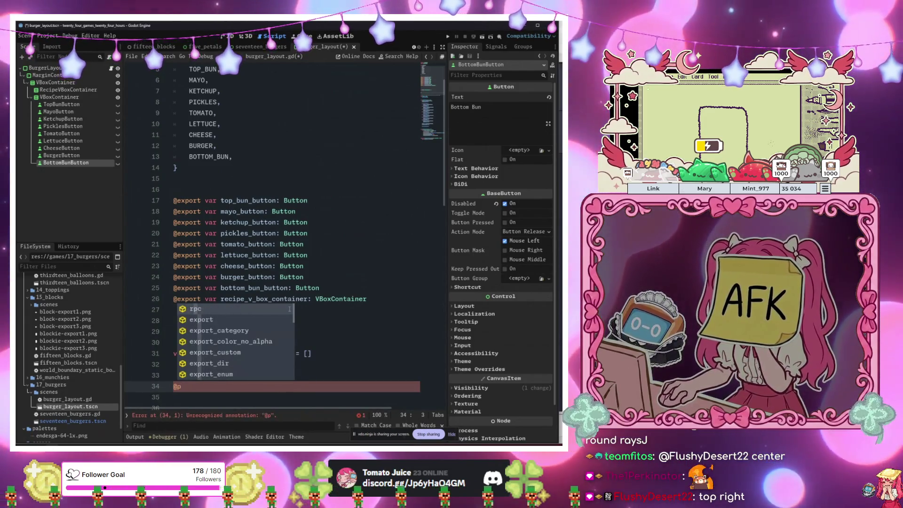
type("nready")
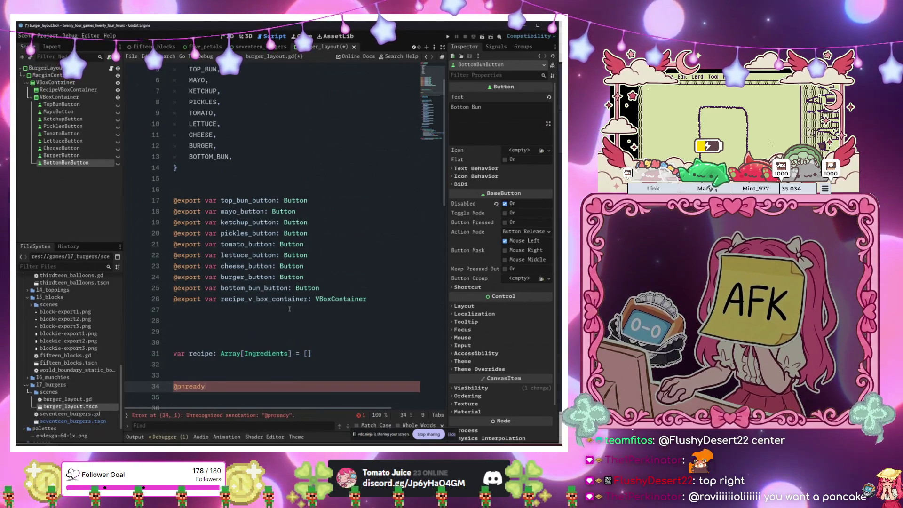
type("onready")
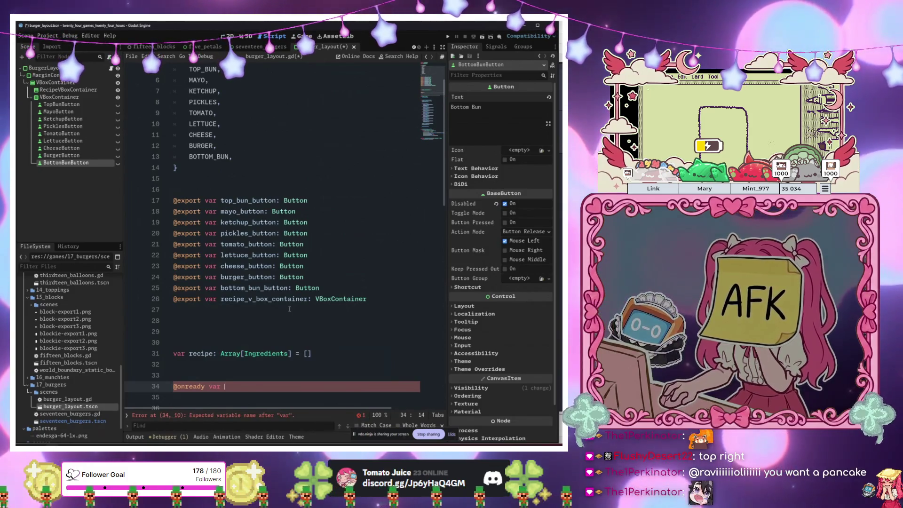
key("Up")
key("Up")
key("Up")
key("Home")
key("BackSpace")
key("BackSpace")
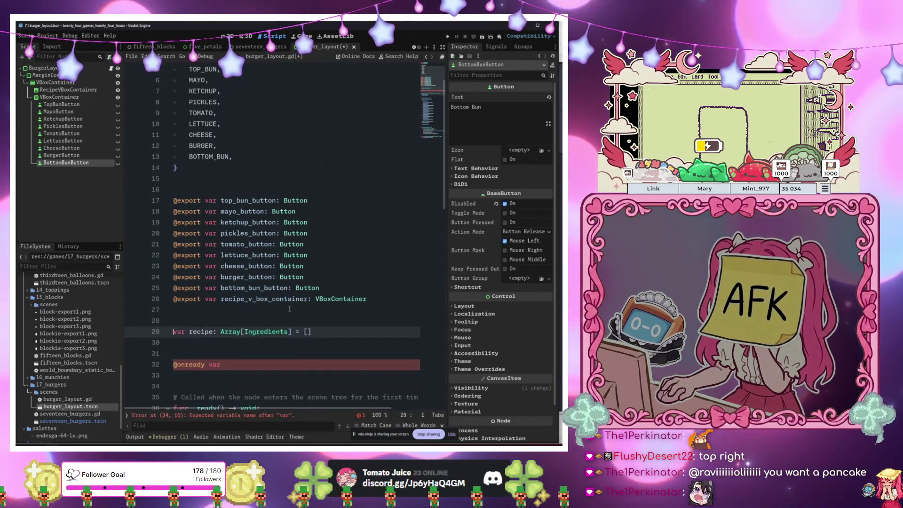
key("Down")
key("Down")
key("Down")
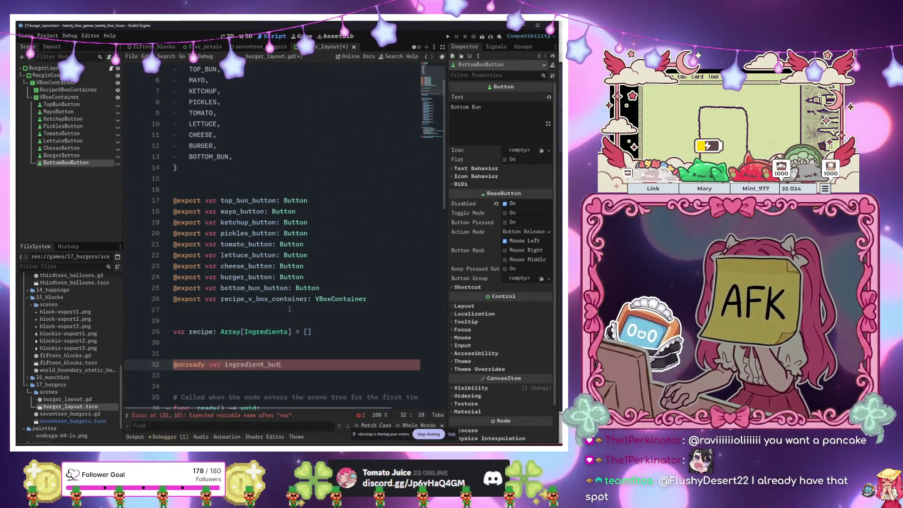
Step: Open an Array[Button] literal and fill it with duplicated 'banana,' placeholder lines
type("Array[")
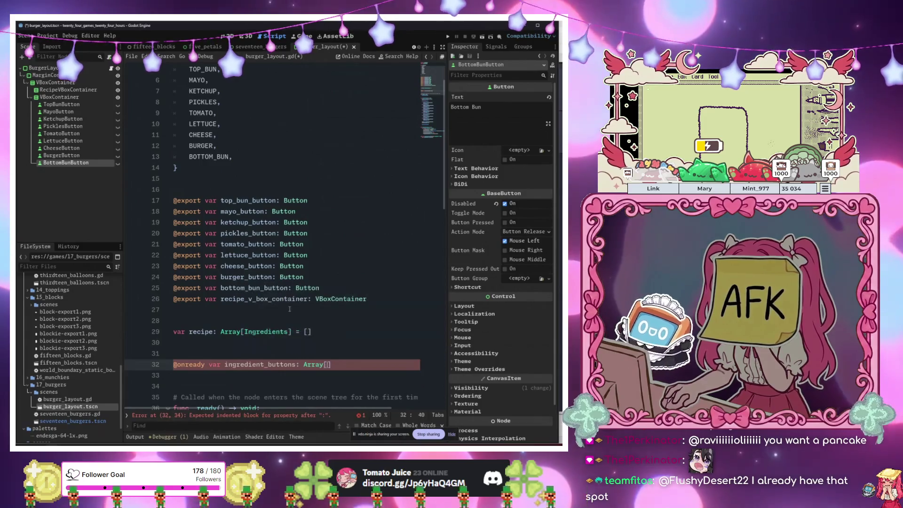
type("Button] ")
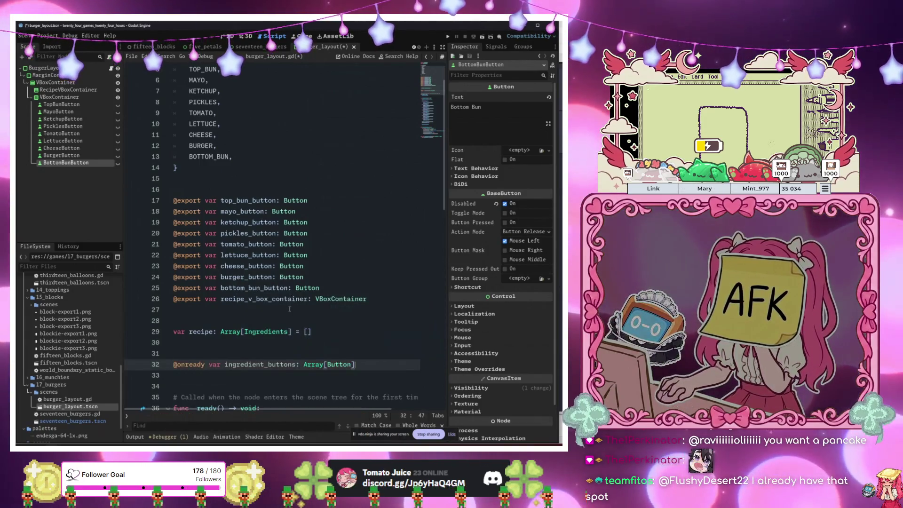
type("= [")
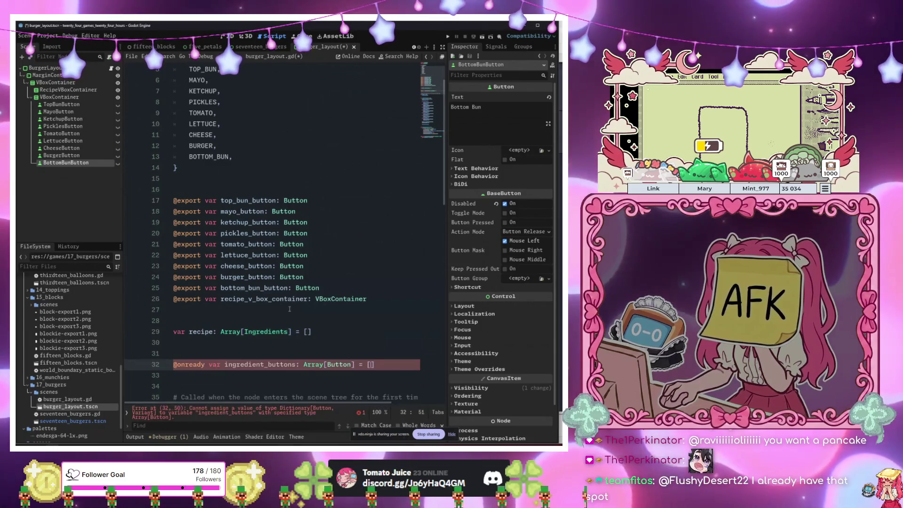
key("Return")
type("banana,")
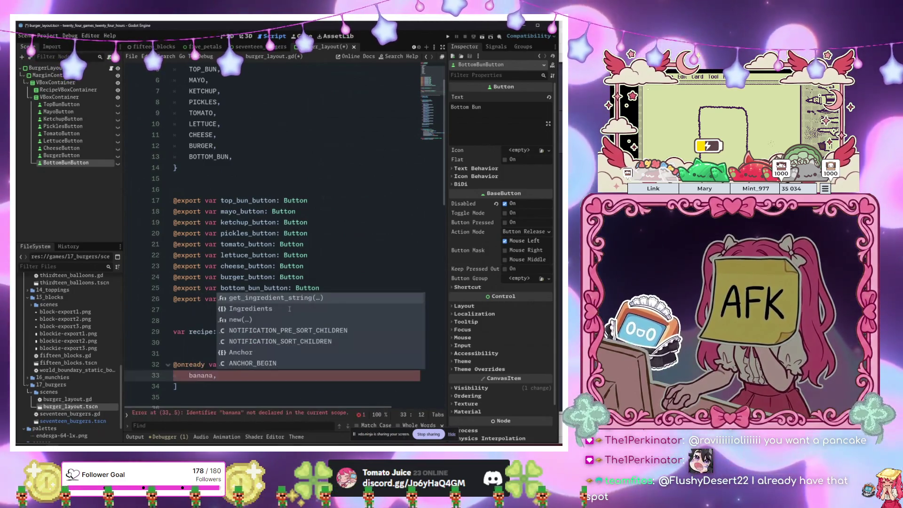
key("ctrl+shift+d")
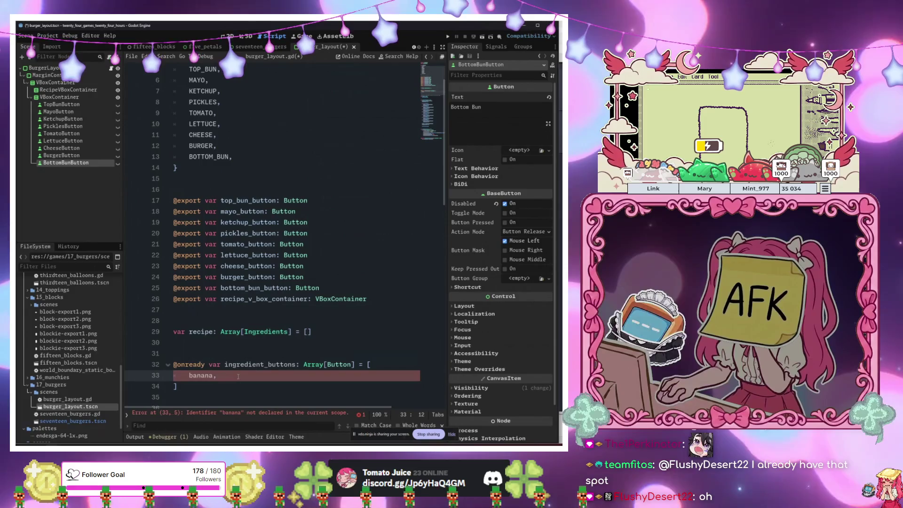
key("ctrl+shift+d")
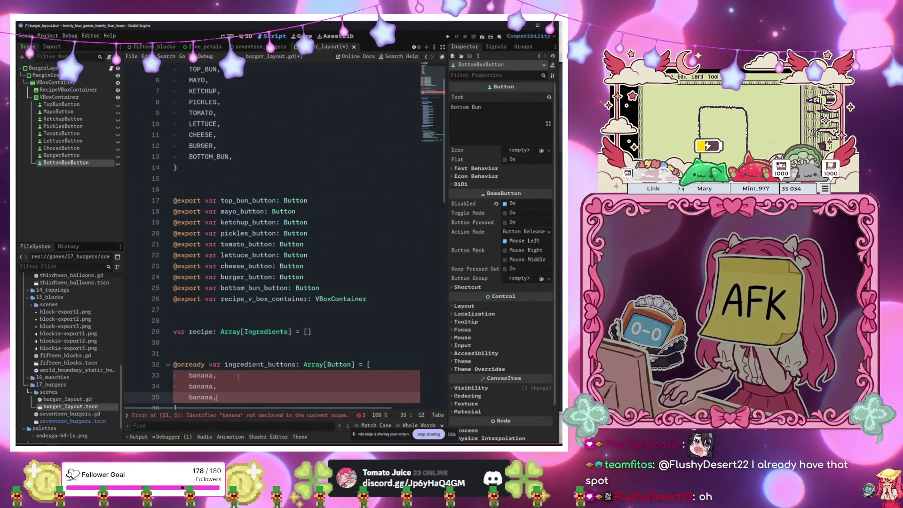
key("ctrl+shift+d")
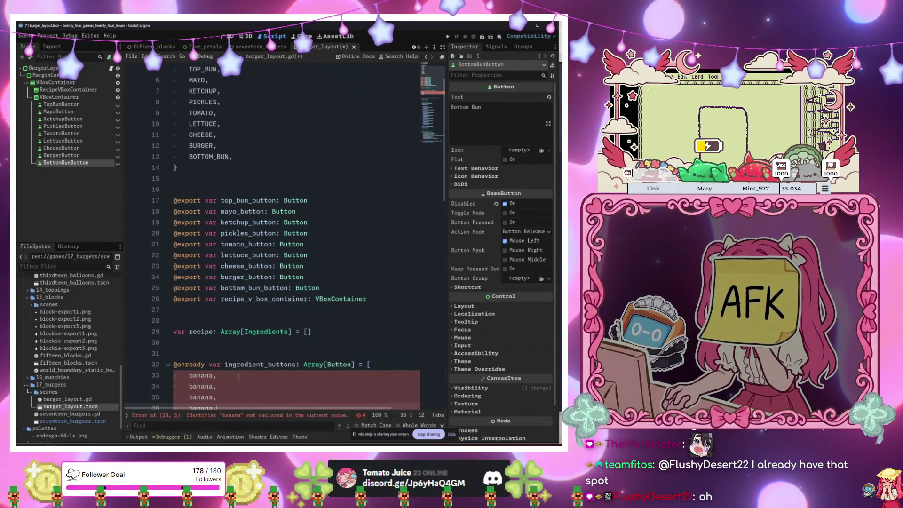
key("ctrl+shift+d")
key("ctrl+shift+d")
key("ctrl+shift+d")
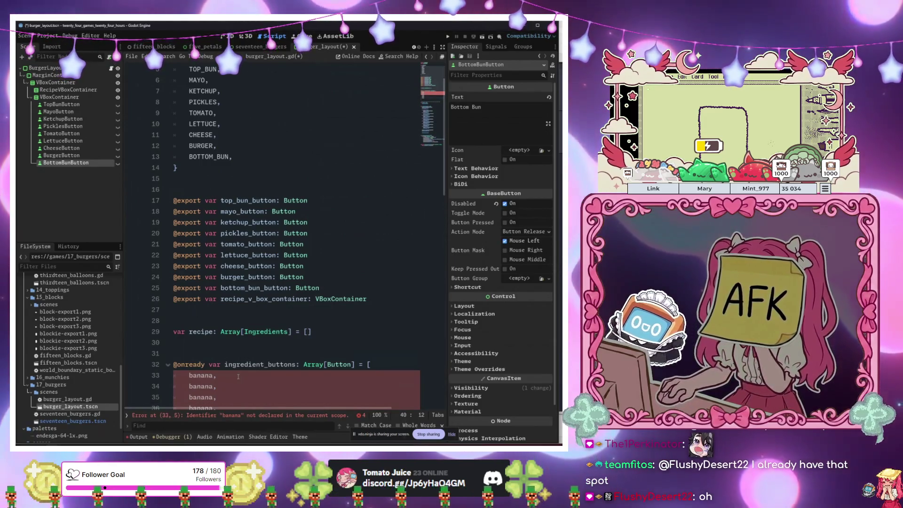
scroll(238, 376, "down", 3)
scroll(237, 376, "down", 3)
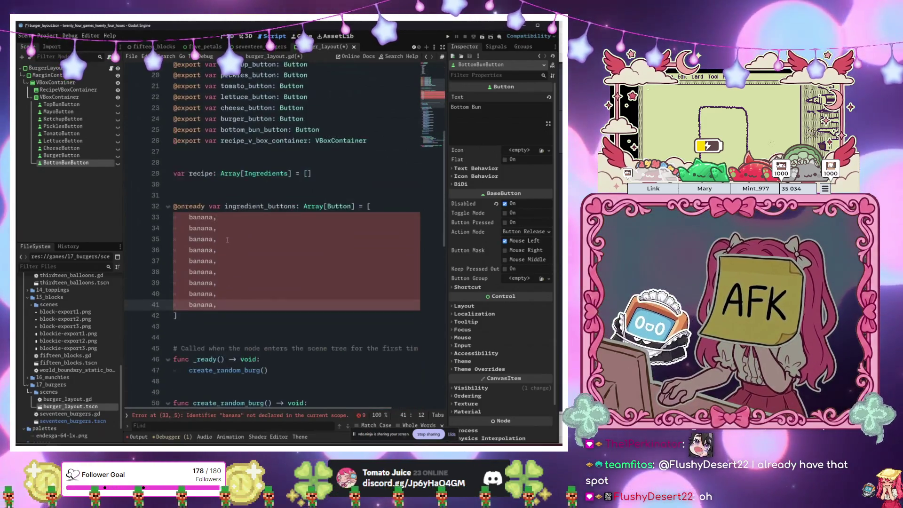
scroll(238, 376, "up", 3)
left_click(253, 102)
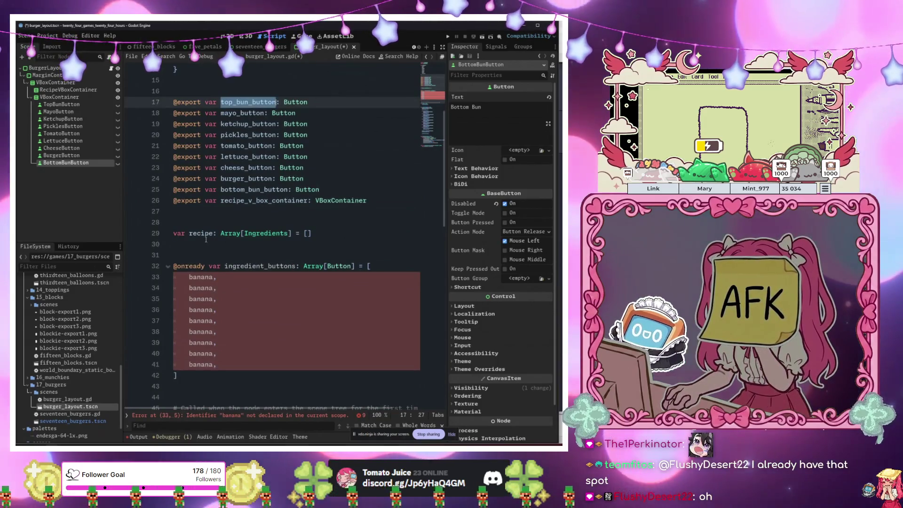
Step: Replace the first banana placeholders with mayo_button and ketchup_button
left_click(206, 278)
double_click(242, 113)
key("ctrl+c")
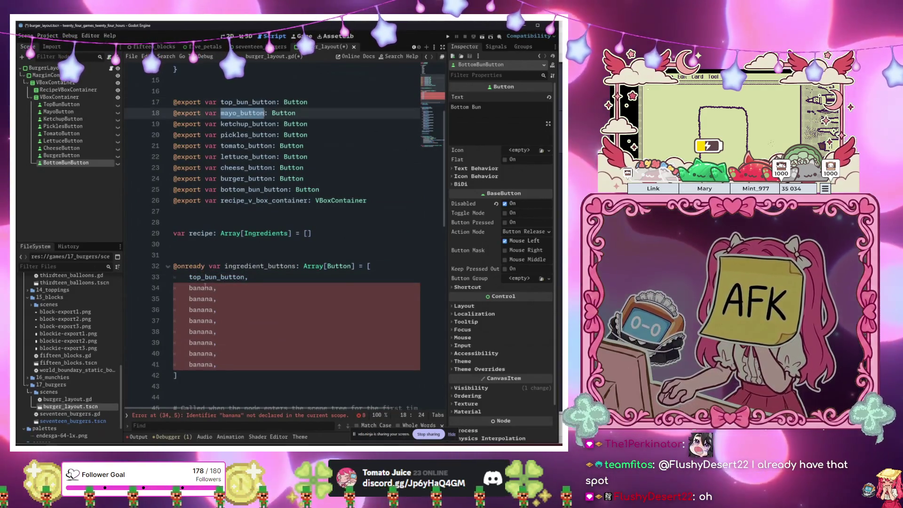
double_click(205, 288)
key("ctrl+v")
left_click(240, 124)
key("ctrl+c")
double_click(202, 299)
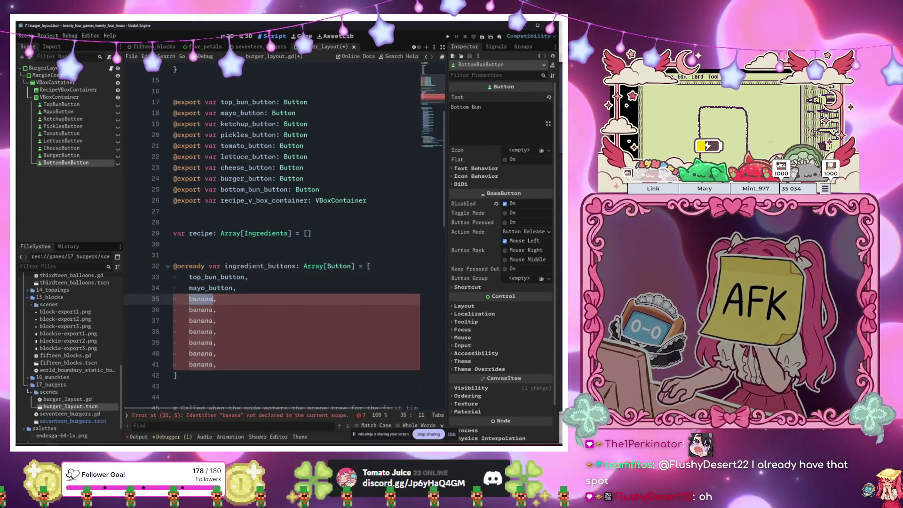
key("ctrl+v")
Step: Fix the garbled fourth entry to pickles_button, accidentally removing the tomato_button declaration
double_click(250, 135)
left_click(205, 311)
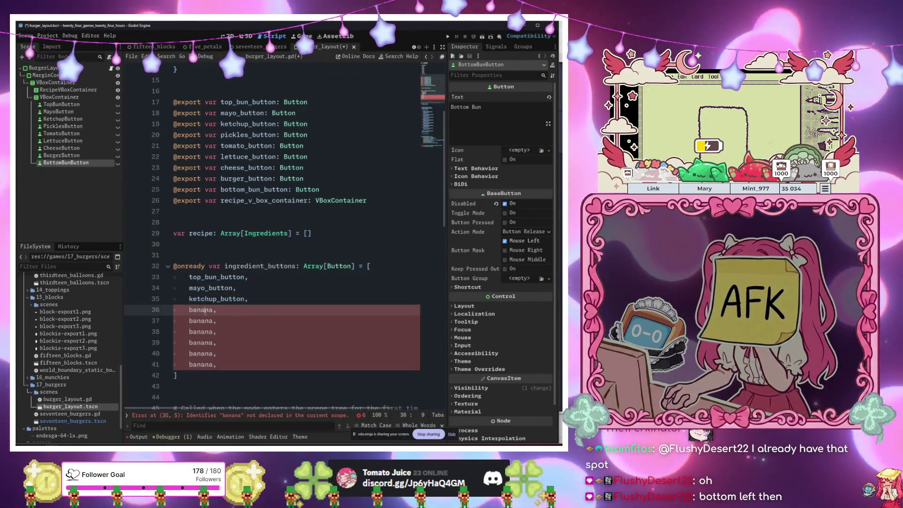
double_click(251, 146)
key("ctrl+x")
key("ctrl+shift+k")
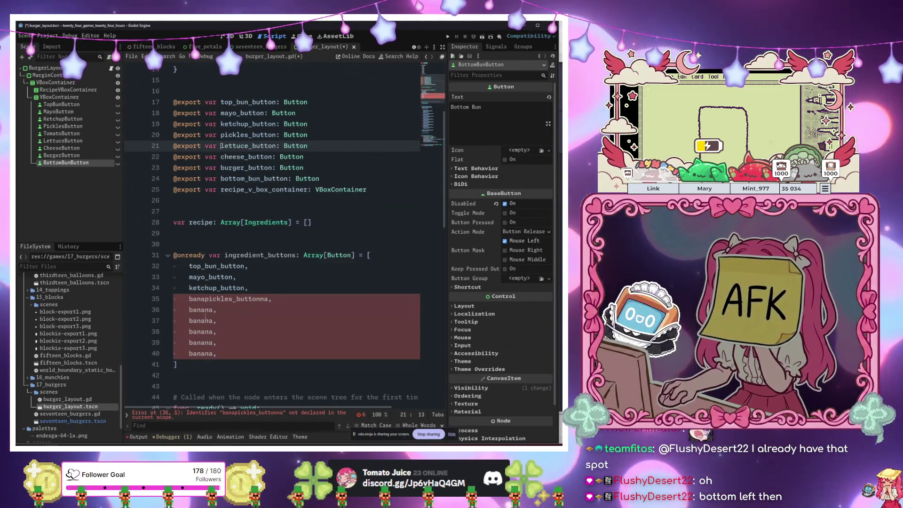
double_click(250, 135)
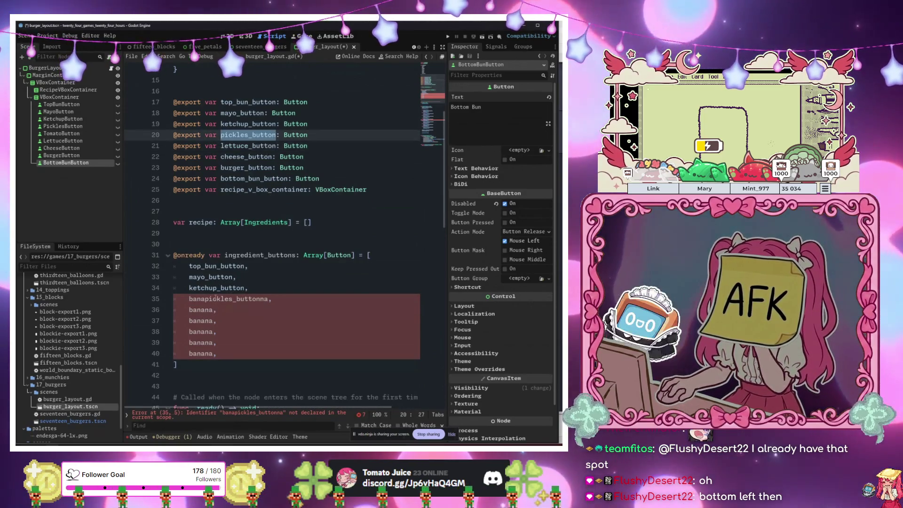
left_click(192, 299)
double_click(192, 298)
key("ctrl+v")
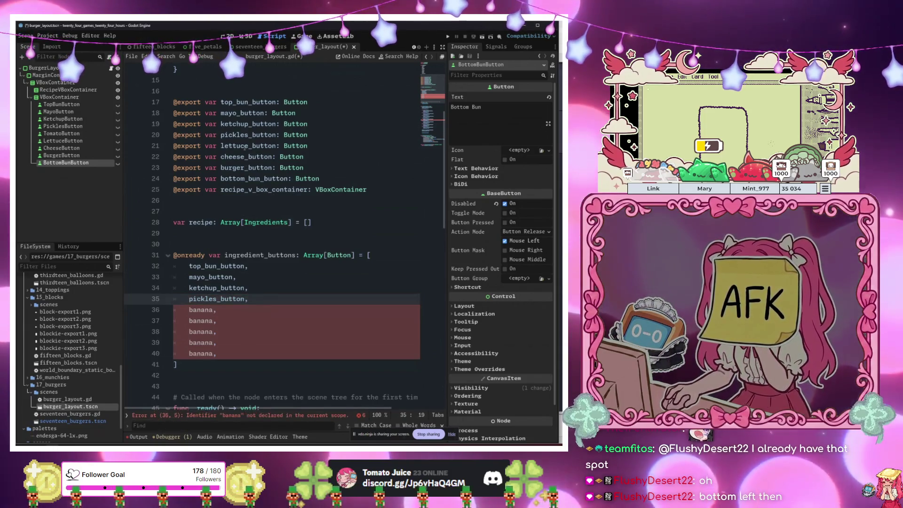
Step: Replace the next placeholders with lettuce_button, cheese_button, burger_button and bottom_bun_button
double_click(243, 146)
key("ctrl+c")
double_click(201, 310)
key("ctrl+v")
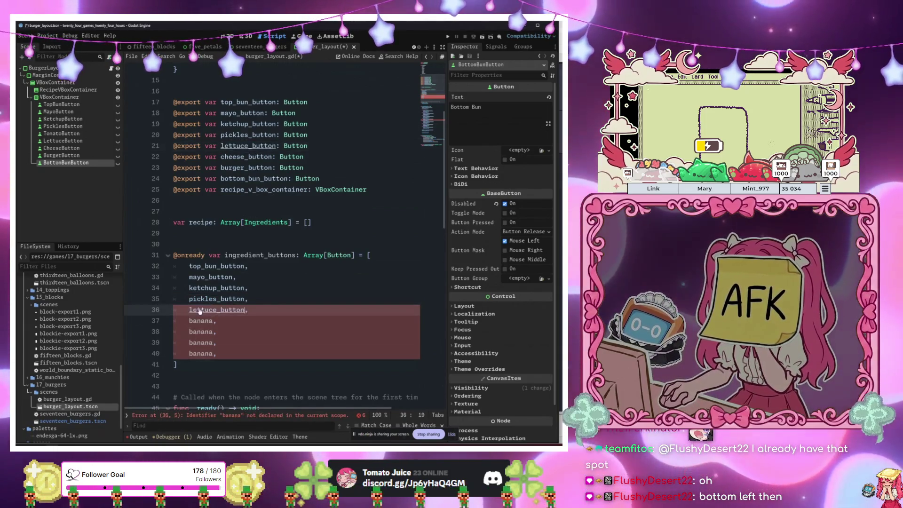
double_click(262, 156)
key("ctrl+c")
double_click(201, 320)
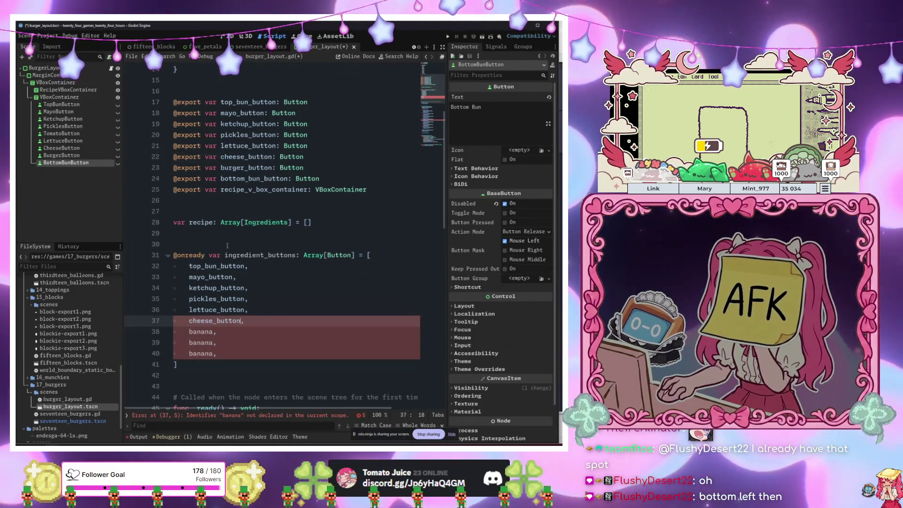
key("ctrl+v")
double_click(243, 167)
key("ctrl+c")
double_click(202, 332)
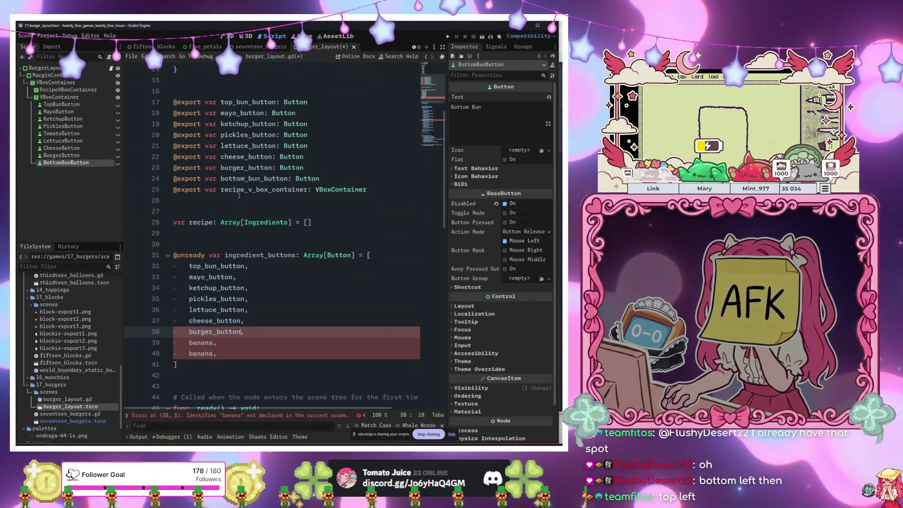
key("ctrl+v")
double_click(232, 178)
key("ctrl+c")
double_click(201, 342)
key("ctrl+v")
Step: Restore the tomato_button export from the TomatoButton node and list it after lettuce_button
left_click(221, 358)
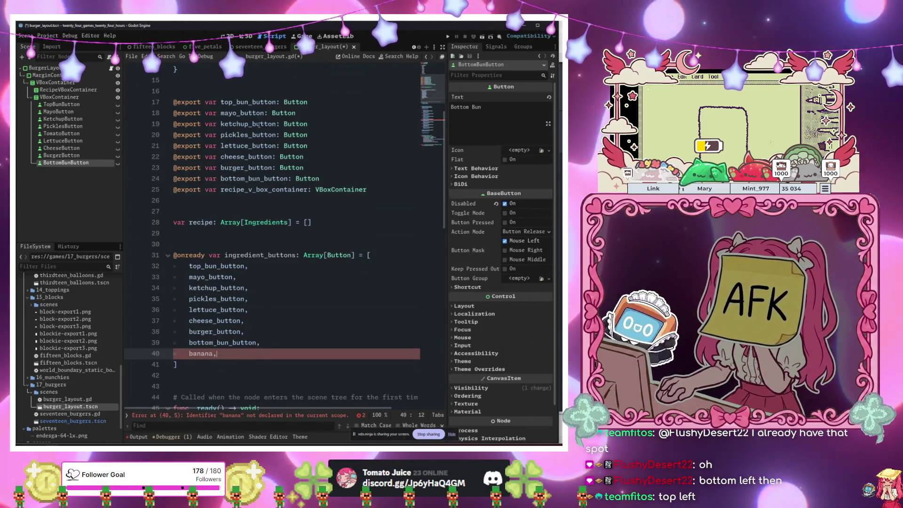
left_click(292, 148)
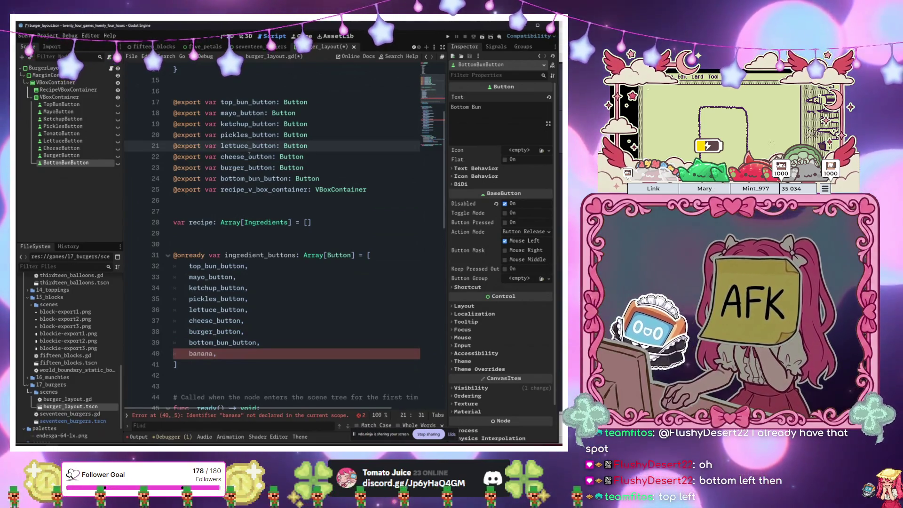
left_click_drag(232, 149, 262, 157)
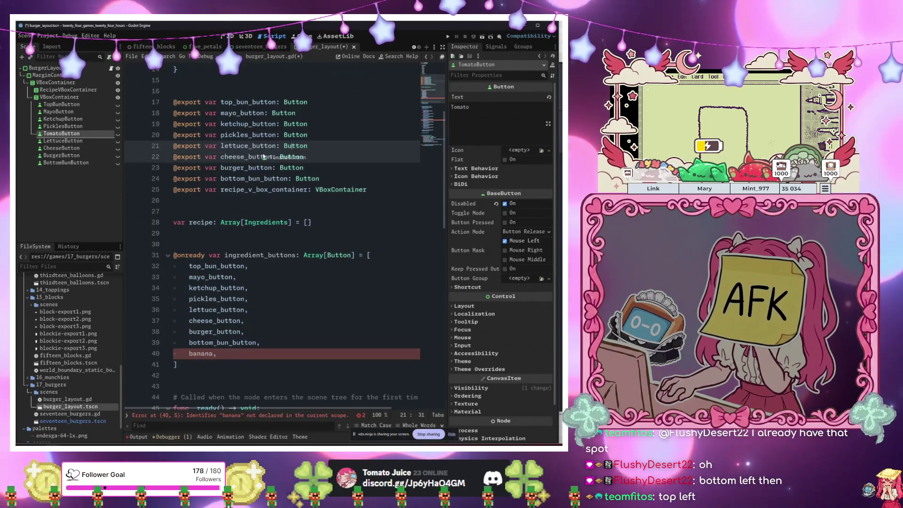
left_click_drag(175, 159, 175, 159)
double_click(246, 157)
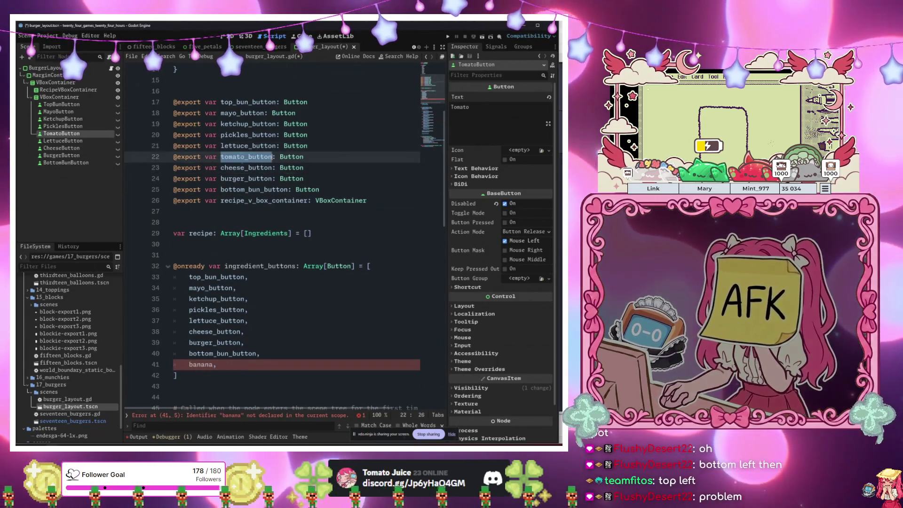
double_click(201, 364)
key("ctrl+v")
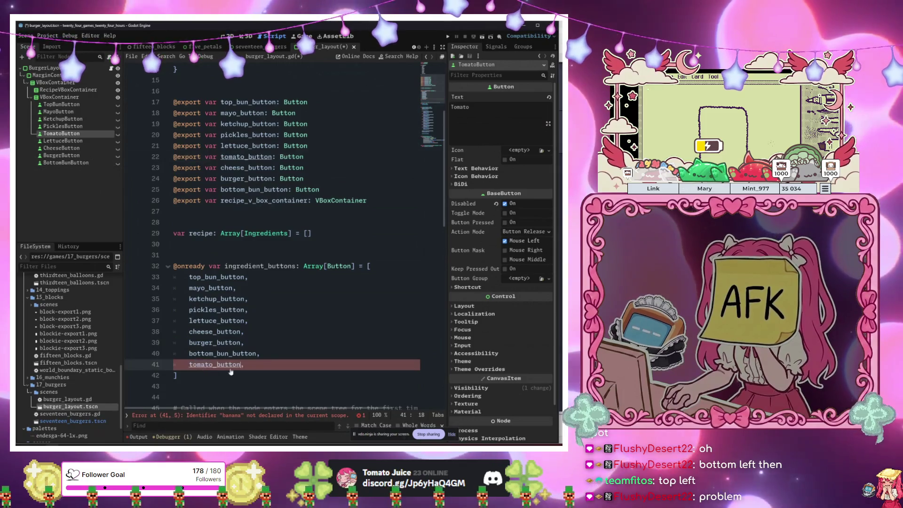
key("alt+Up")
key("alt+Up")
key("alt+Up")
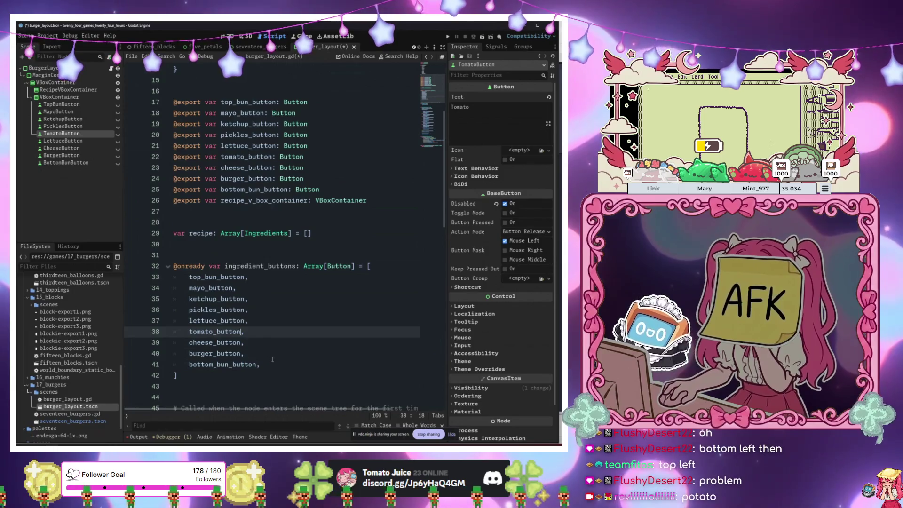
Step: Review the script and return to the end of the _ready() header
left_click(272, 357)
scroll(261, 310, "down", 10)
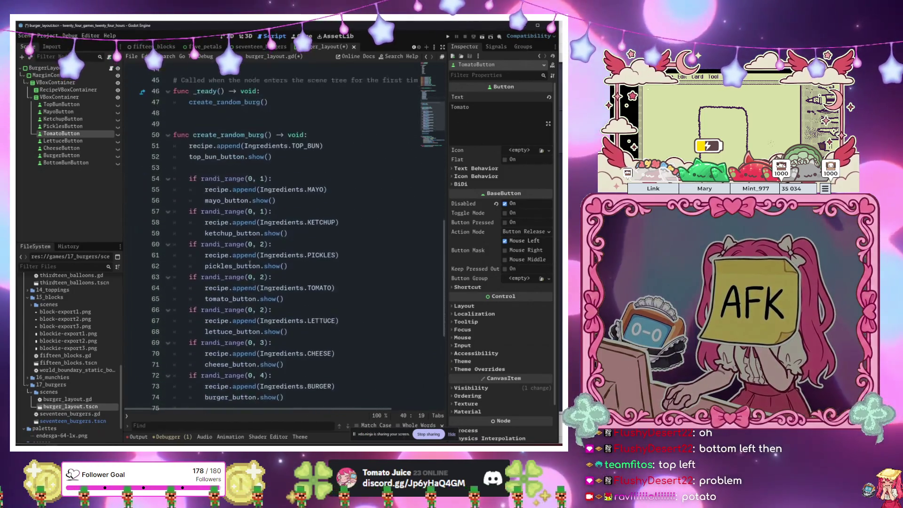
scroll(249, 264, "down", 2)
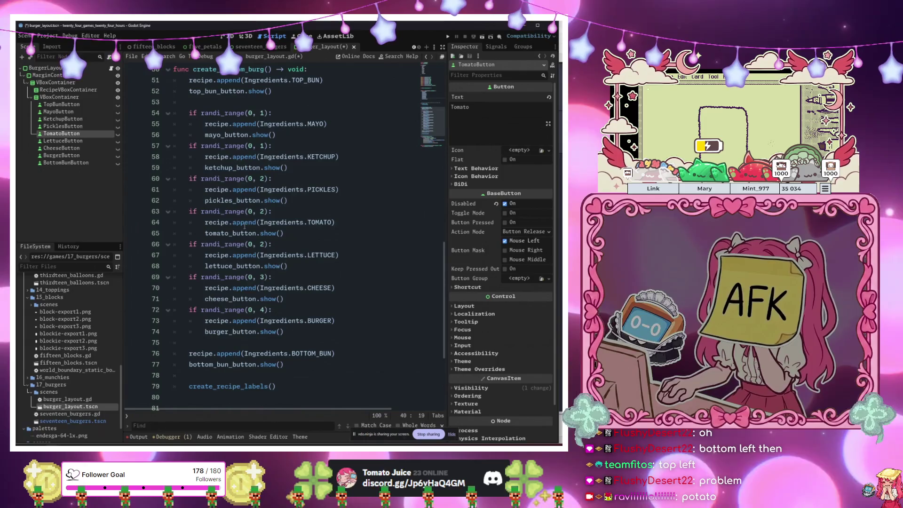
left_click(276, 232)
scroll(261, 198, "up", 12)
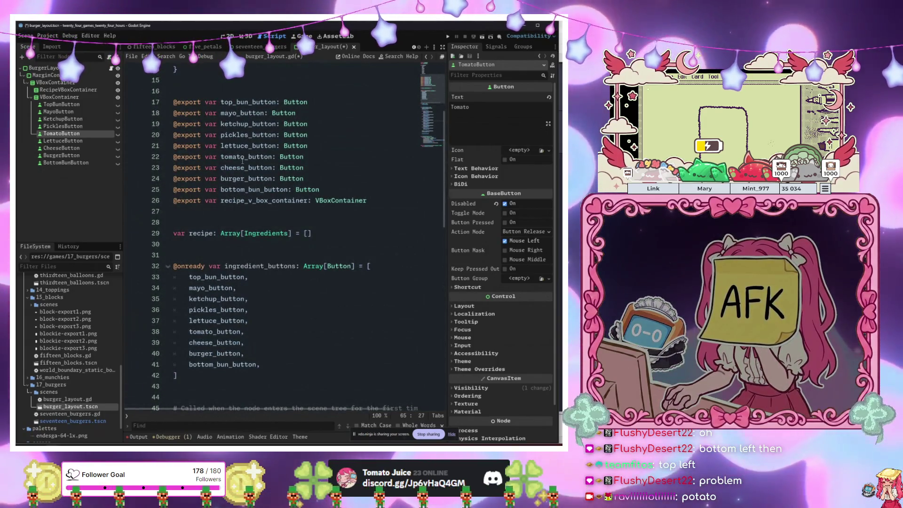
scroll(263, 324, "up", 3)
scroll(263, 324, "down", 20)
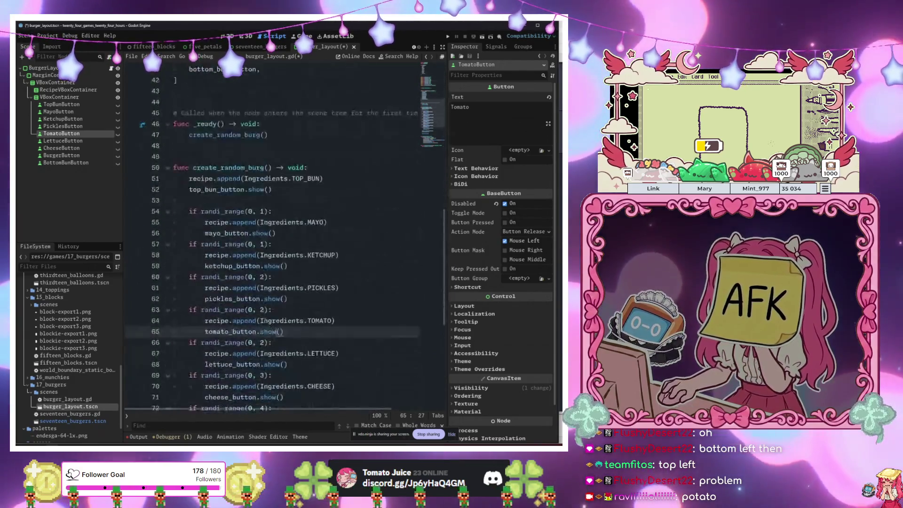
left_click(326, 390)
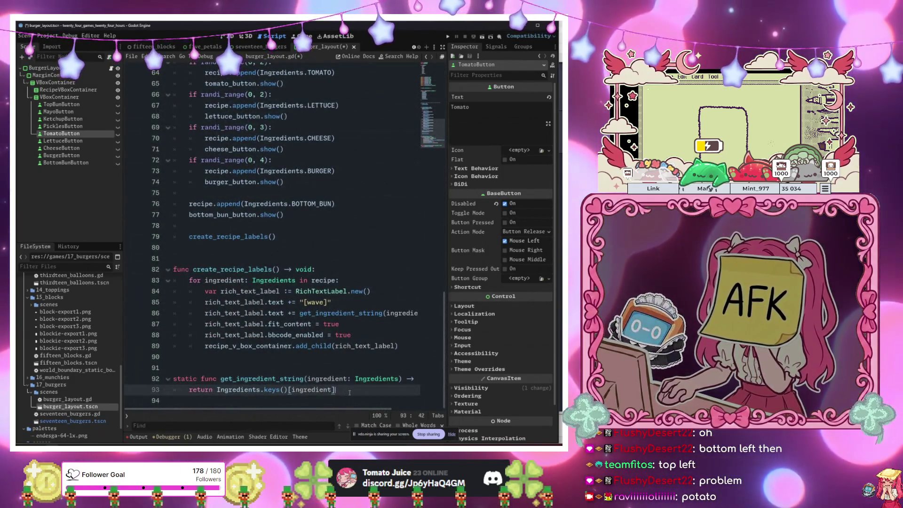
left_click(85, 162)
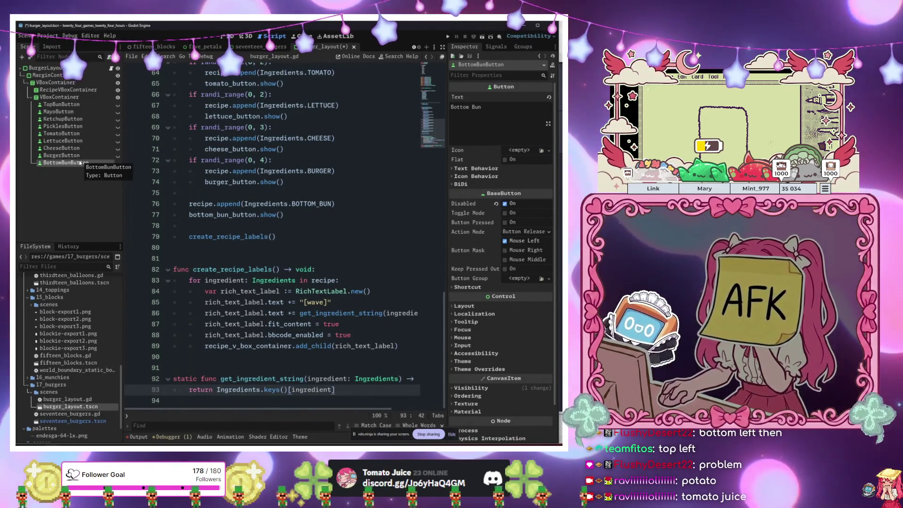
scroll(267, 217, "up", 13)
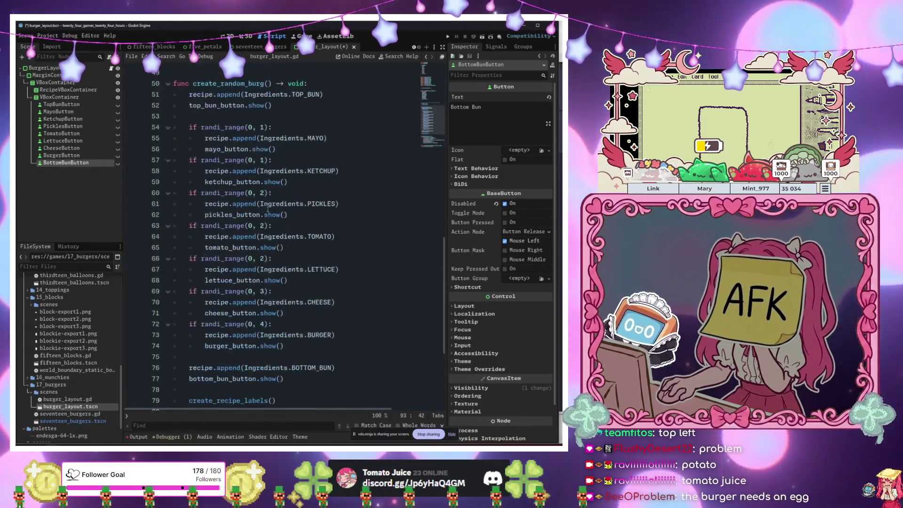
scroll(267, 217, "down", 5)
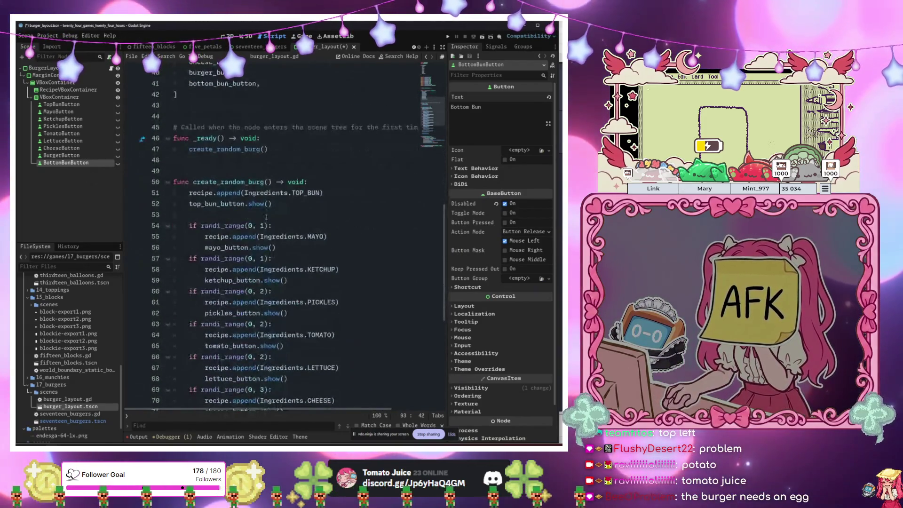
scroll(267, 217, "up", 6)
left_click(246, 300)
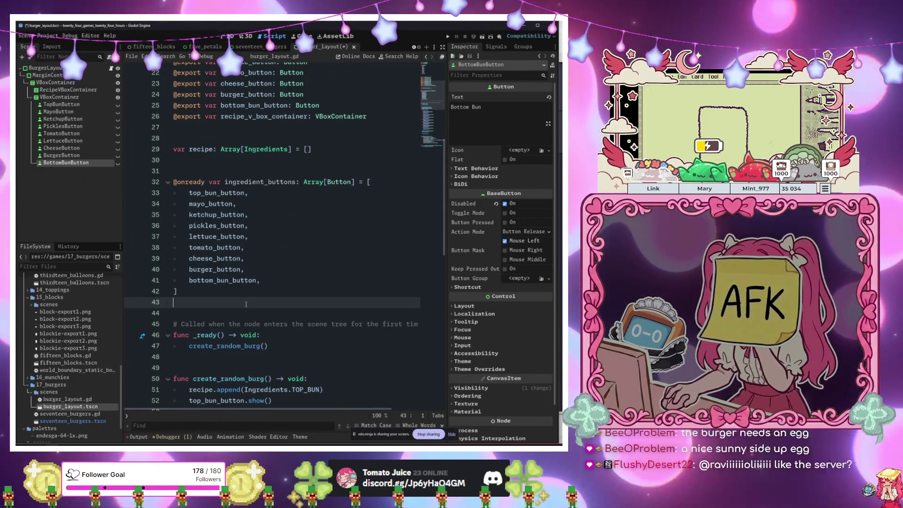
scroll(246, 305, "down", 4)
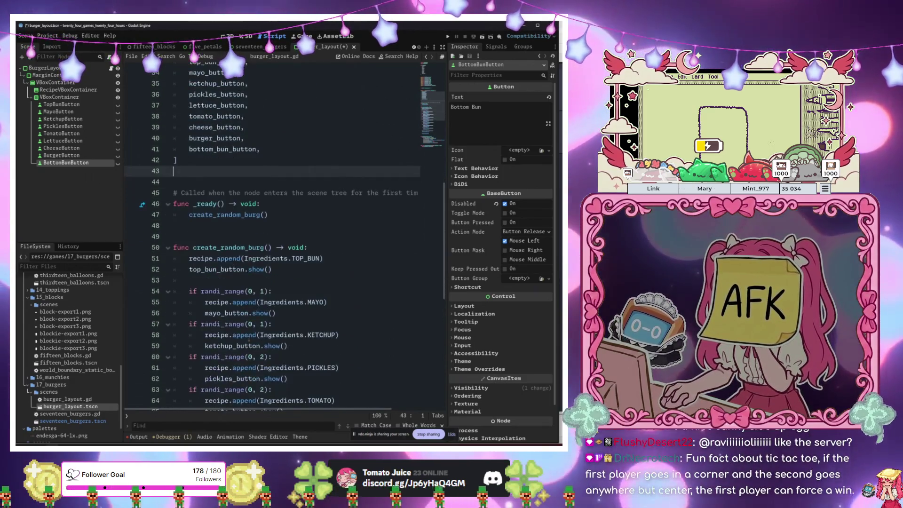
scroll(249, 339, "up", 3)
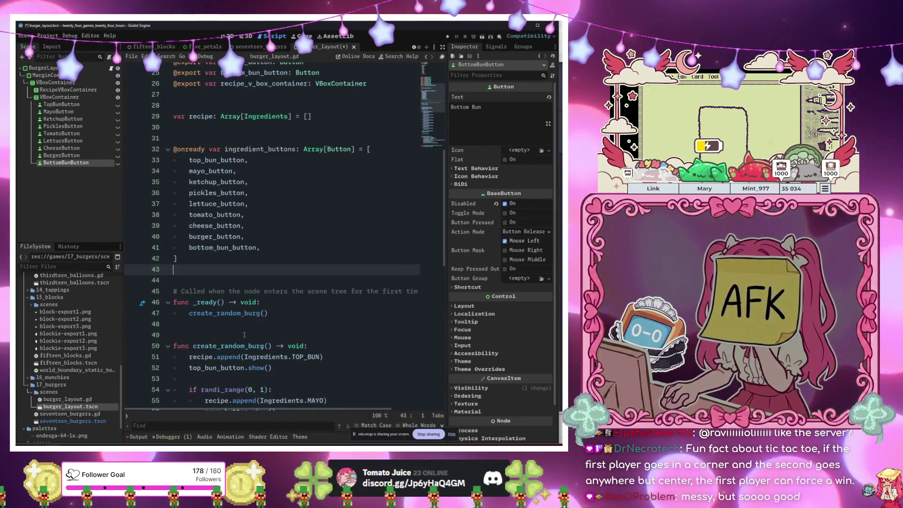
scroll(243, 334, "down", 12)
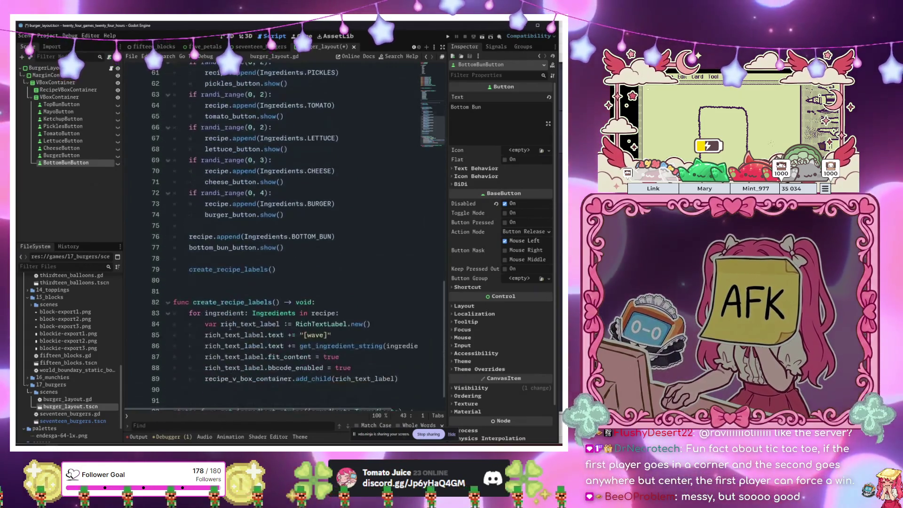
left_click(285, 268)
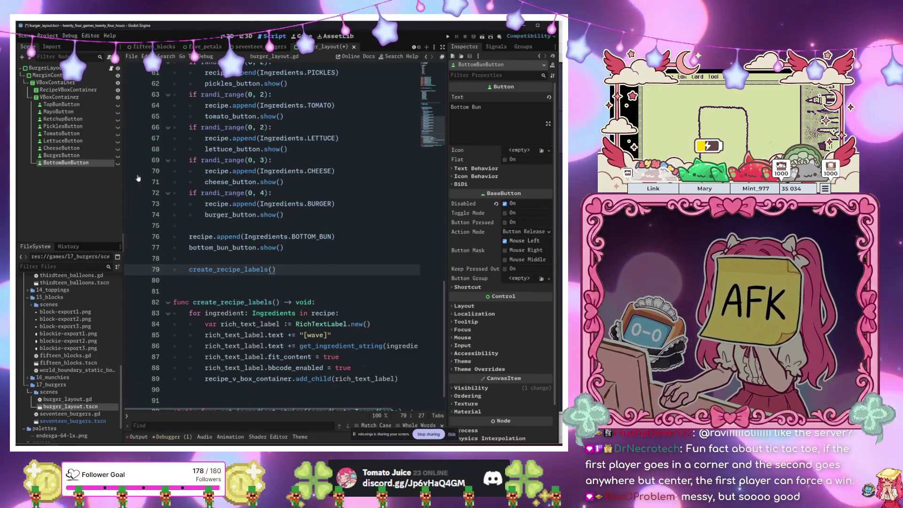
scroll(327, 219, "up", 7)
left_click(295, 138)
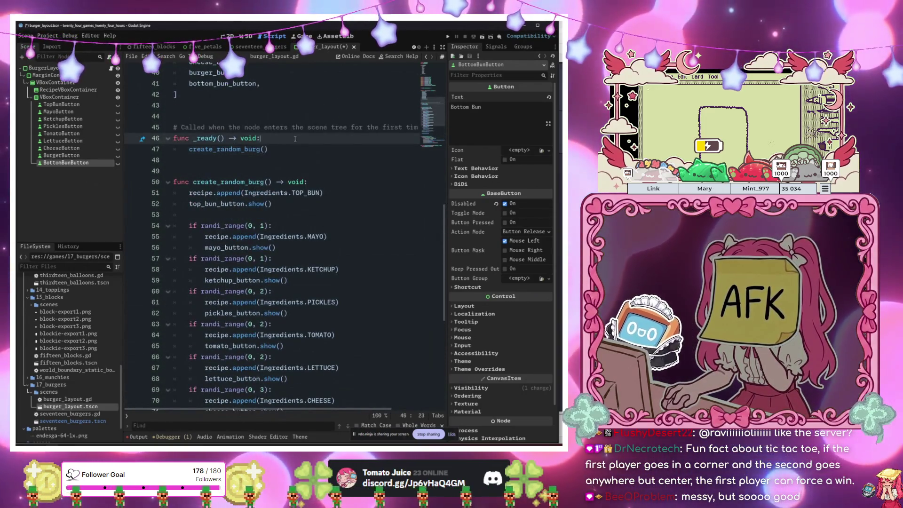
Step: Add a _connect_signals() call as the first line of _ready()
key("Return")
type("_con")
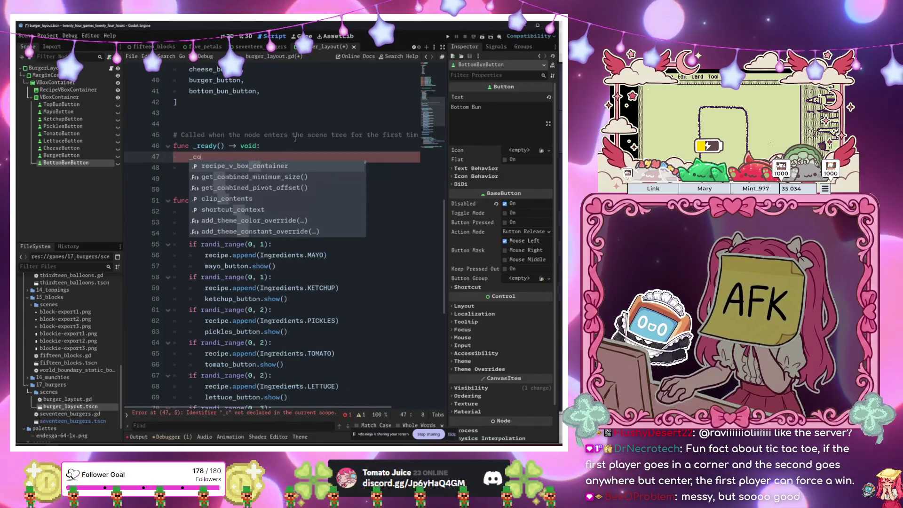
type("ne")
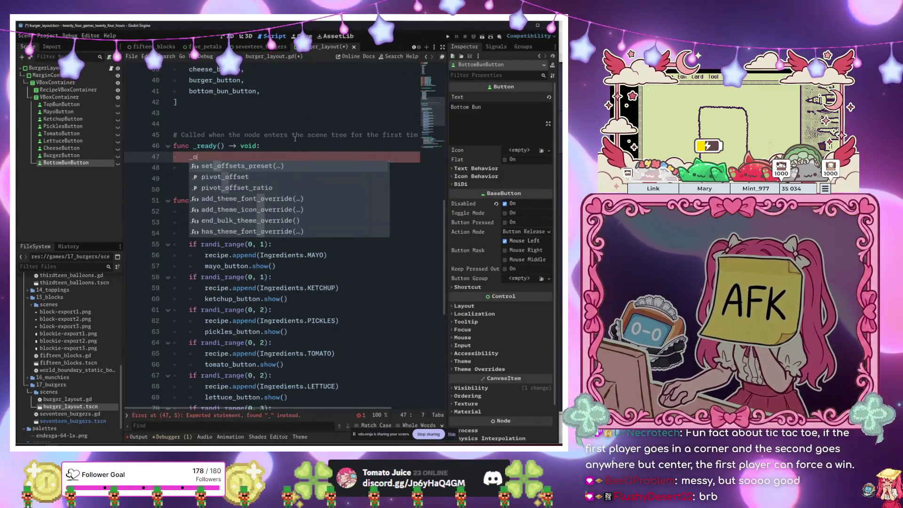
type("c")
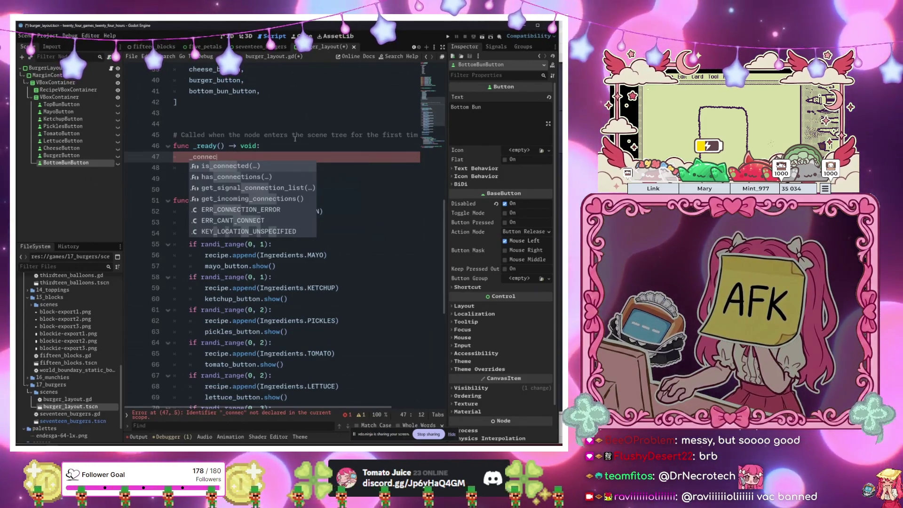
type("t_signals(")
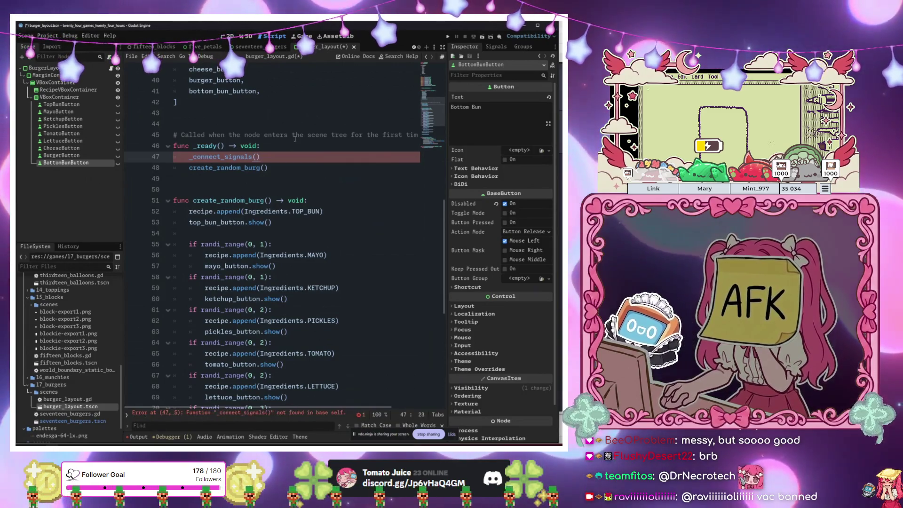
scroll(296, 138, "down", 9)
left_click(371, 388)
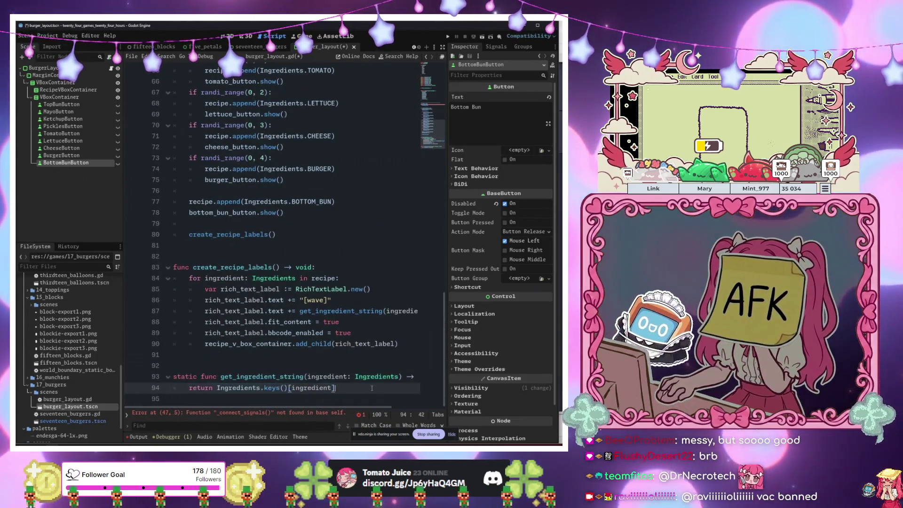
Step: Append func _connect_signals() -> void: with a pass body to burger_layout.gd, tidying surrounding blank lines
key("Down")
key("Return")
key("Return")
key("Return")
type("fu")
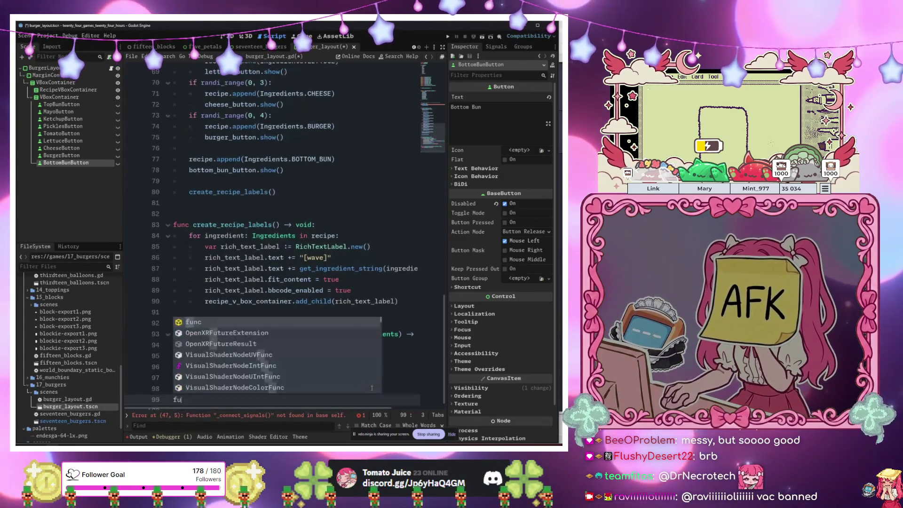
type("nc connect_signals() -")
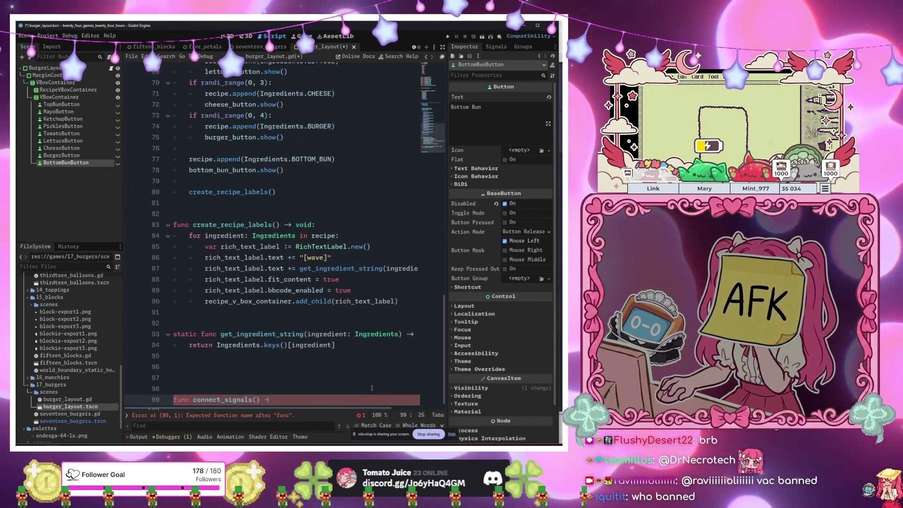
type("> void:")
key("Return")
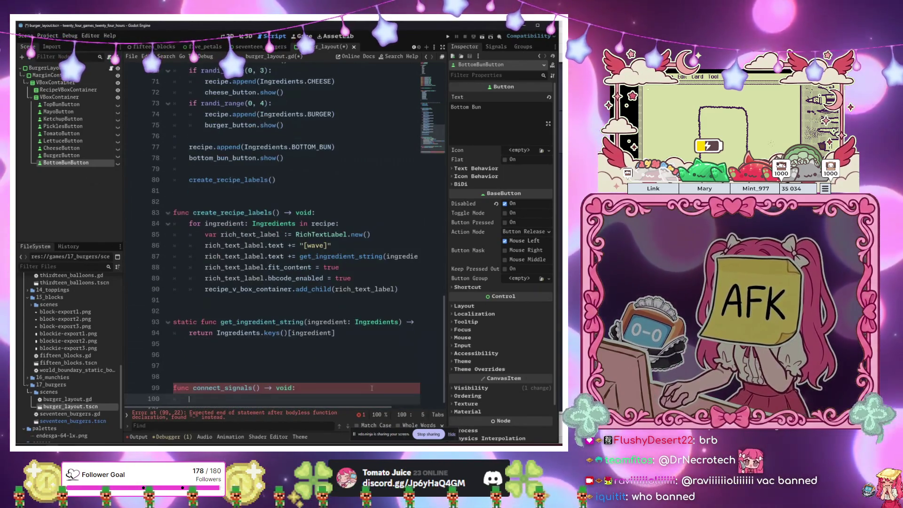
type("pass")
left_click(191, 397)
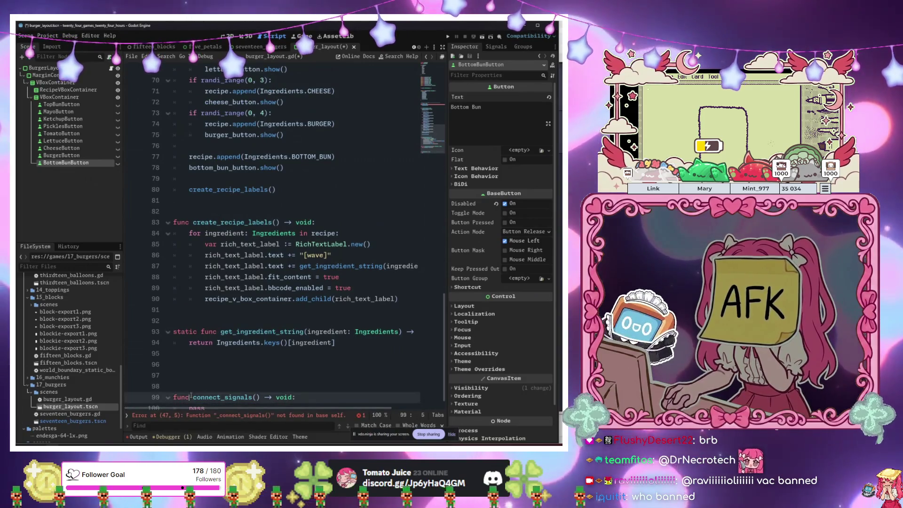
type("_")
left_click(239, 365)
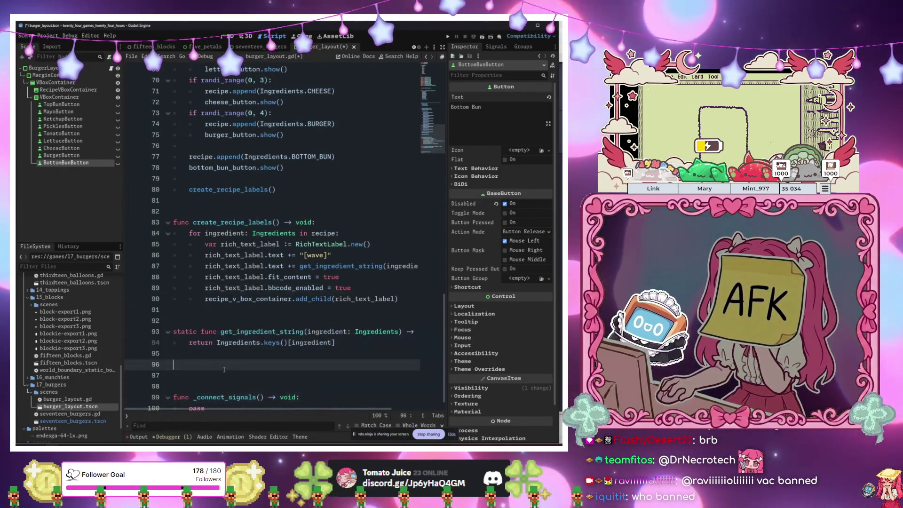
key("BackSpace")
key("BackSpace")
left_click(309, 375)
key("Down")
key("Return")
key("Return")
key("Return")
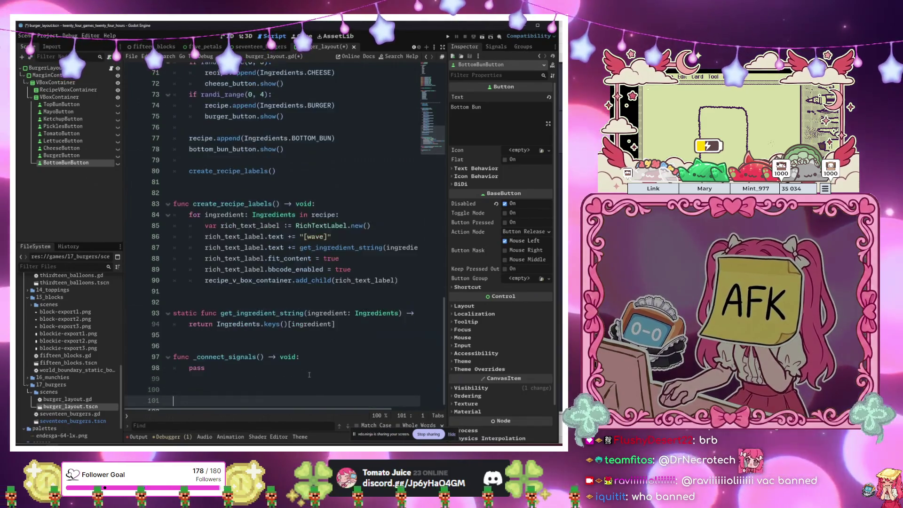
key("Return")
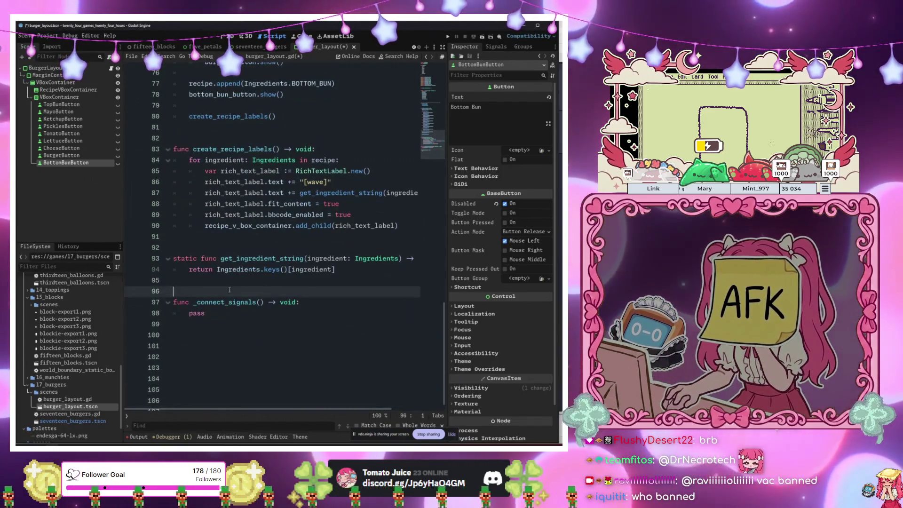
Step: Replace pass with a loop over ingredient_buttons.size() assigning each entry to button: Button
left_click(236, 311)
key("BackSpace")
key("BackSpace")
key("BackSpace")
type("for i")
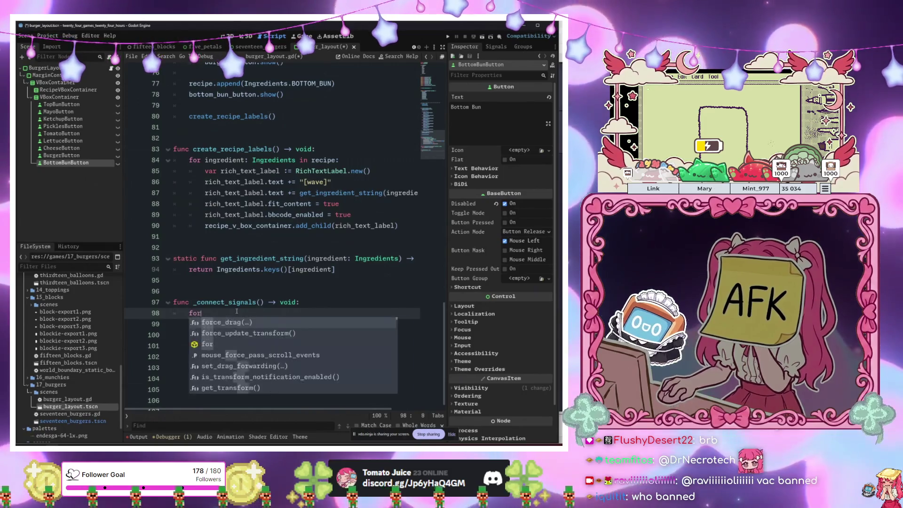
type(": int in bu")
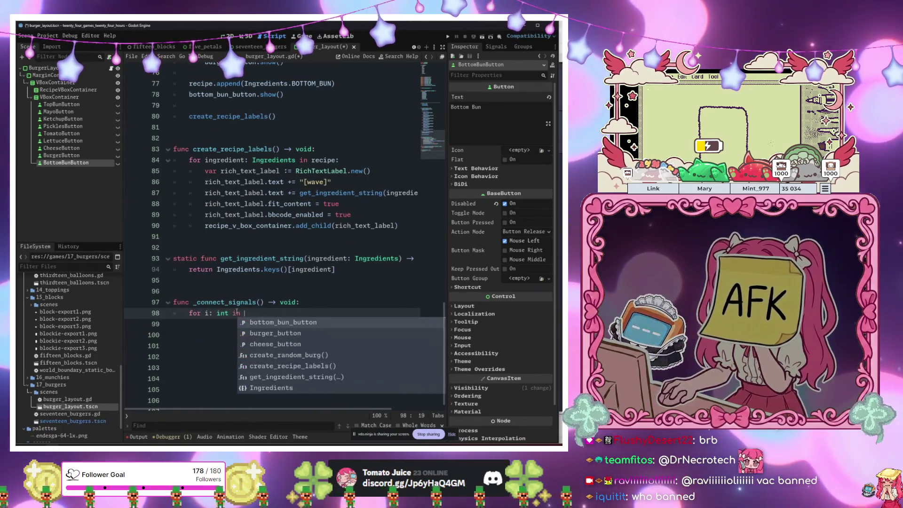
key("BackSpace")
key("BackSpace")
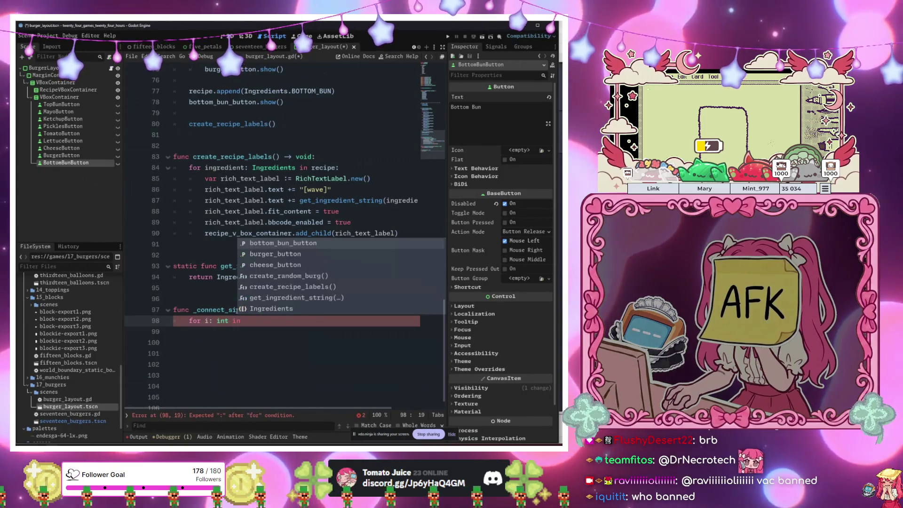
type("ingredient_buttons.")
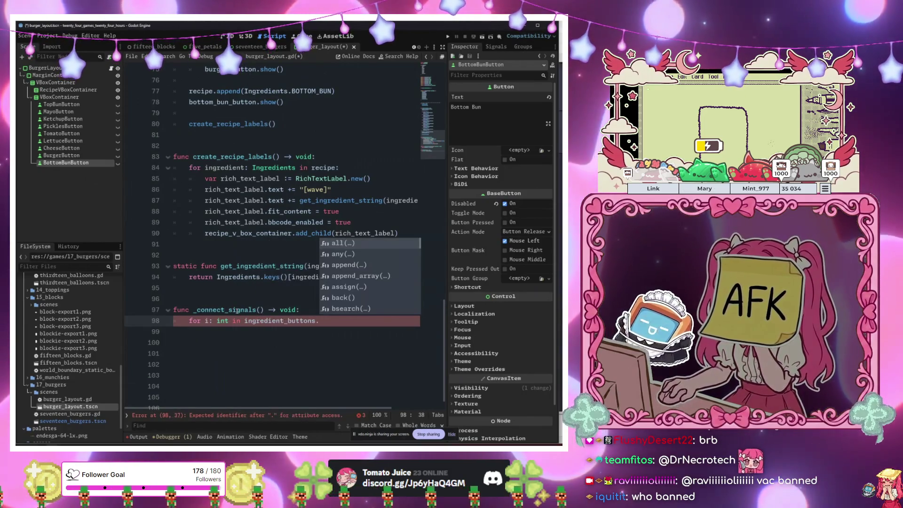
type("size():")
key("Return")
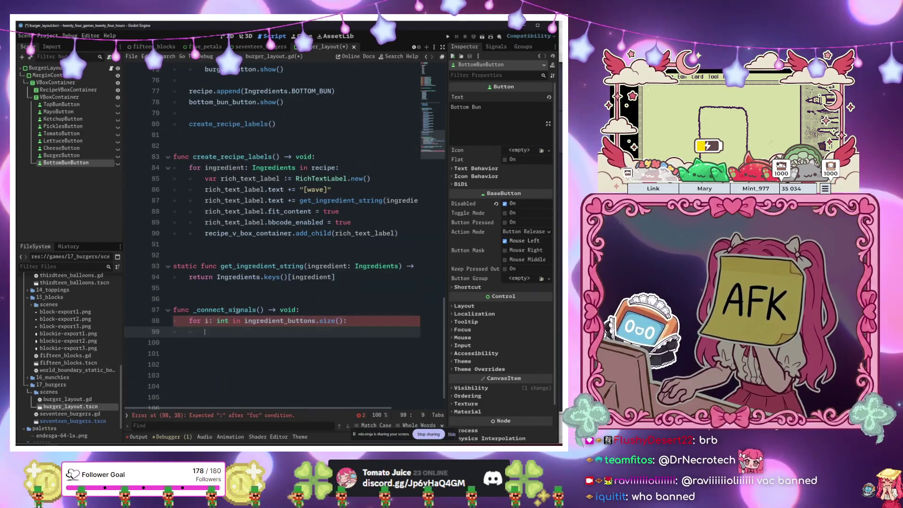
type("var button: ")
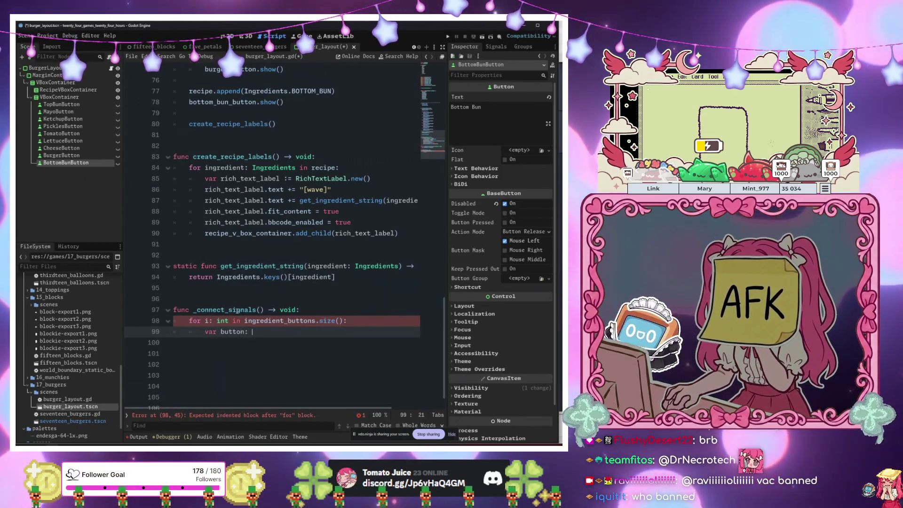
type("Button = ")
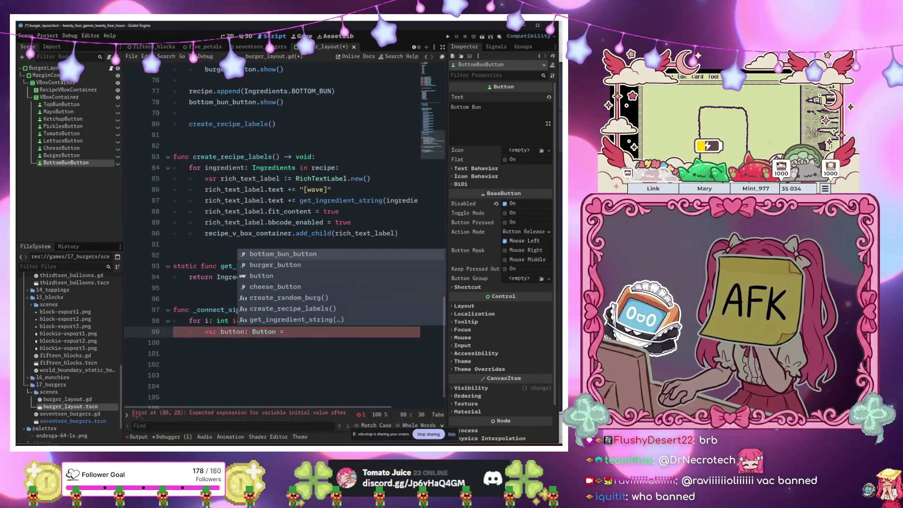
type("ingredient_buttons[i")
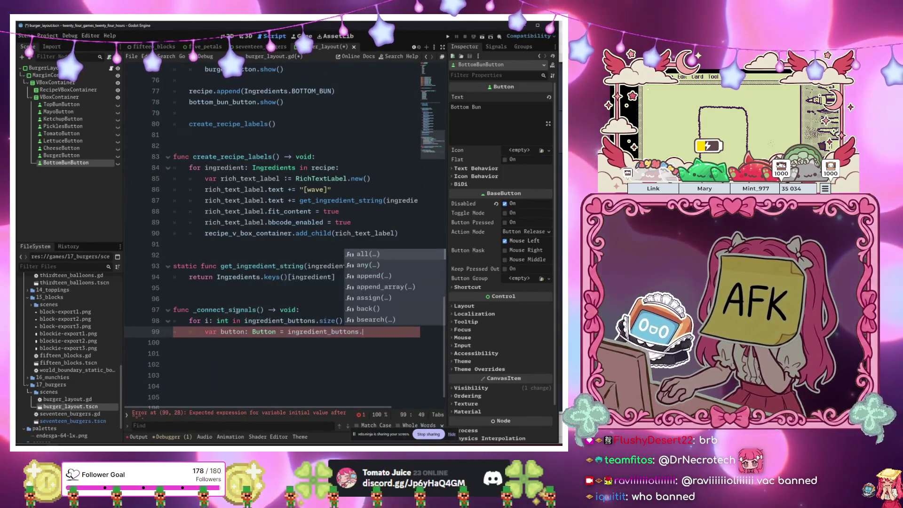
type("]")
Step: Add a button.pressed.connect() call inside the loop
key("Return")
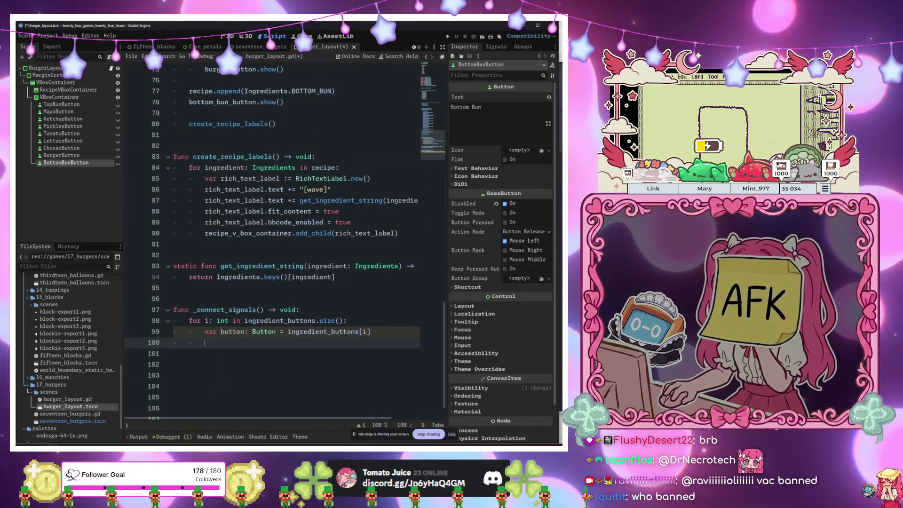
type("button")
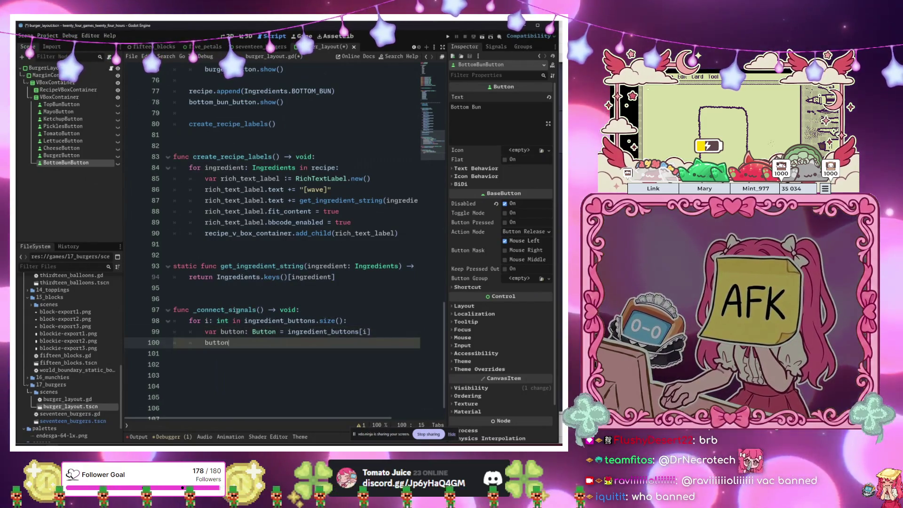
type(".co")
key("BackSpace")
key("BackSpace")
type("pressed.conn")
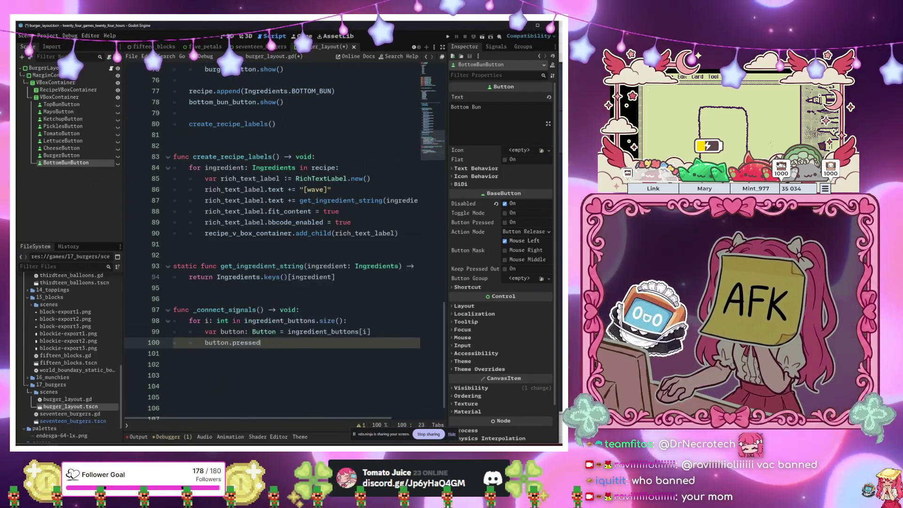
key("Return")
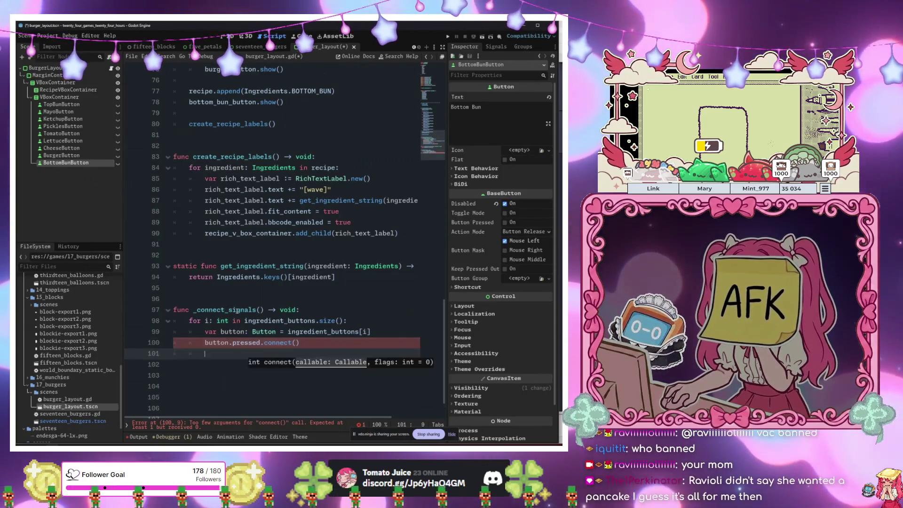
Step: Connect pressed to _ingredient_button_pressed.bind(Ingredients.values()[i])
key("Down")
key("Down")
key("Down")
type("func _")
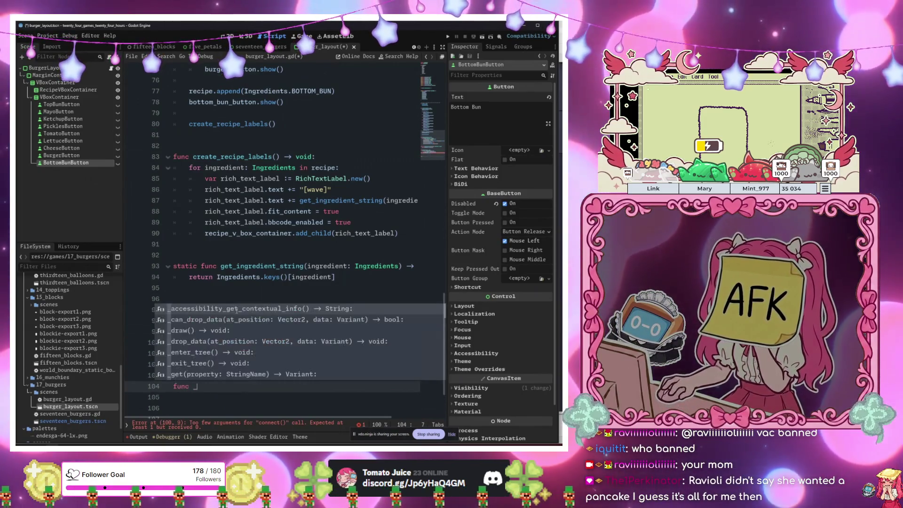
type("ingredient_button_pressed(")
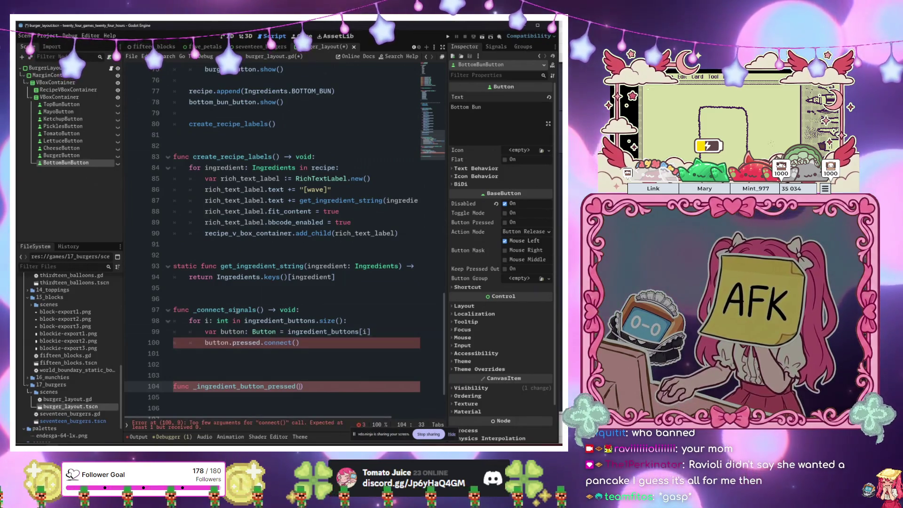
key("Up")
key("Up")
key("Up")
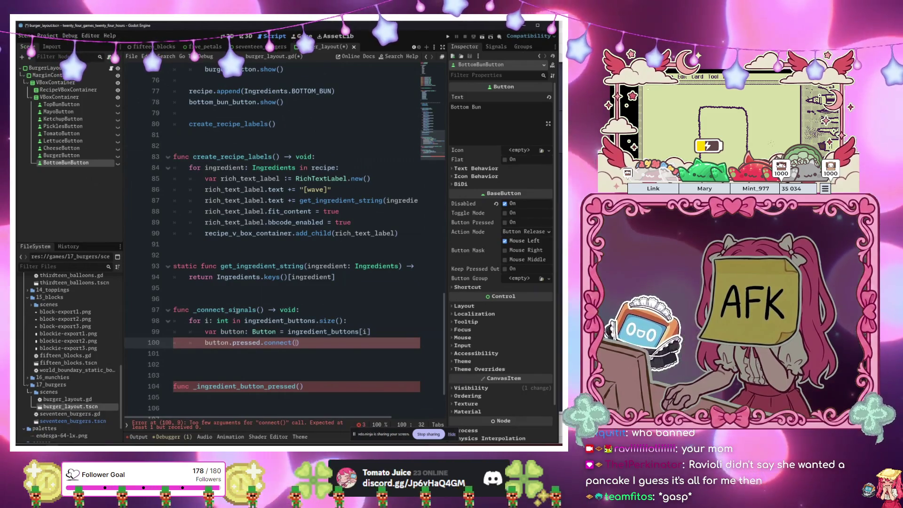
type("_o")
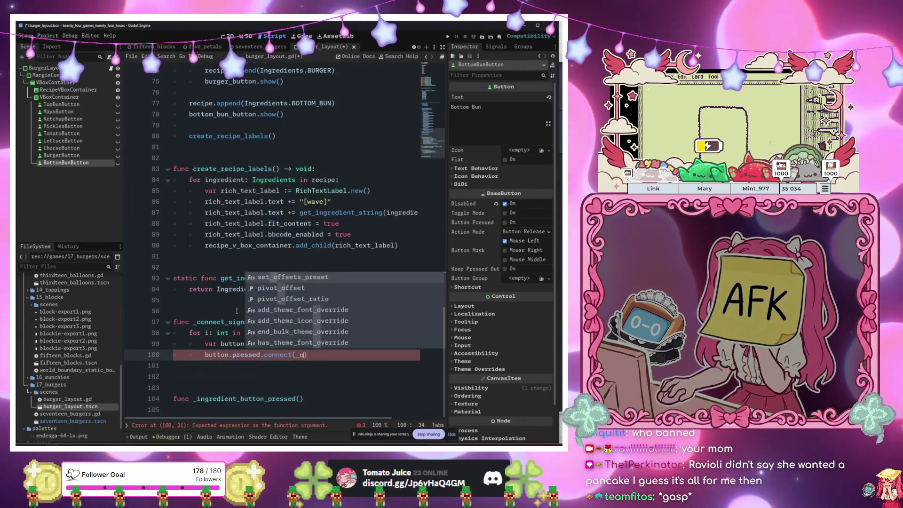
key("Return")
type(".bind")
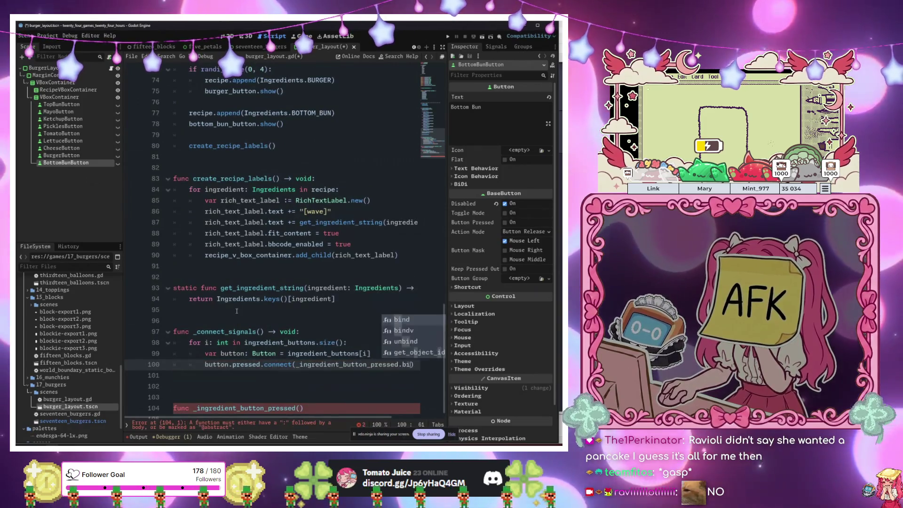
key("Return")
type("(Ingredients.val")
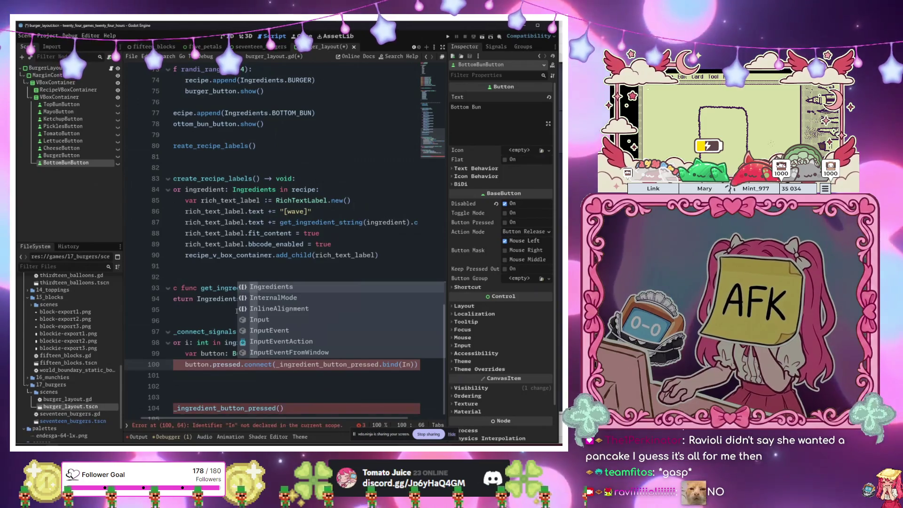
key("Return")
type(".values()[i")
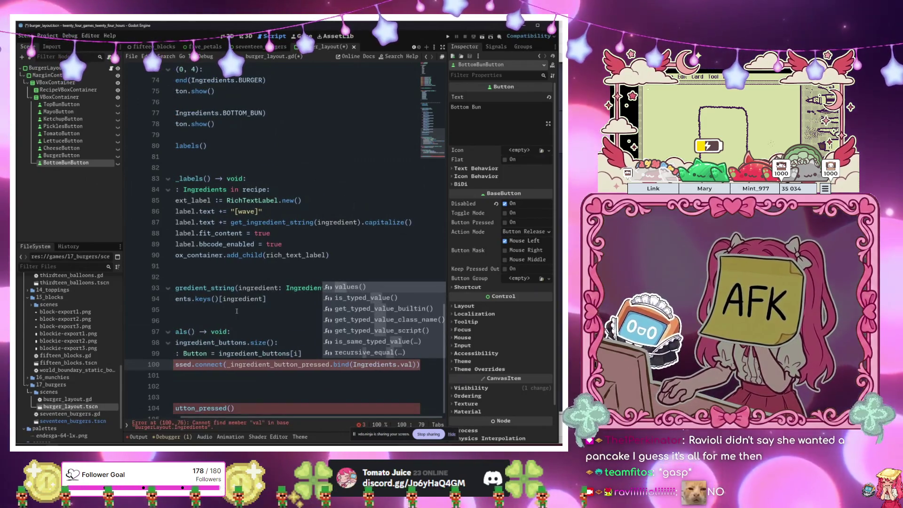
key("Return")
type("[i")
key("Escape")
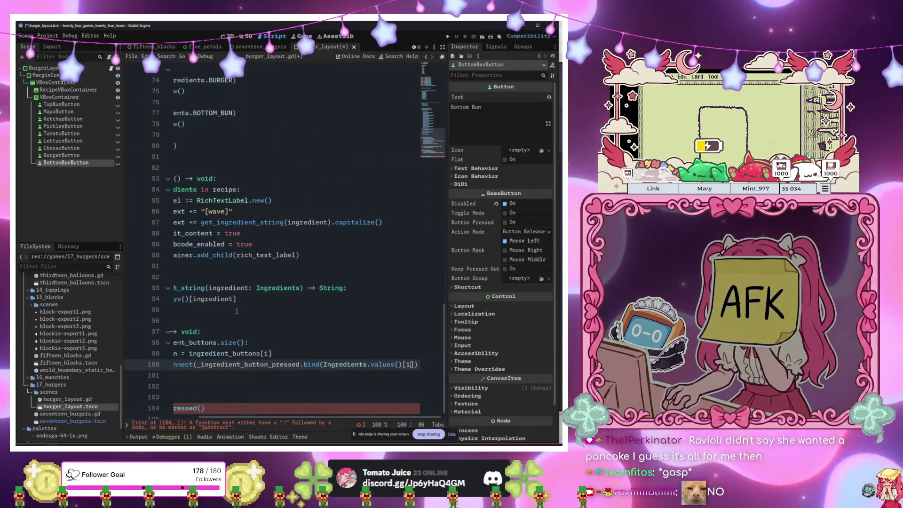
Step: Declare the handler as _ingredient_button_pressed(ingredients: Ingredients) -> void
key("Down")
key("Down")
key("Down")
key("Left")
type("ing")
type("redients: ")
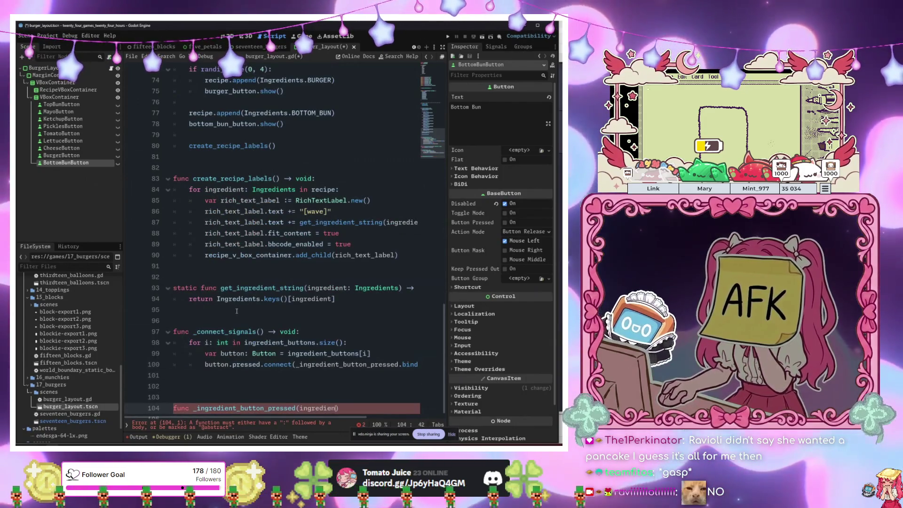
type("Ing")
key("Return")
type(") ")
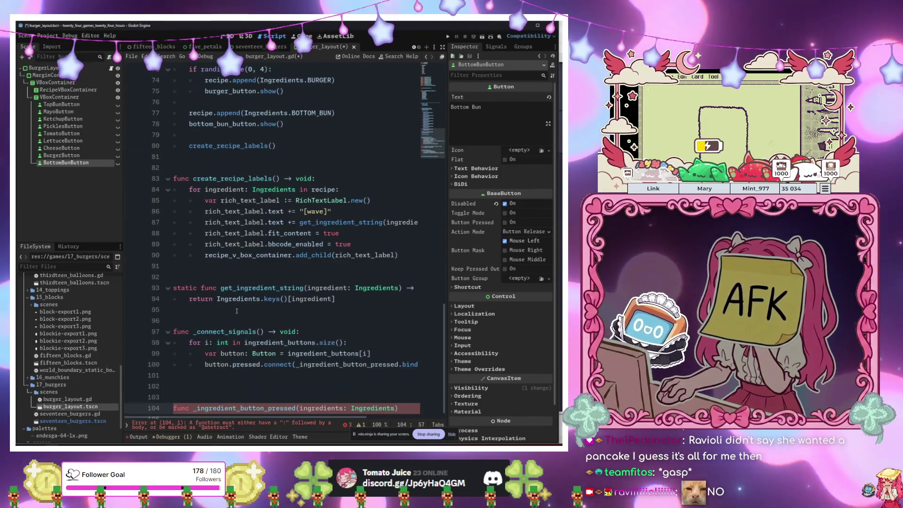
type("-> void:")
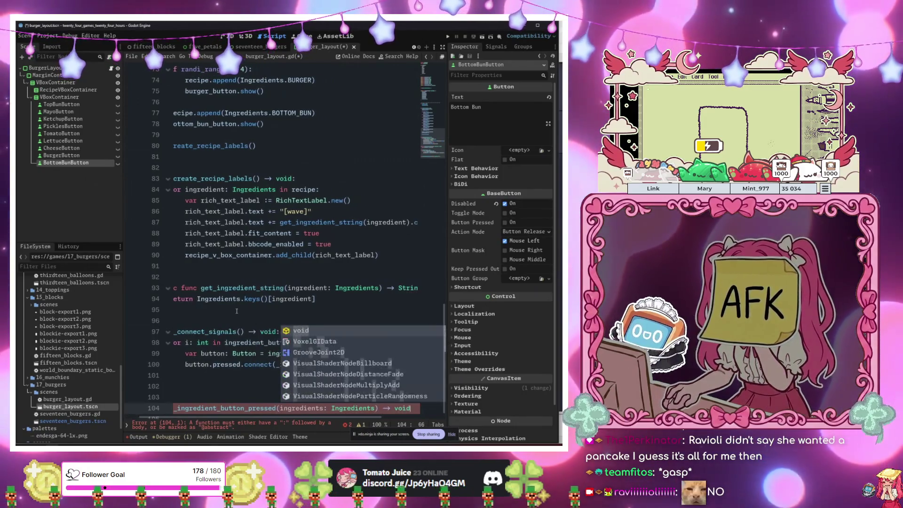
key("Return")
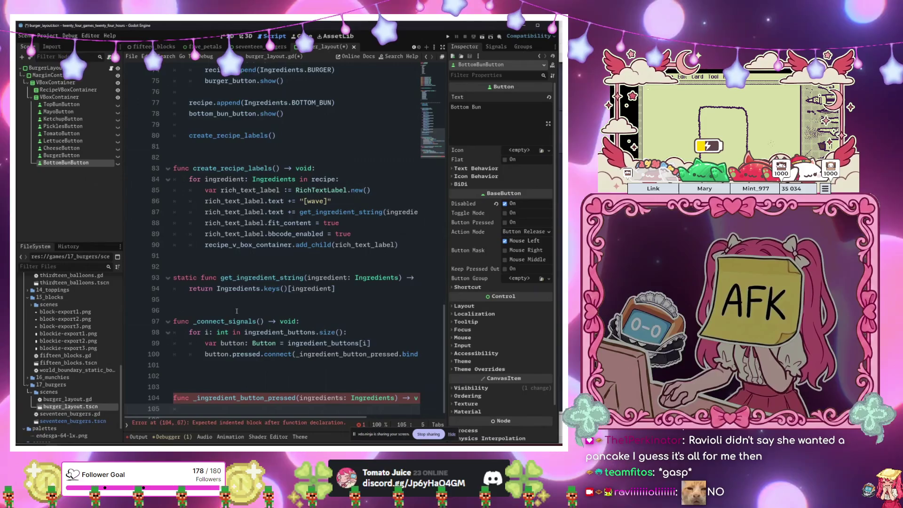
scroll(236, 311, "down", 1)
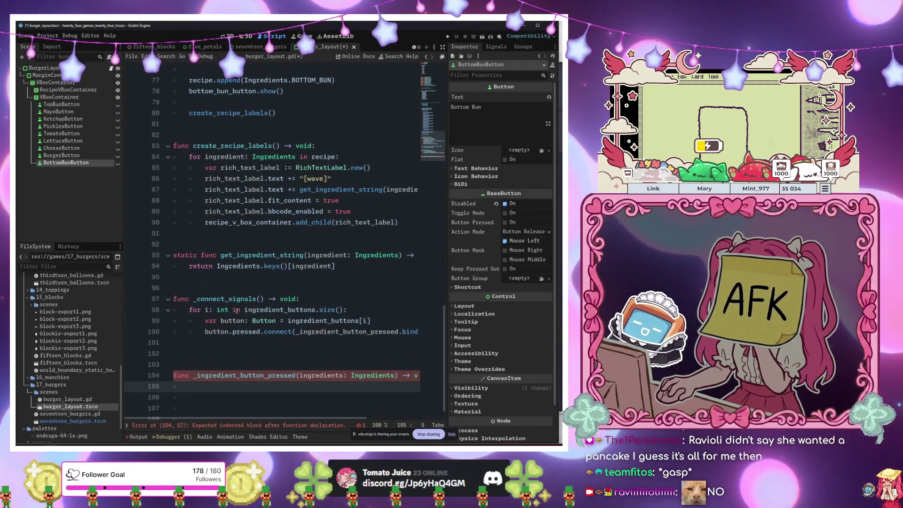
key("Up")
key("Up")
key("Up")
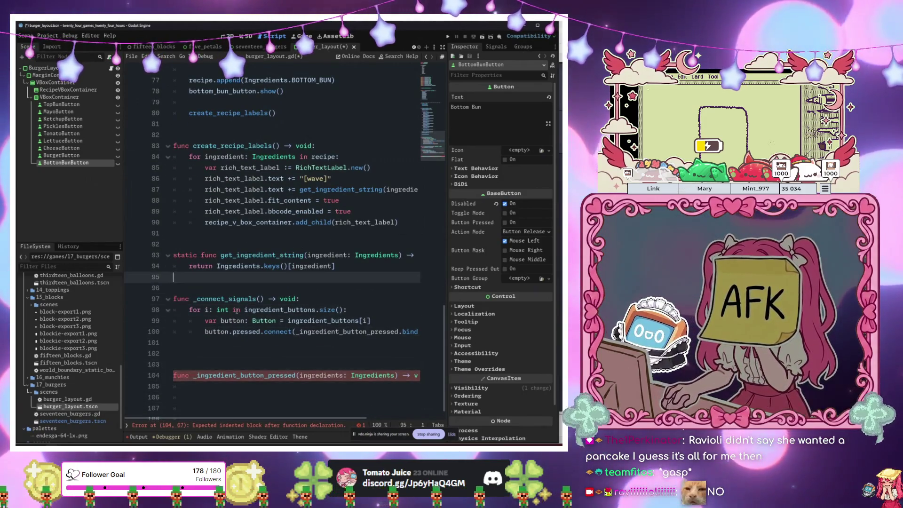
Step: Add an add_ingredient() -> void function with a pass body above _connect_signals
key("Return")
key("Return")
key("Return")
key("Up")
key("Up")
type("func ingre")
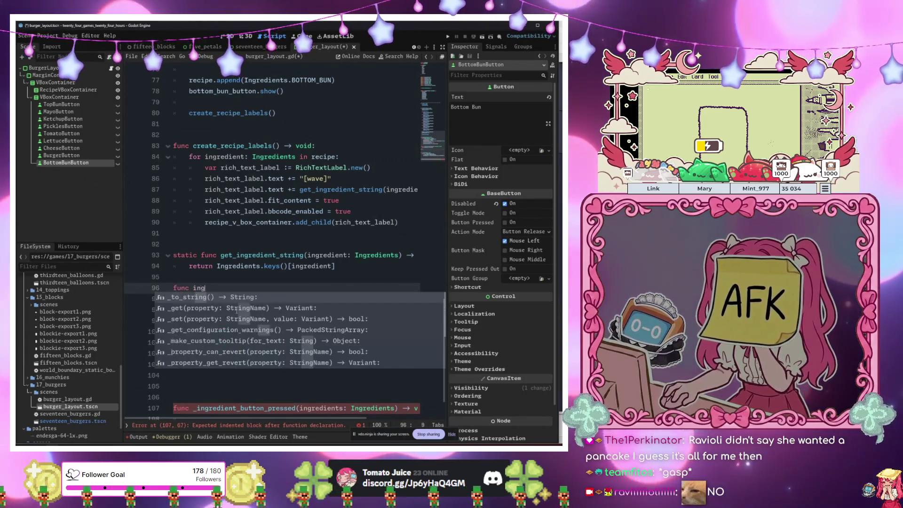
type("dient_bu")
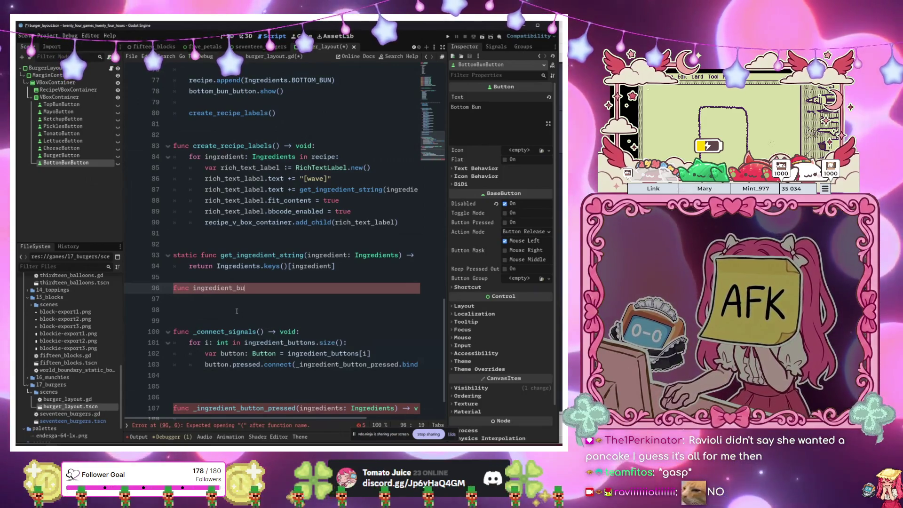
type("tt")
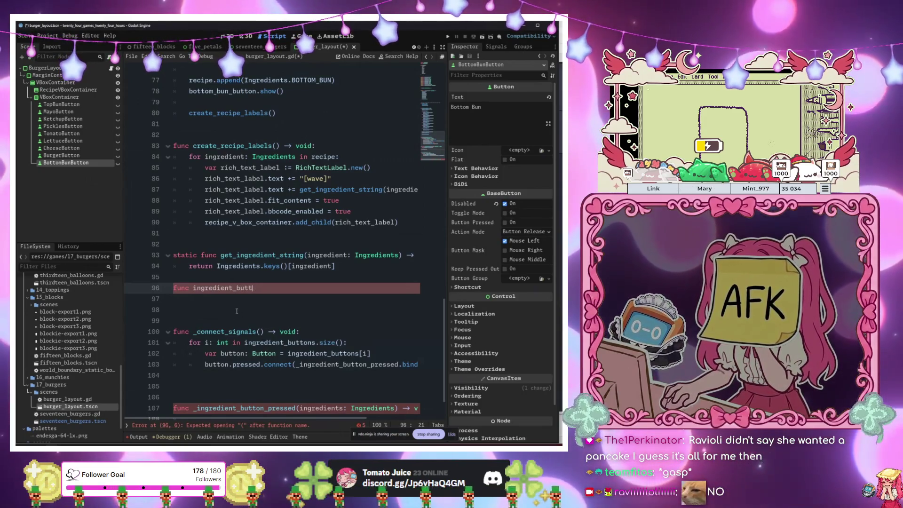
type("add_in")
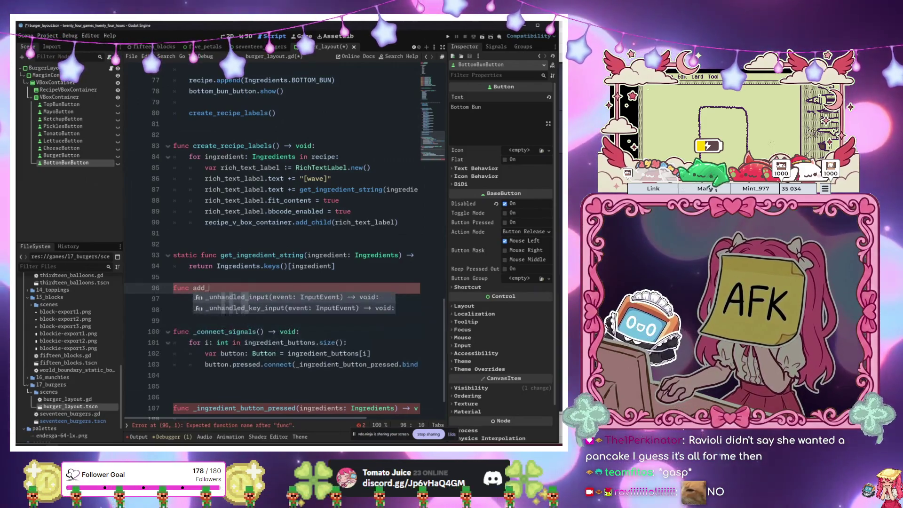
type("gred")
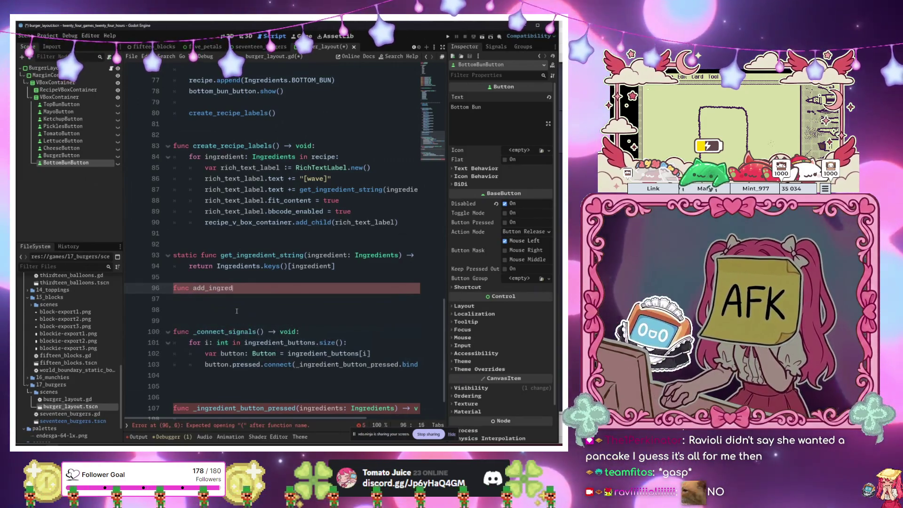
type("() -> void:")
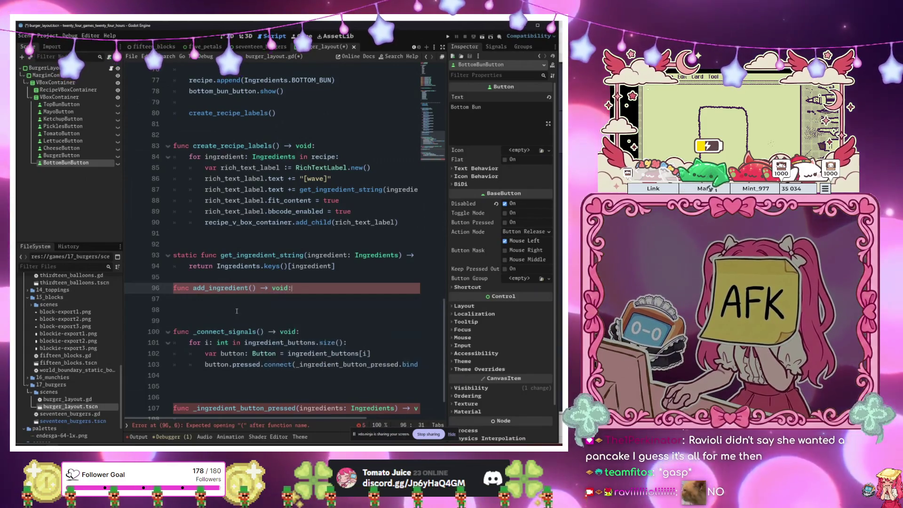
key("Return")
type("pass")
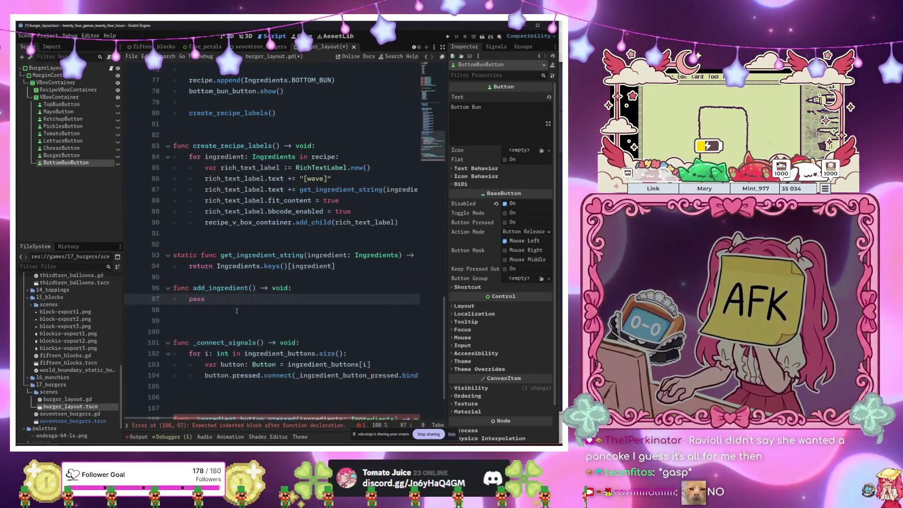
Step: Make the handler call add_ingredient(ingredient), renaming its parameter to ingredient
scroll(236, 310, "down", 1)
scroll(237, 311, "down", 1)
left_click(238, 365)
type("add")
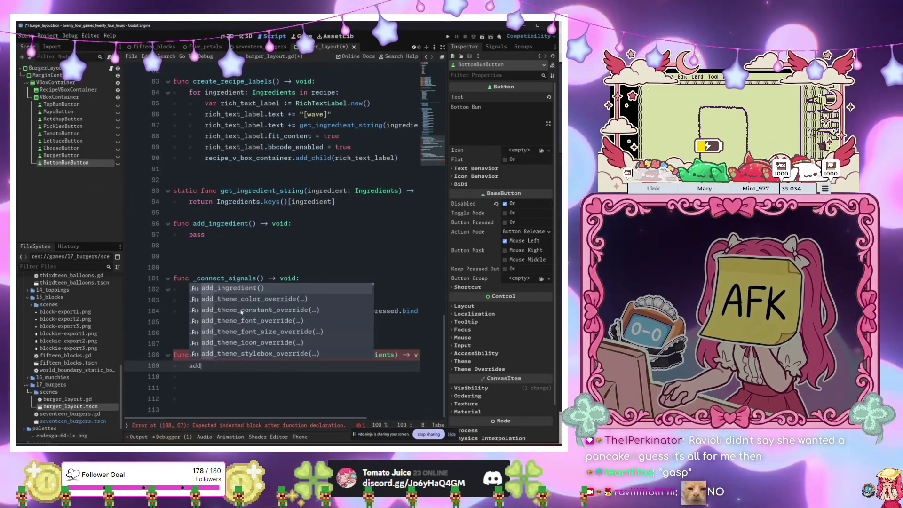
key("Return")
left_click(240, 364)
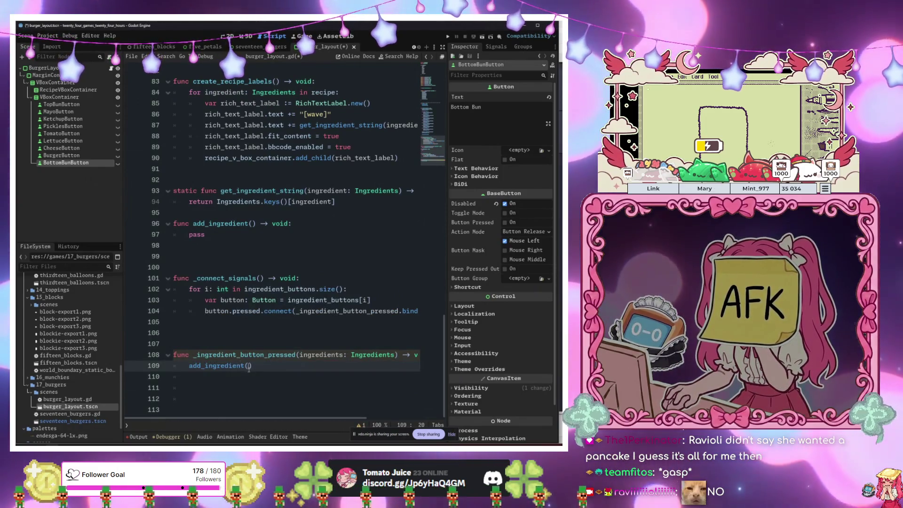
type("ing")
key("Return")
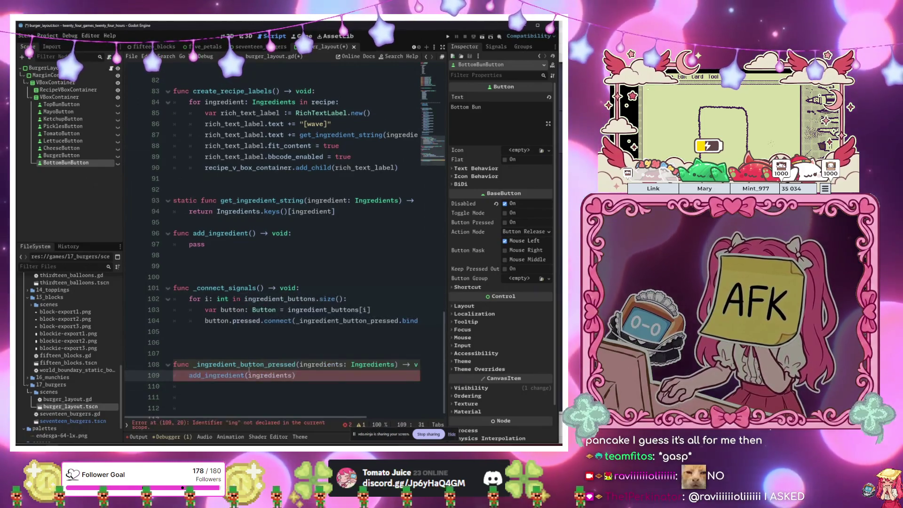
key("BackSpace")
double_click(319, 363)
type("ingredient")
key("Down")
key("Down")
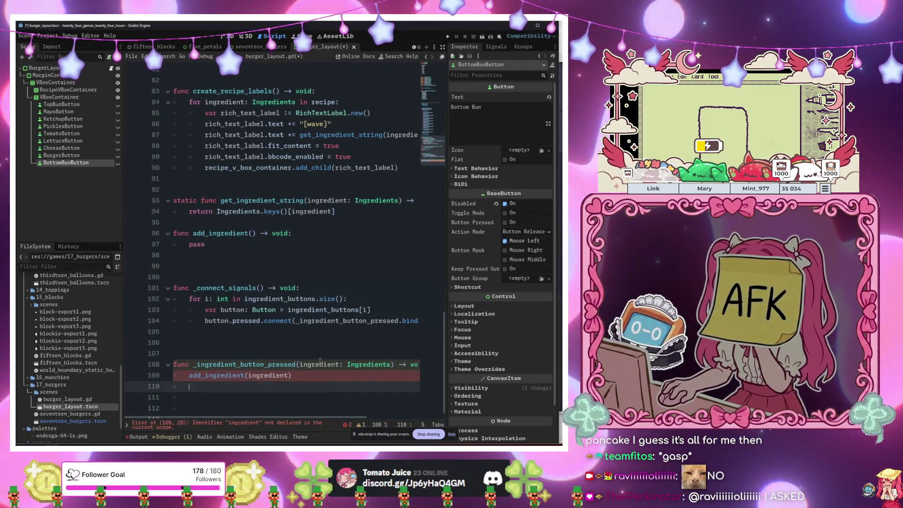
Step: Give add_ingredient an ingredient: Ingredients parameter and save the script
left_click(267, 241)
left_click(253, 232)
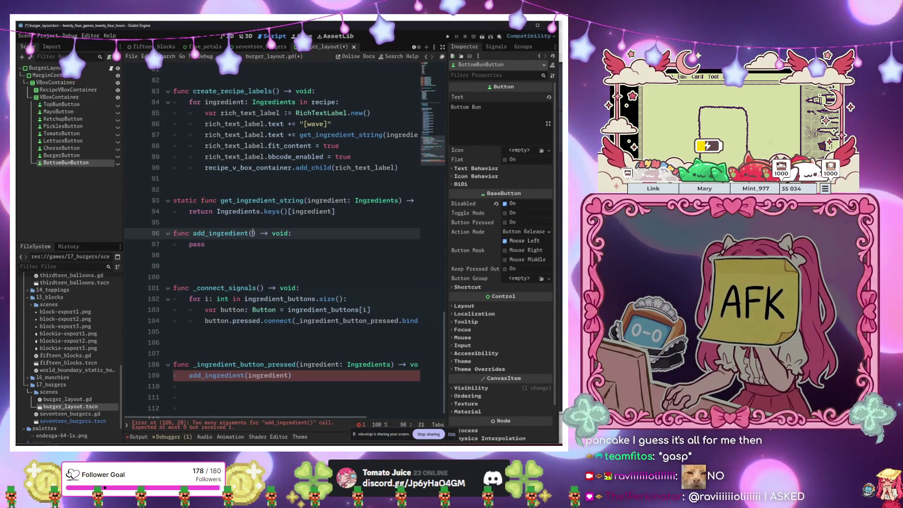
type("ingre")
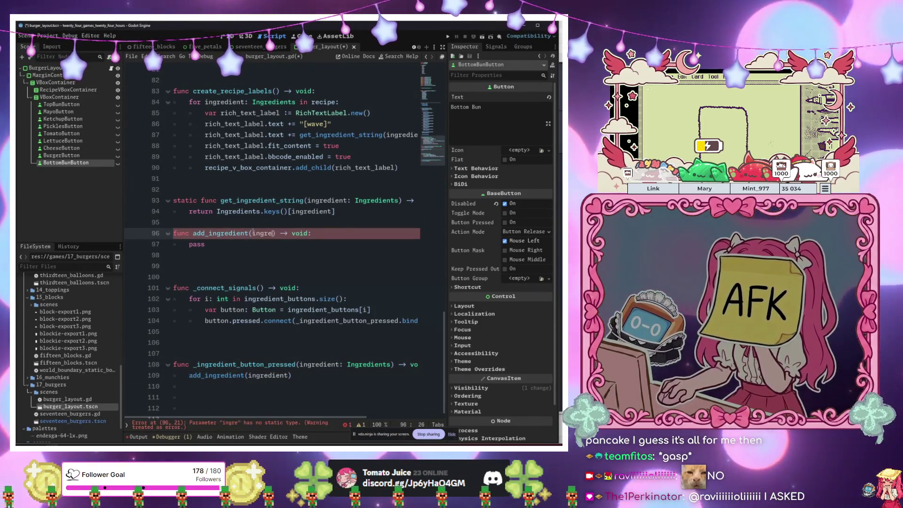
type("dient: in")
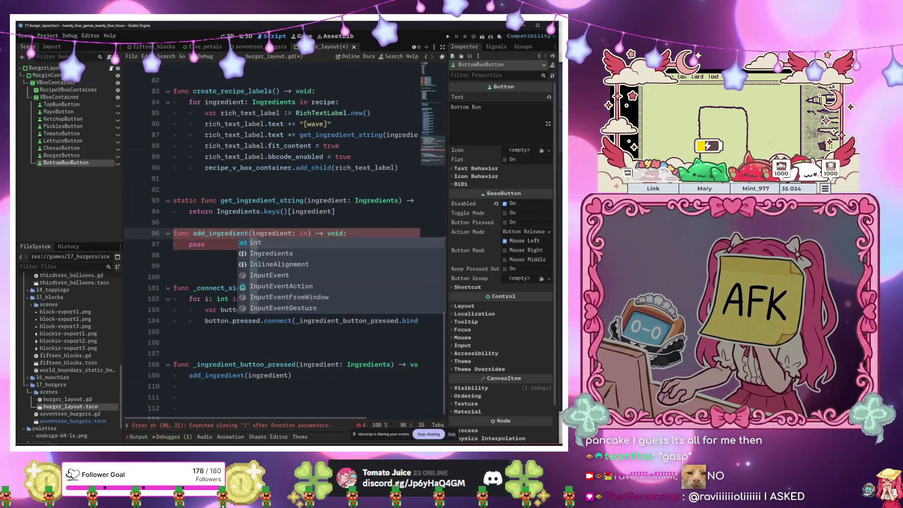
key("Down")
key("Return")
key("Down")
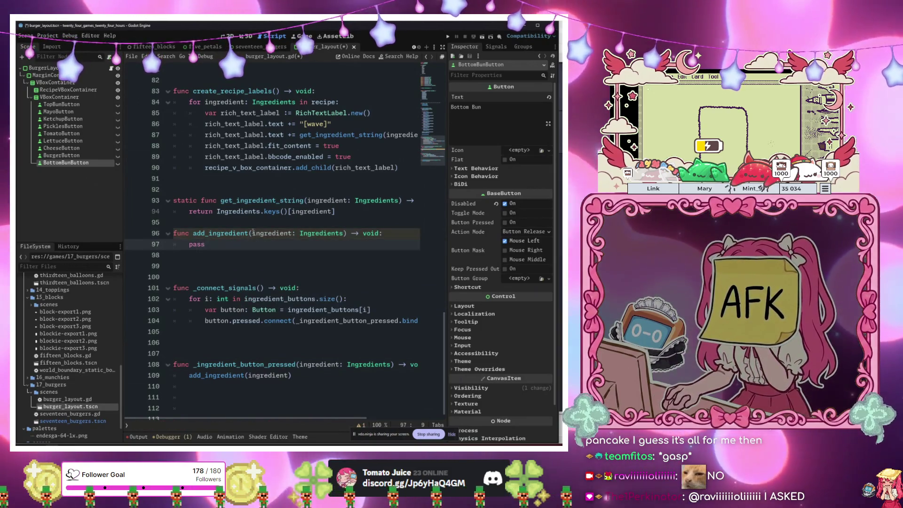
key("Home")
key("Return")
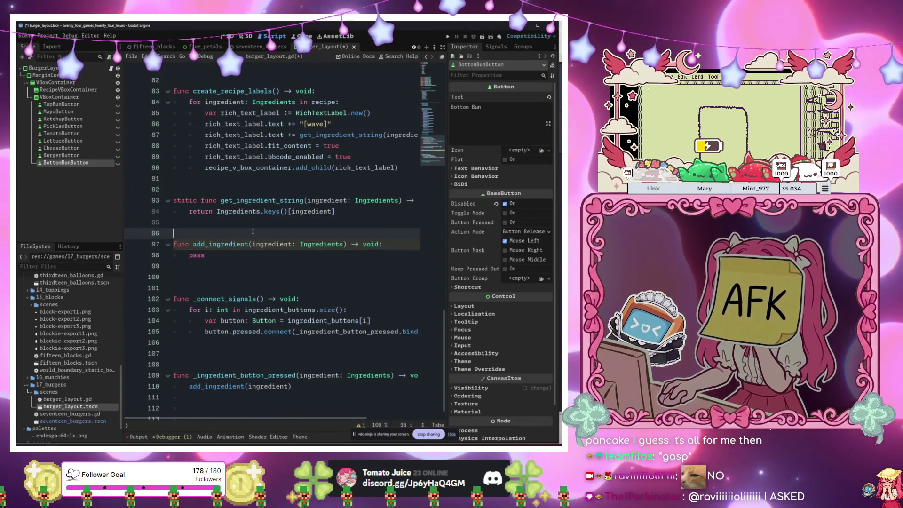
key("Down")
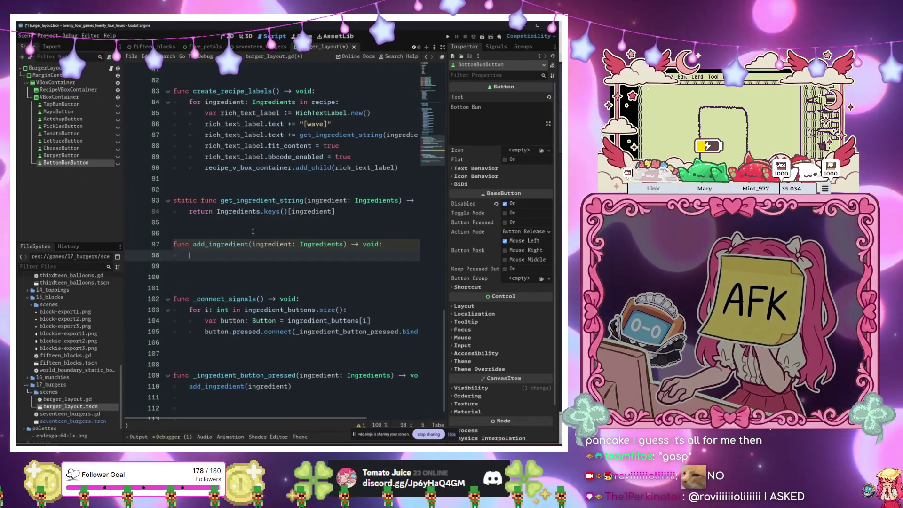
key("ctrl+s")
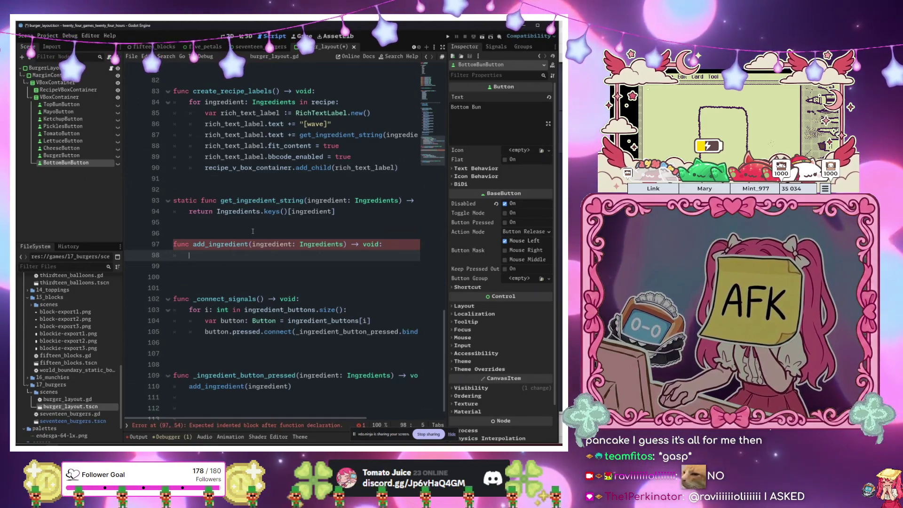
key("Down")
key("Down")
key("Down")
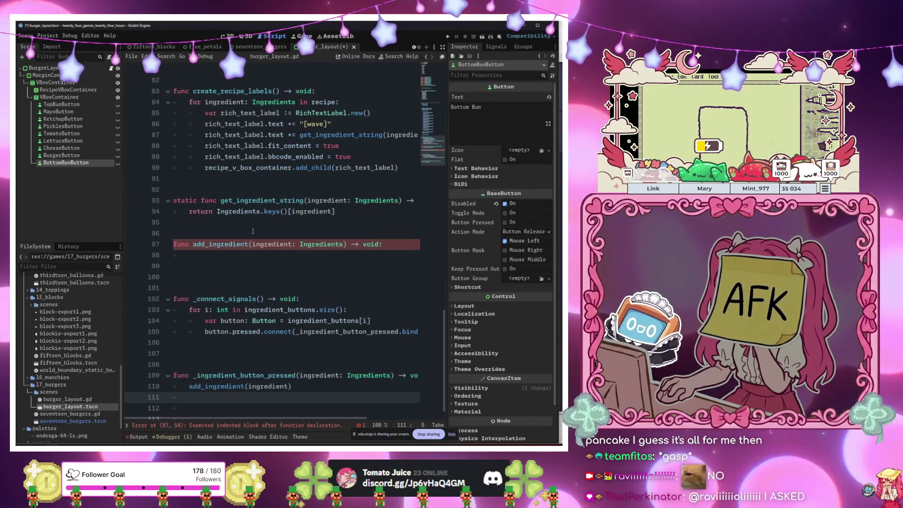
Step: Pass button as a second bind argument after Ingredients.values()[i]
left_click(306, 328)
key("End")
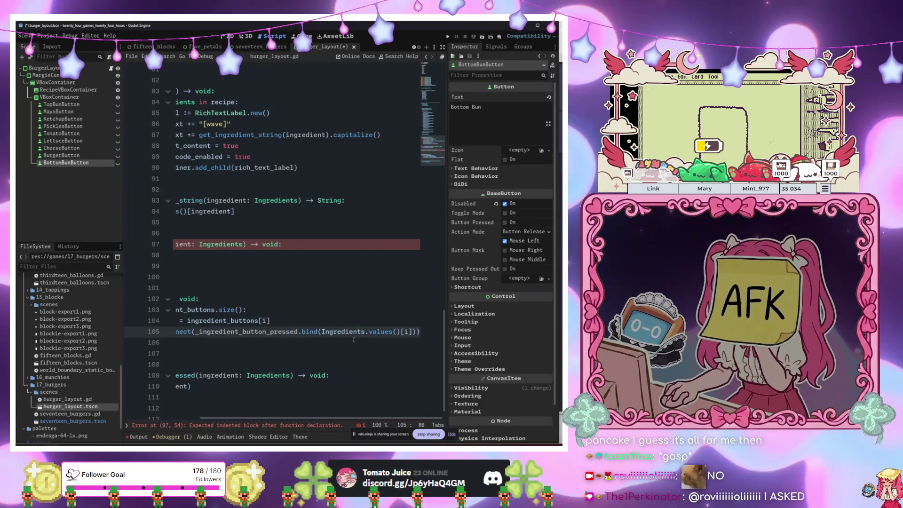
left_click(413, 332)
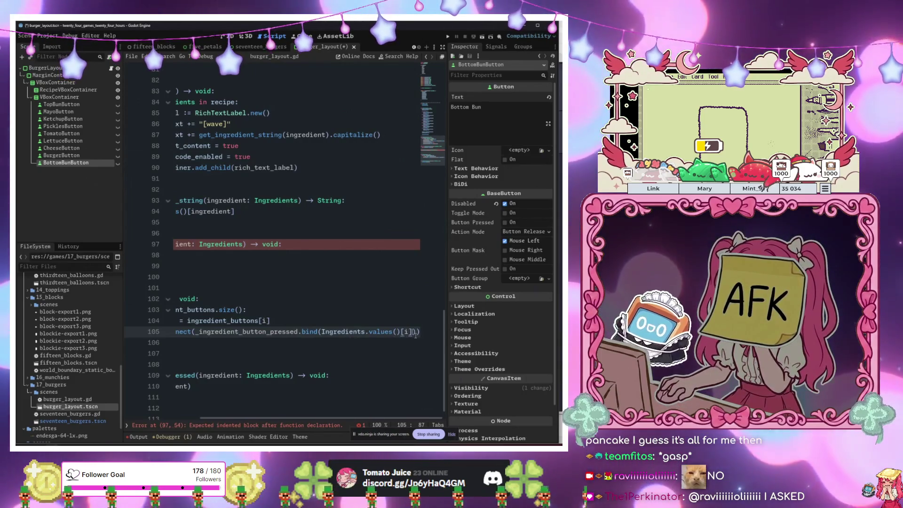
type(", button")
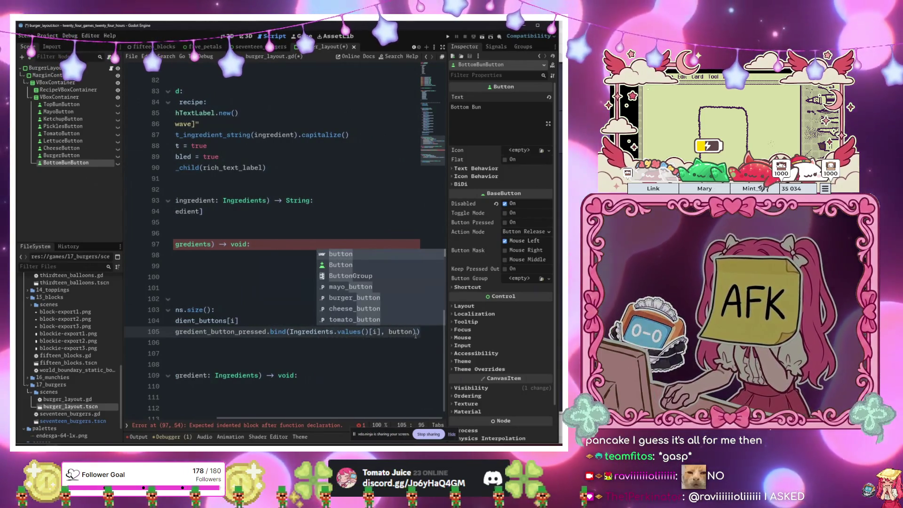
Step: Add a button: Button parameter to the handler and set button.disabled = true
left_click(261, 375)
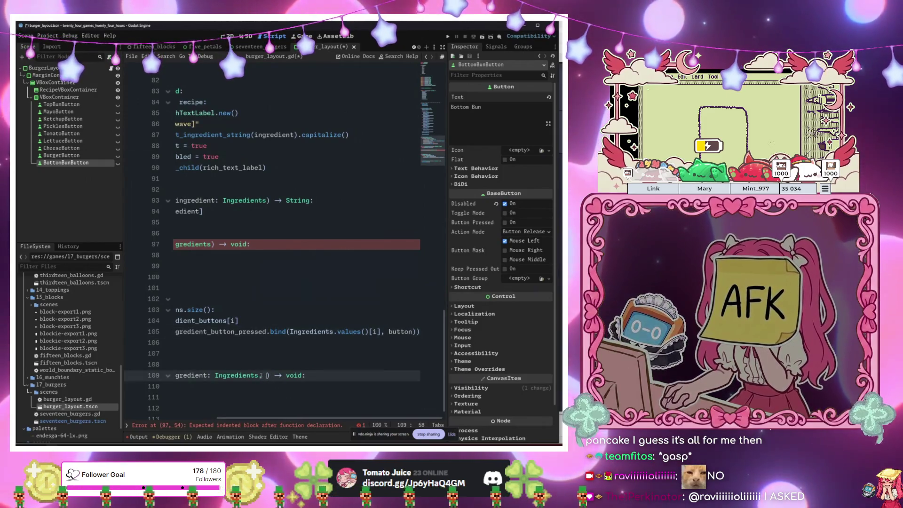
type(": ")
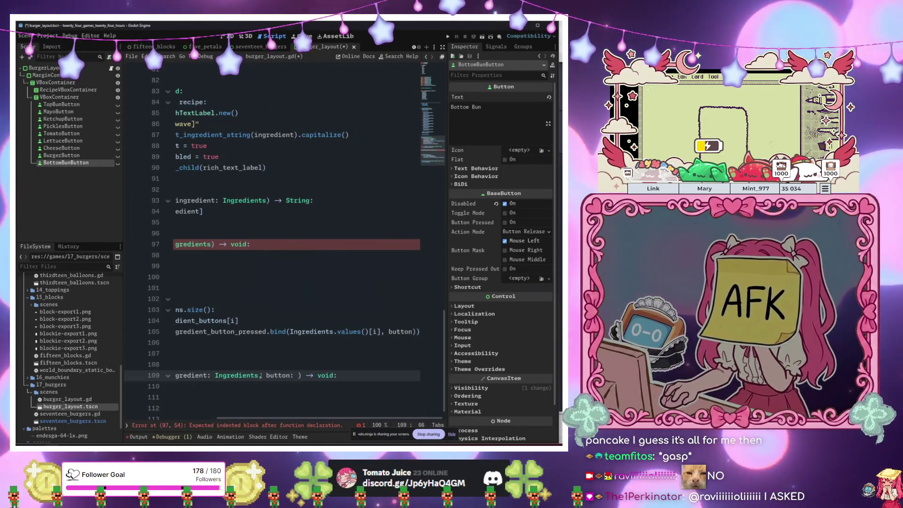
type("Button")
key("End")
key("Return")
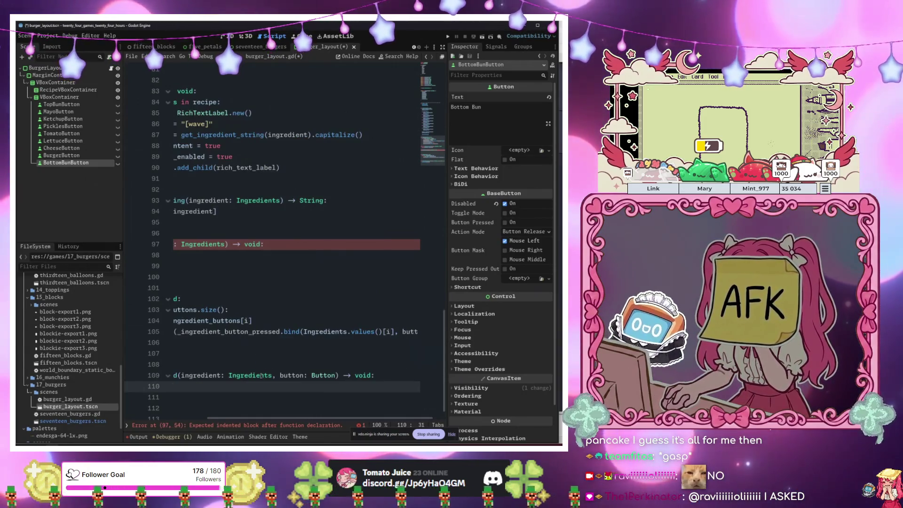
key("Return")
type("button")
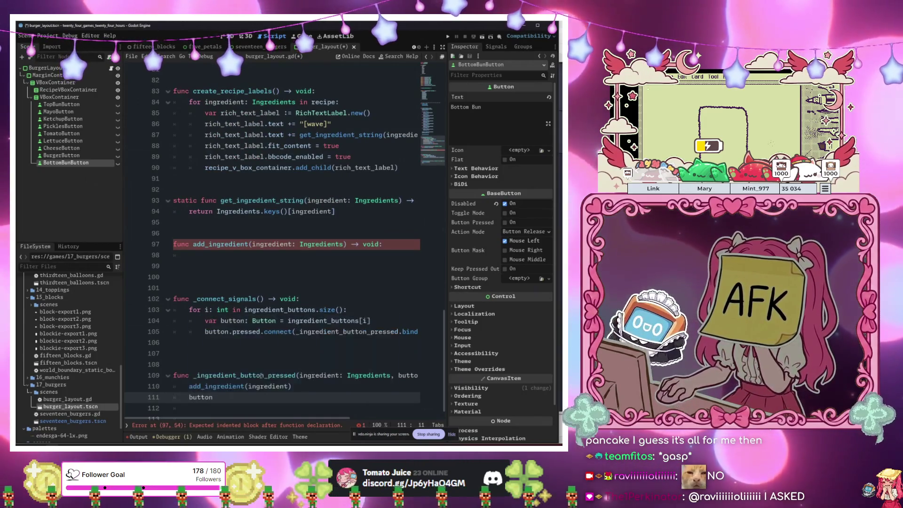
type(".dis")
key("Return")
type("true")
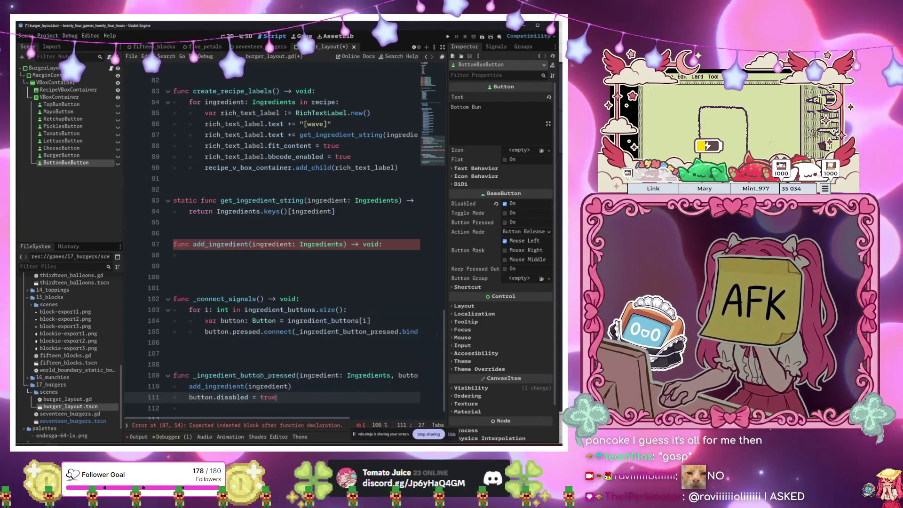
left_click(259, 360)
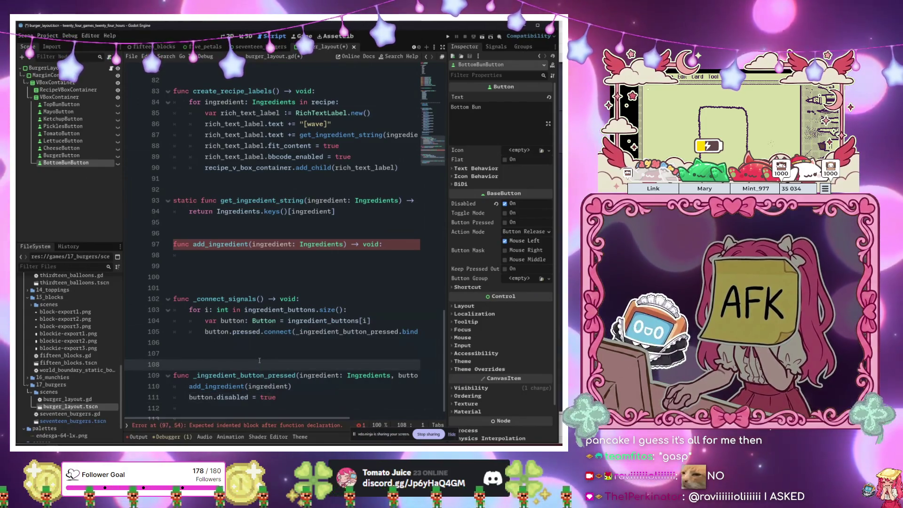
scroll(259, 360, "down", 1)
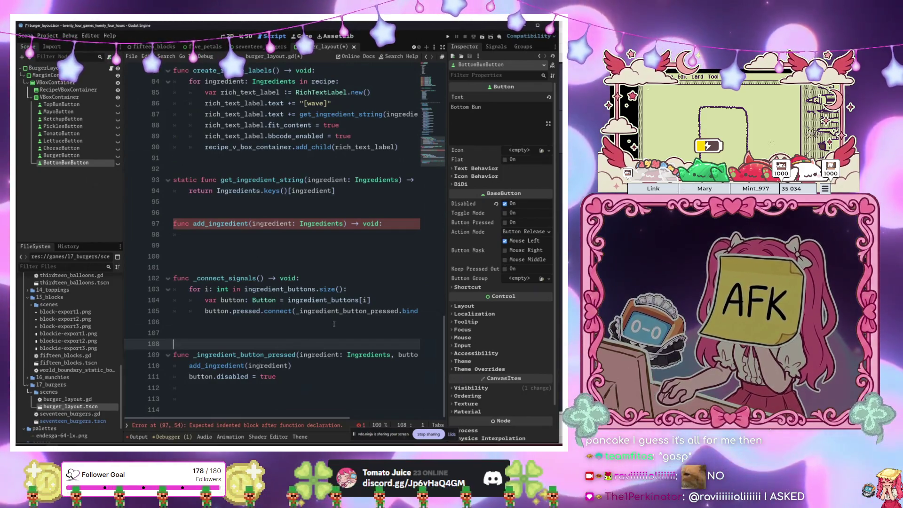
Step: Write recipe.pop_back() as the first line of add_ingredient's body
left_click(293, 267)
left_click(303, 235)
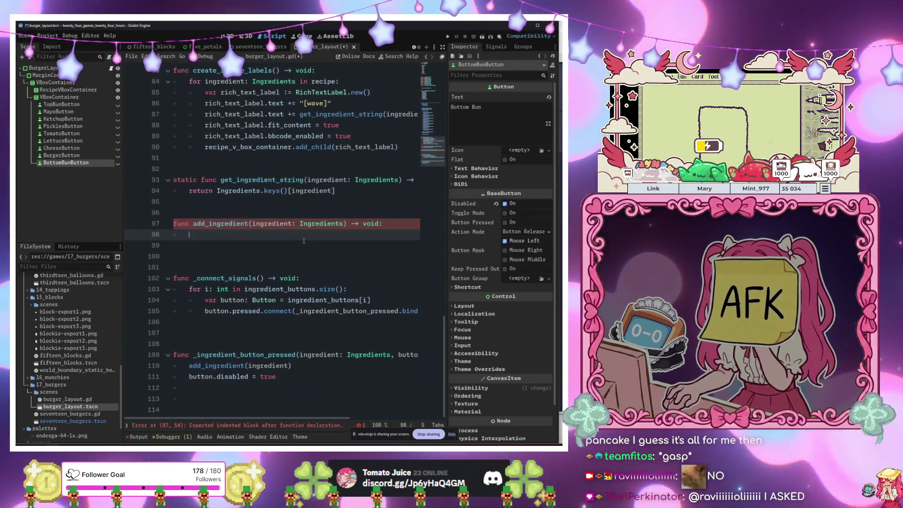
type("var a")
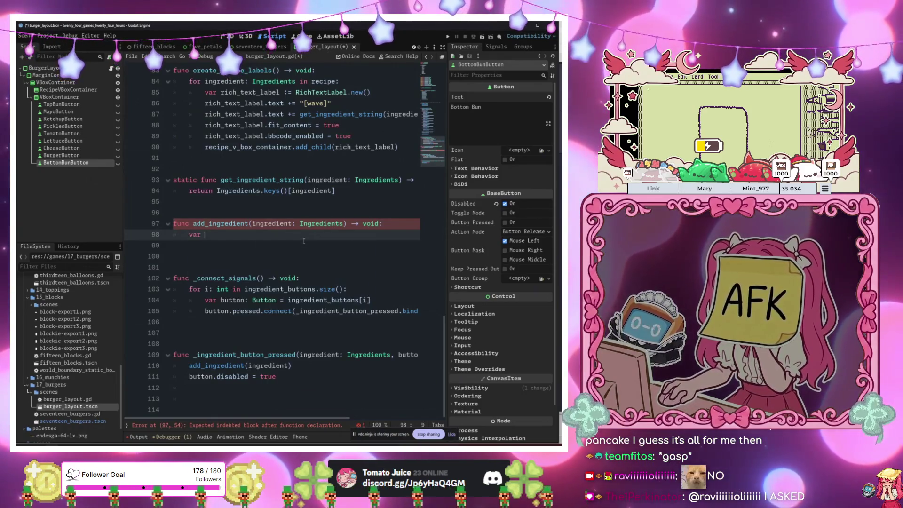
type("dd")
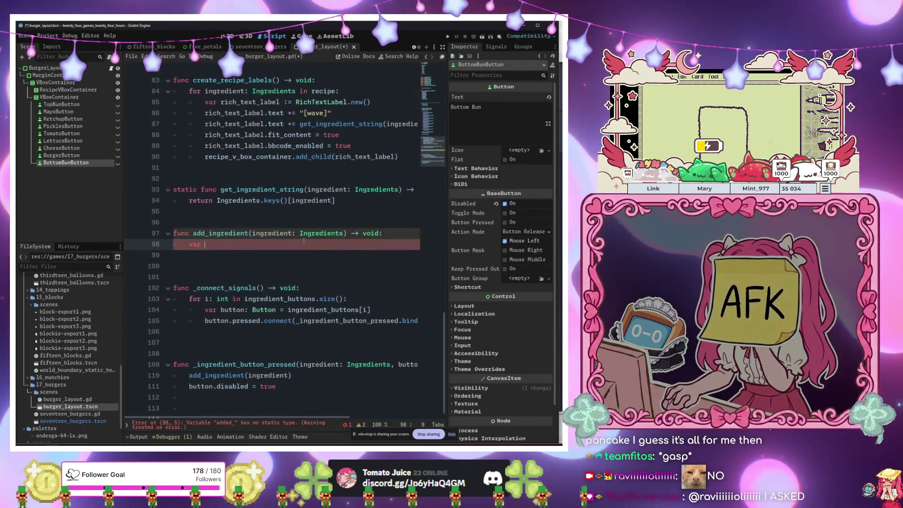
key("ctrl+BackSpace")
key("BackSpace")
key("BackSpace")
key("BackSpace")
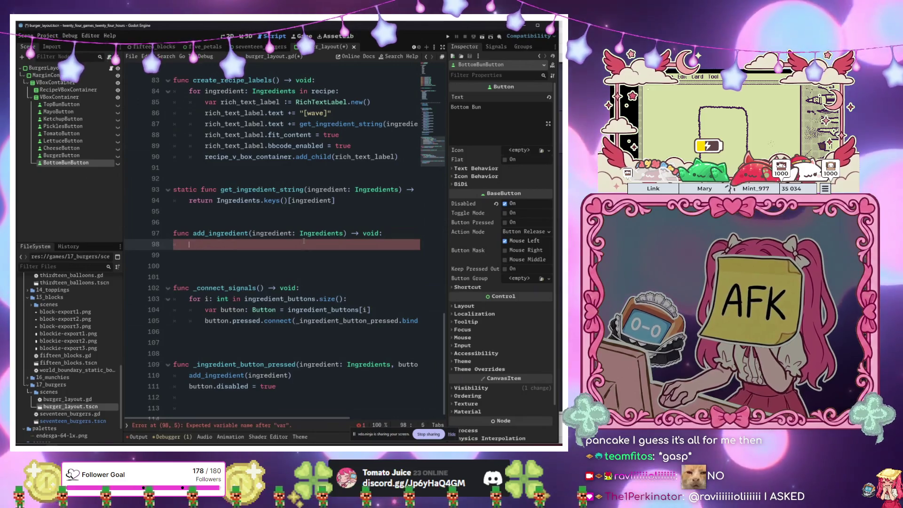
type("recipe.pop")
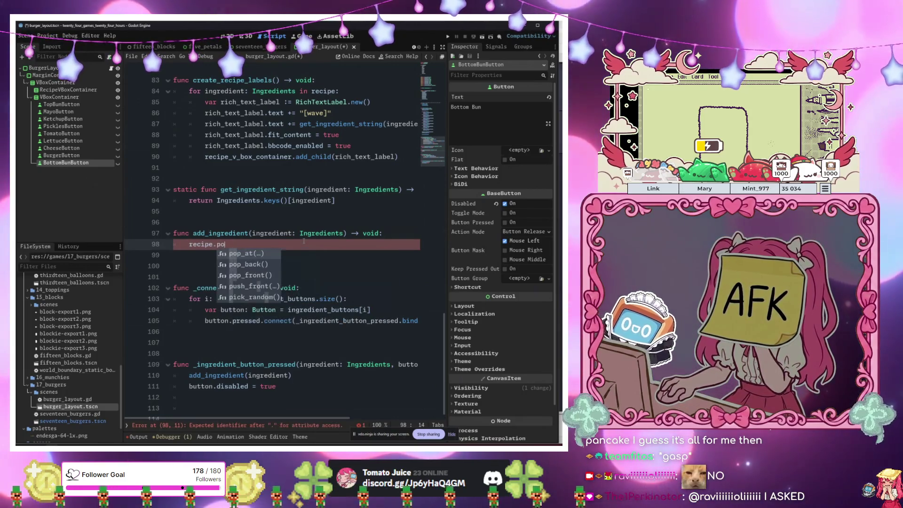
key("Return")
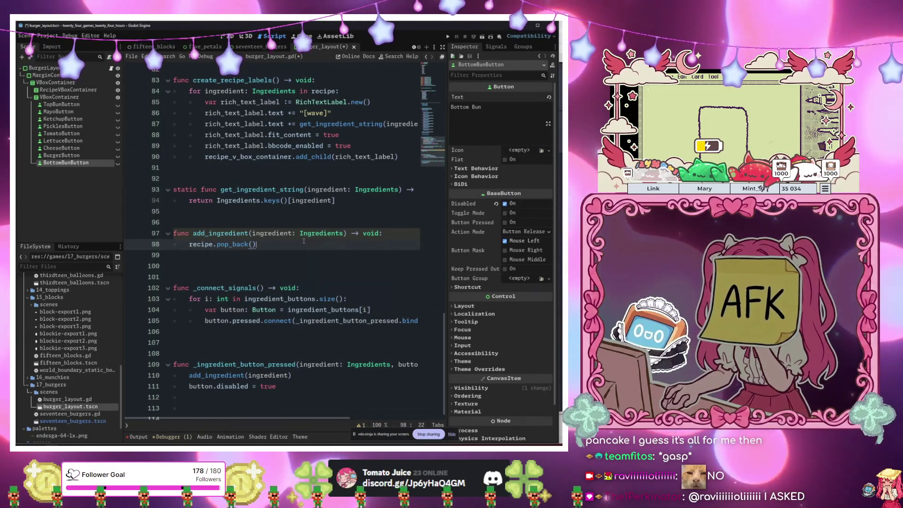
key("Return")
key("Return")
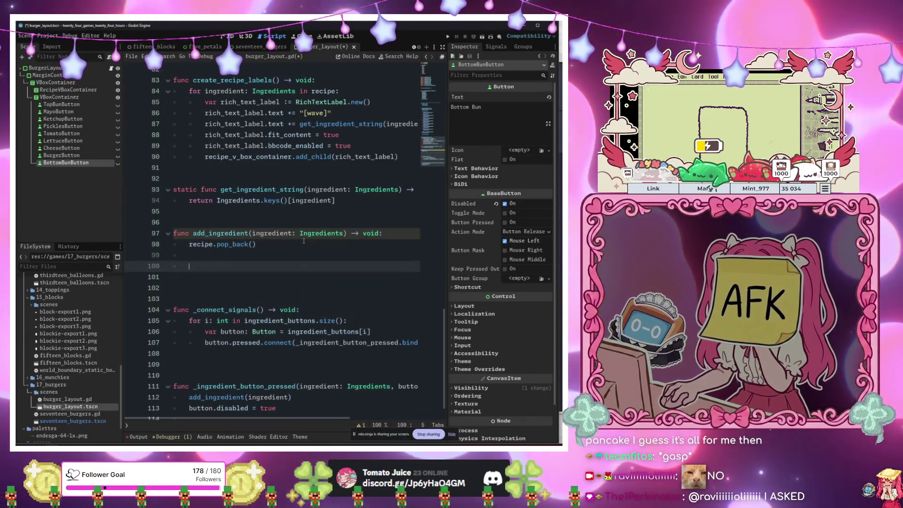
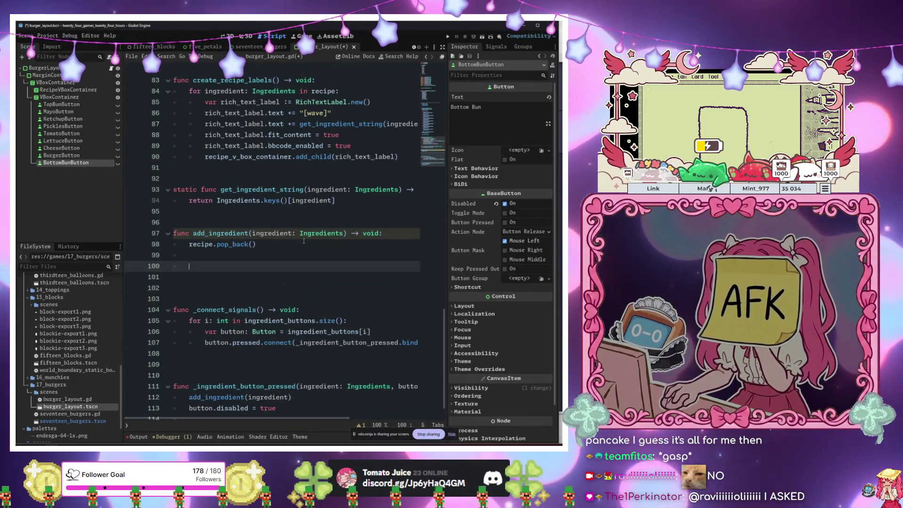
Step: Add 'var next_ingredient_button: Button = ingredient_buttons[recipe[-1]]' below recipe.pop_back()
key("ctrl+s")
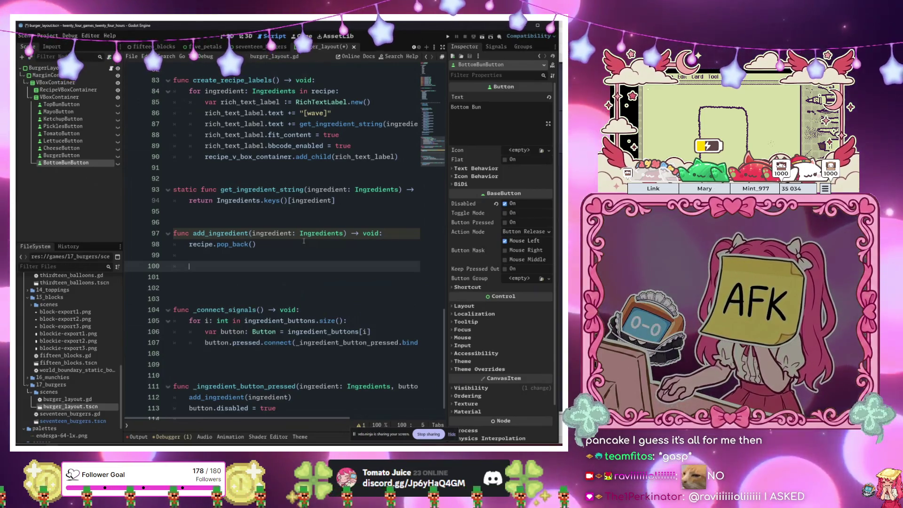
type("recipe[")
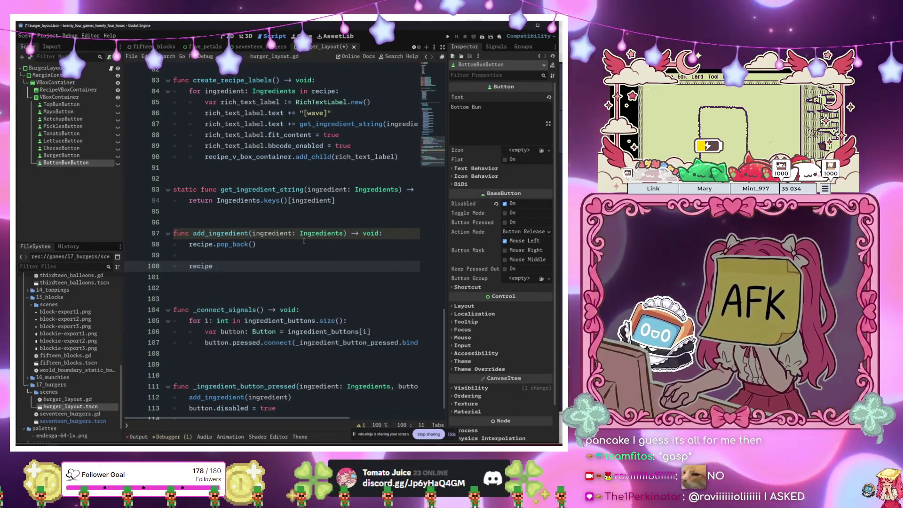
type("-1")
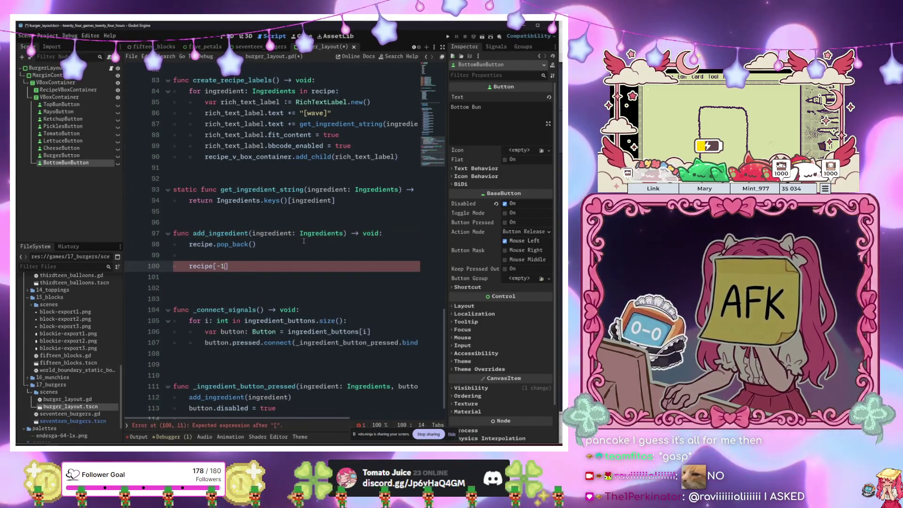
key("Home")
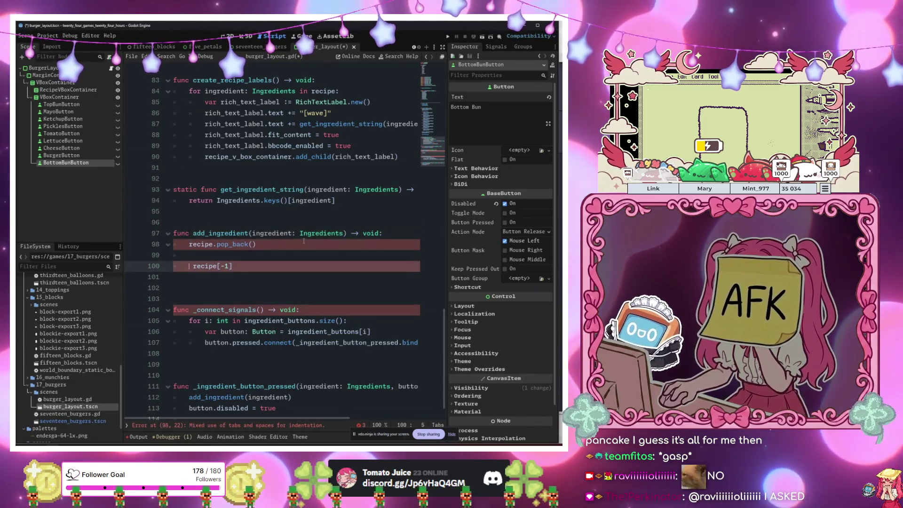
type("in")
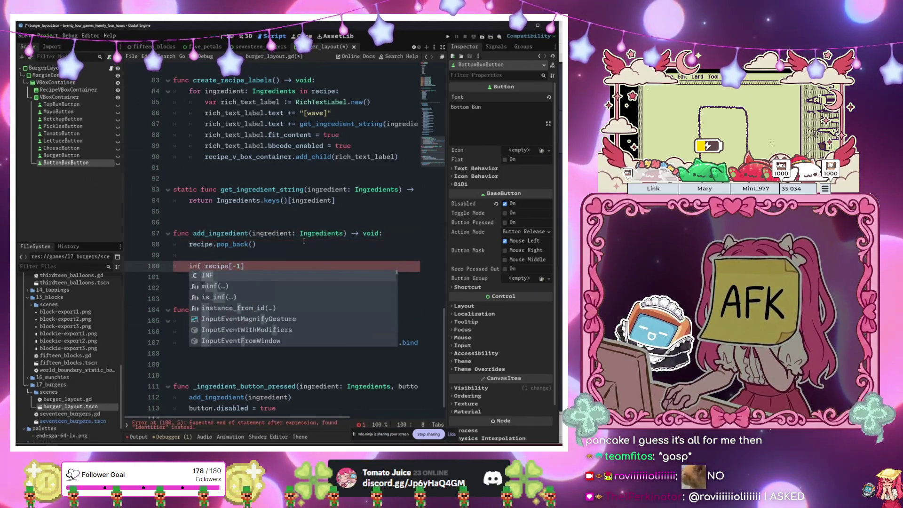
key("Return")
type(".")
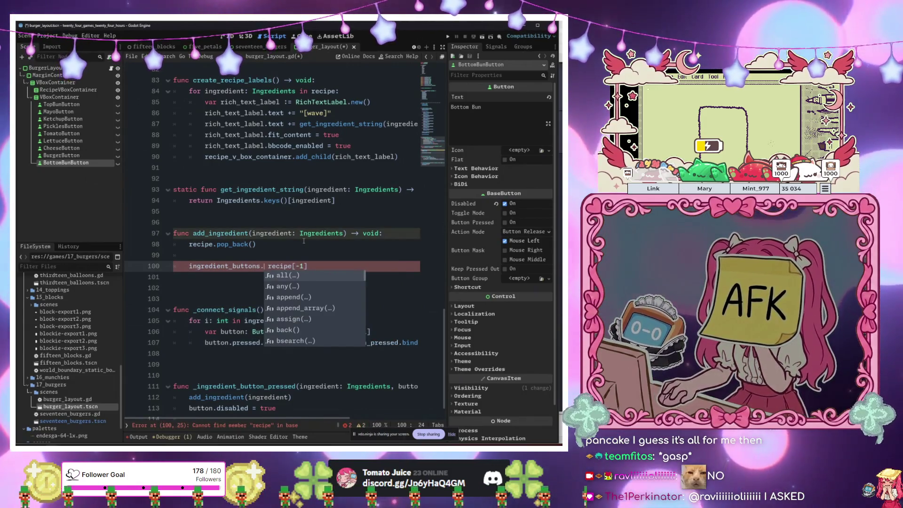
key("BackSpace")
key("BackSpace")
key("Left")
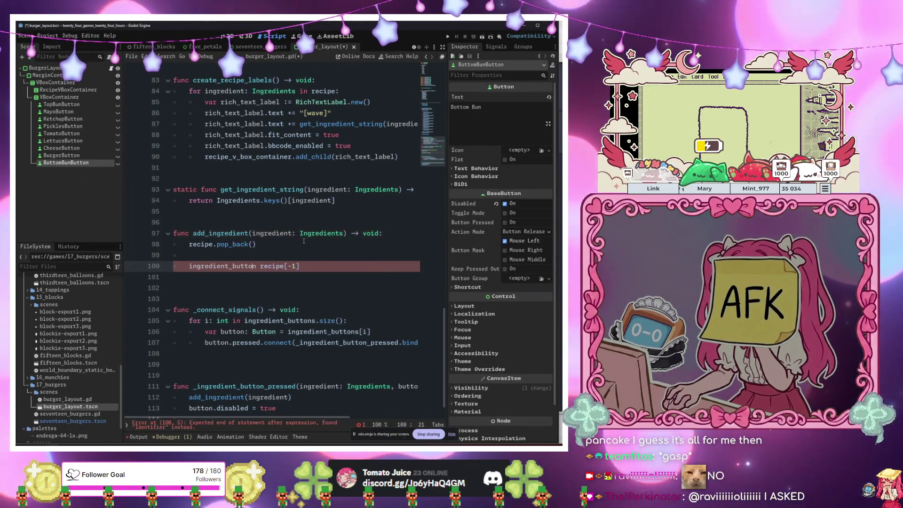
type("var next_")
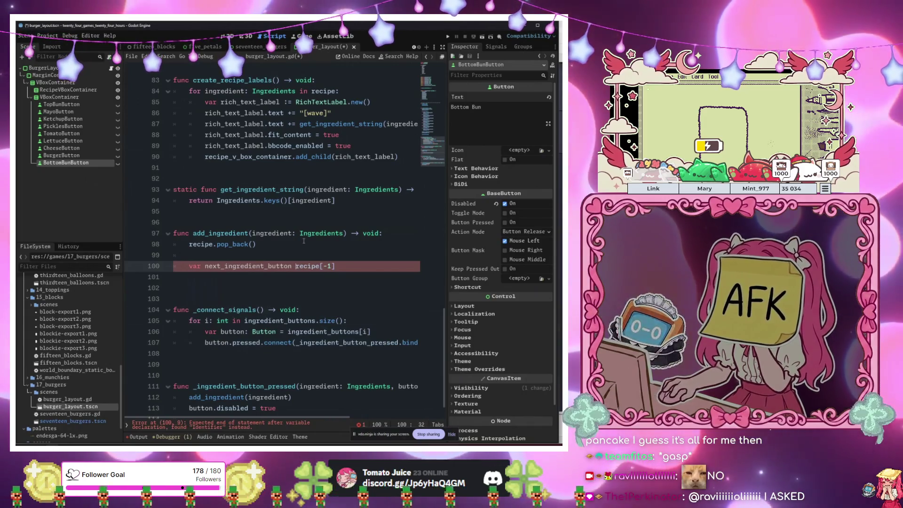
type("Button ")
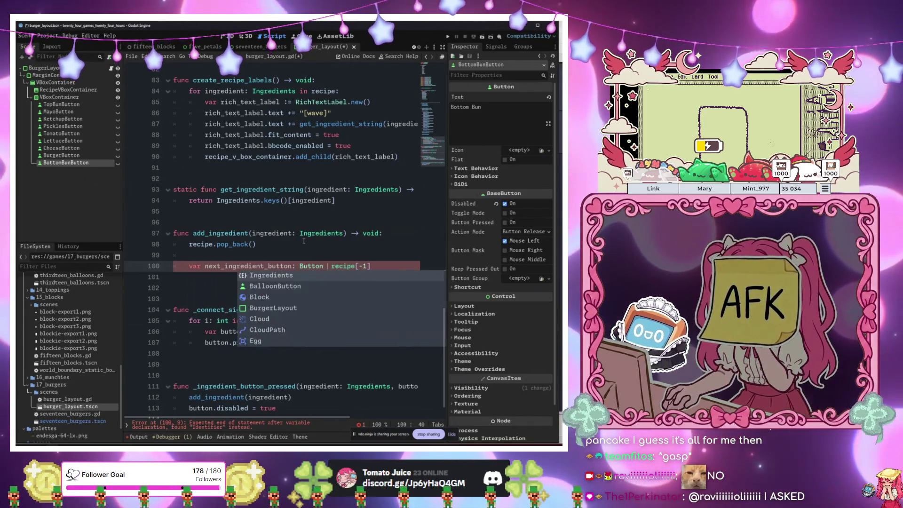
type("[")
key("BackSpace")
type("=")
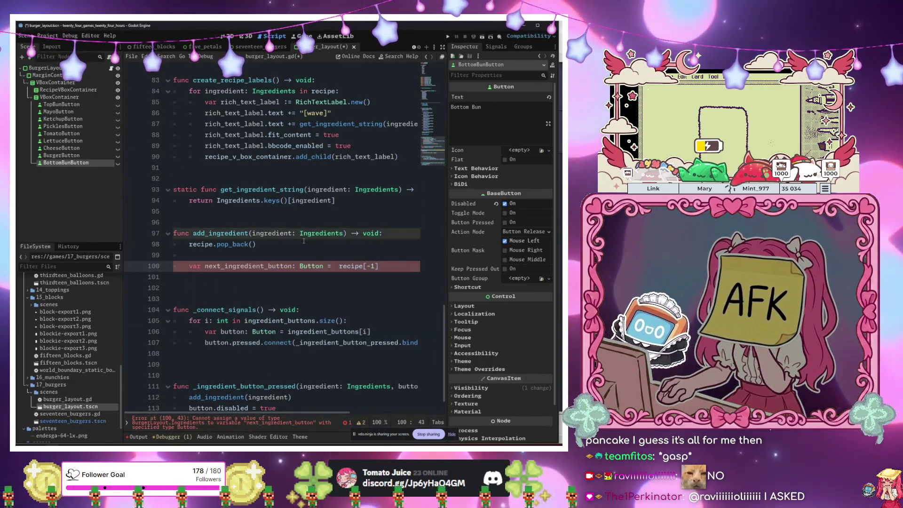
key("Left")
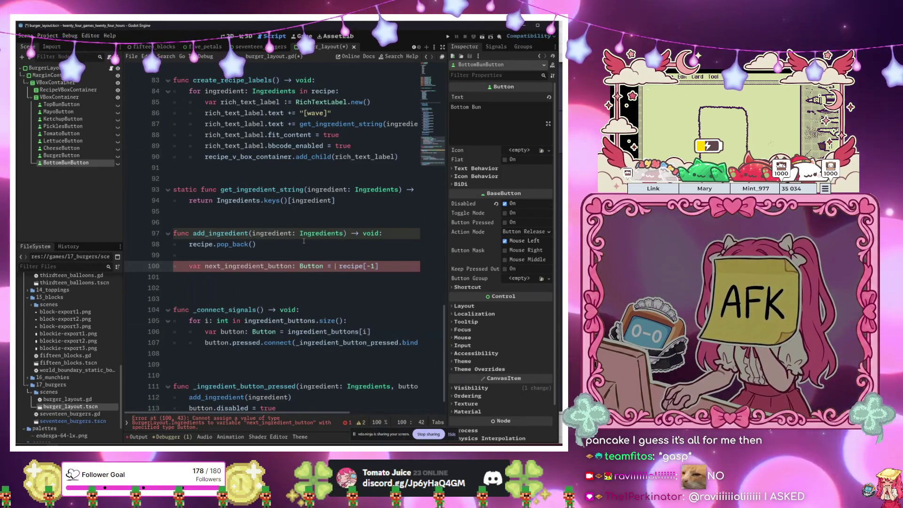
type("ingredient_buttons")
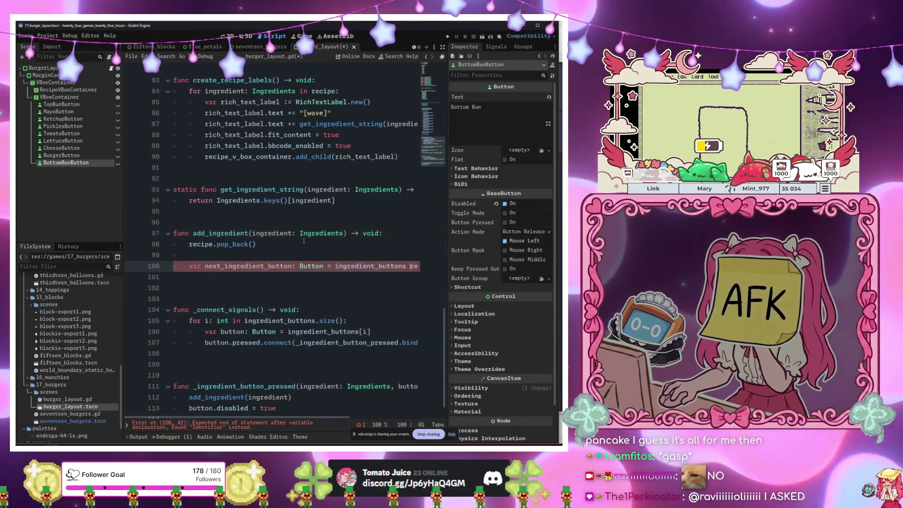
type("[rec")
key("End")
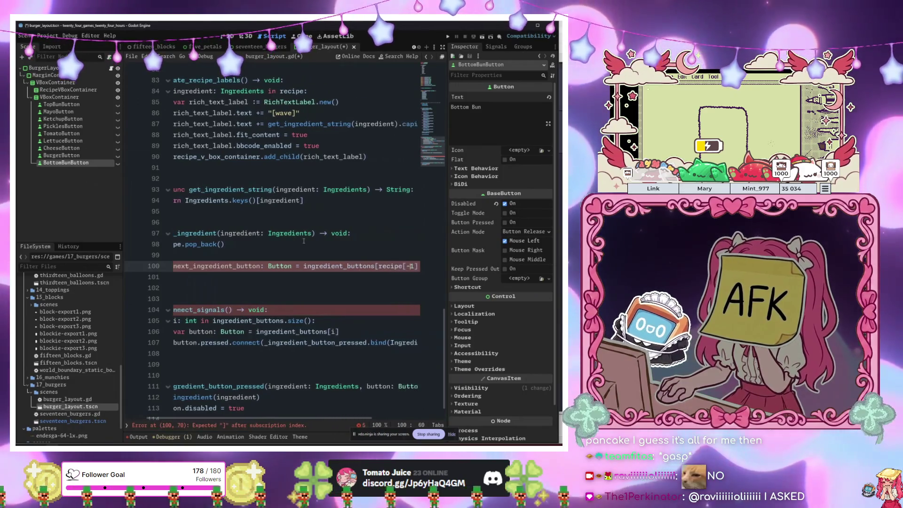
Step: Add 'next_ingredient_button.disabled = false' on the following line
key("Return")
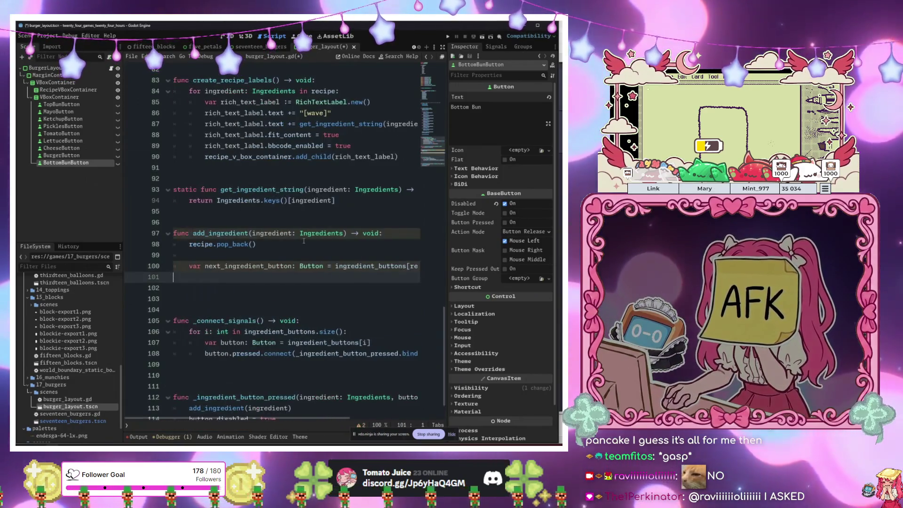
type("next_ingredient_button.dis")
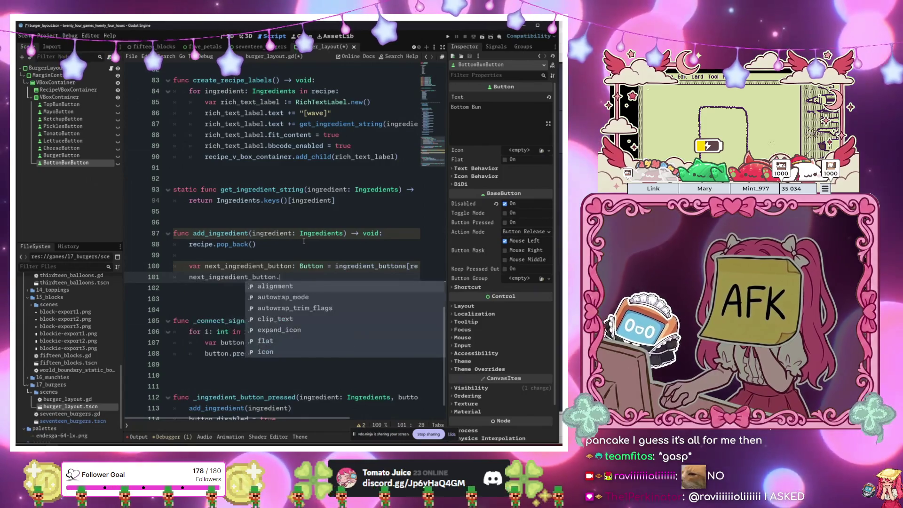
key("Return")
type("= false")
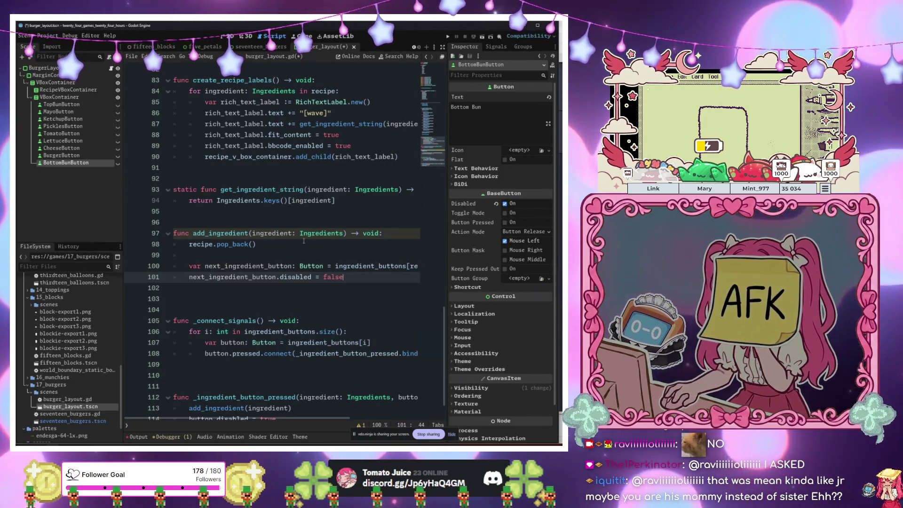
key("Up")
key("Up")
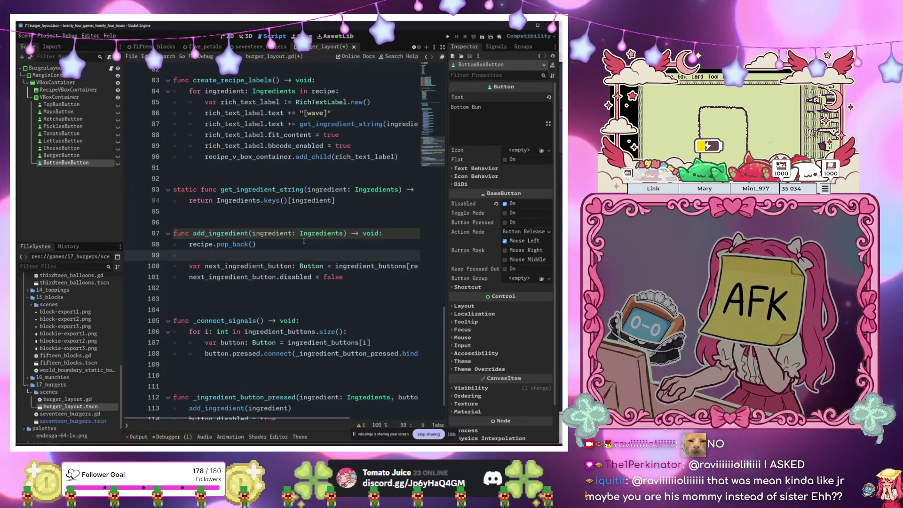
Step: Add an 'if ingredient = Ingredients.BURGER:' condition above the next-button lines
key("Return")
key("Return")
key("Up")
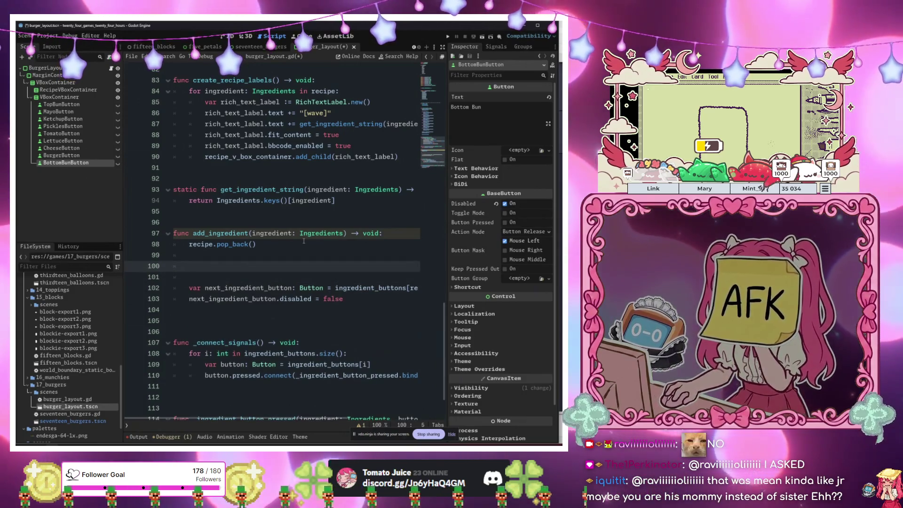
type("if ingredient ")
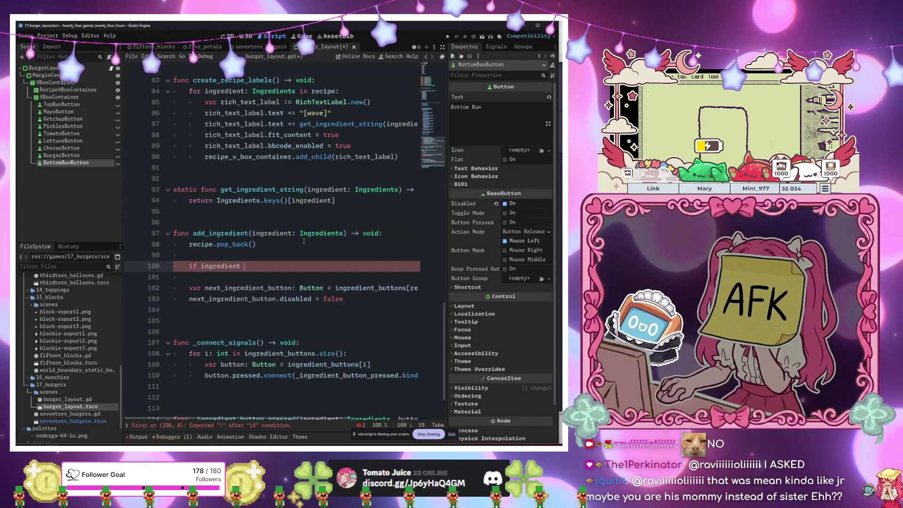
type("is I")
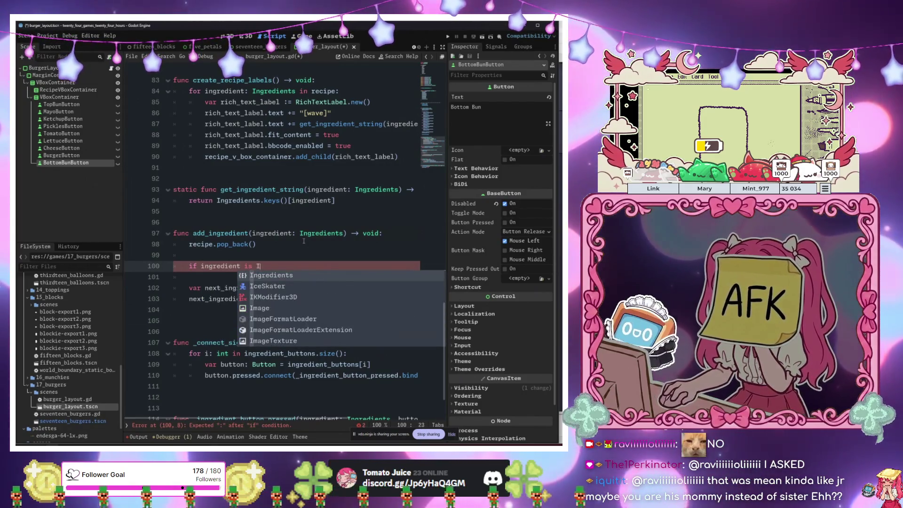
key("Return")
type(".B")
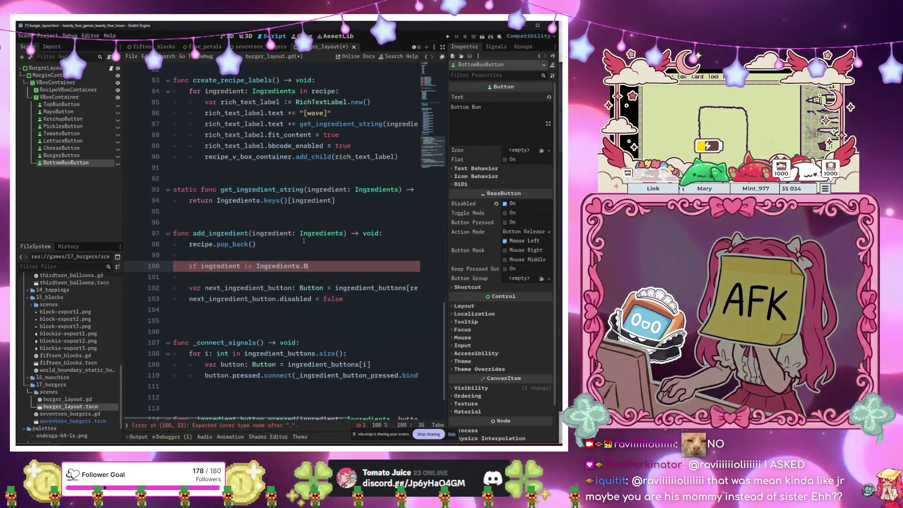
key("BackSpace")
key("BackSpace")
key("BackSpace")
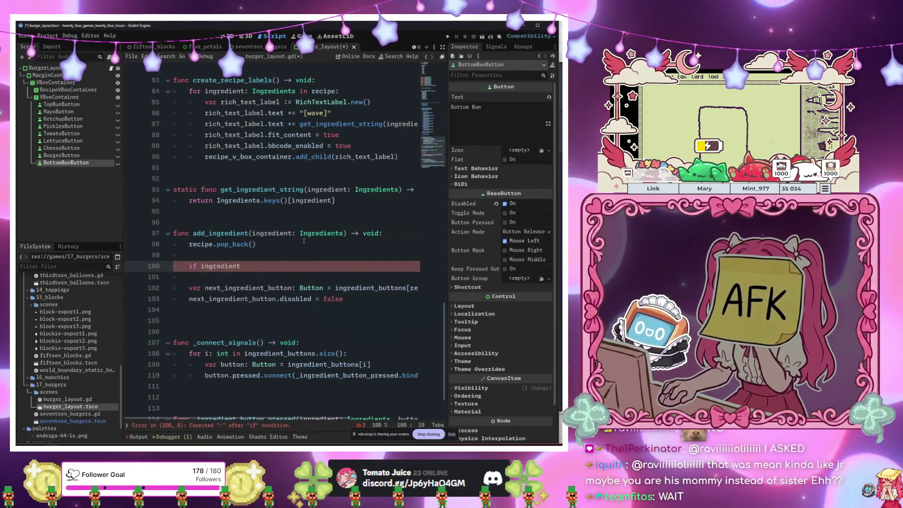
type("= Ing")
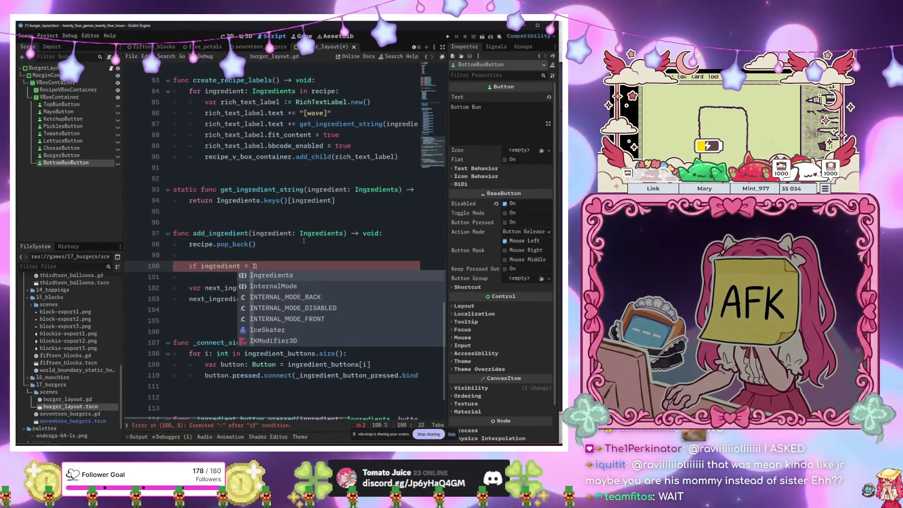
key("Return")
type(".")
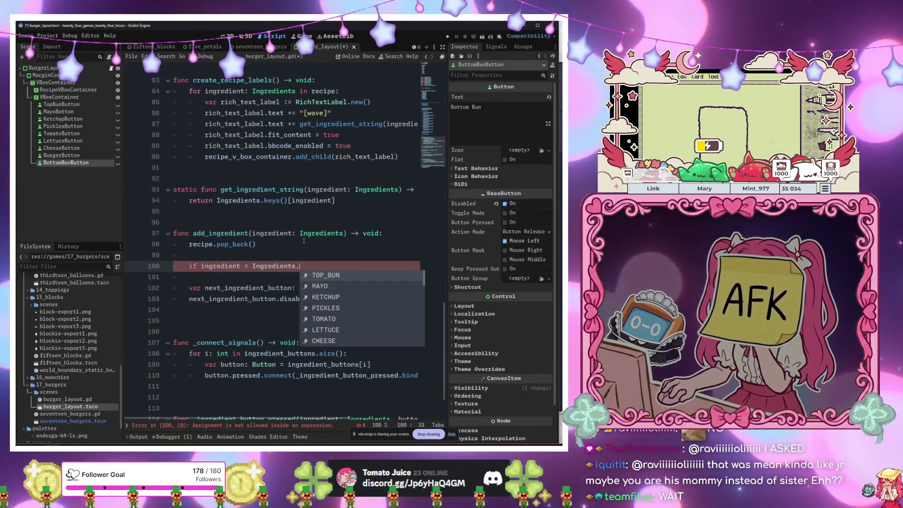
type("BURGER:")
Step: Give the BURGER branch a placeholder 'pass' body, then return to the 2D scene view
key("Return")
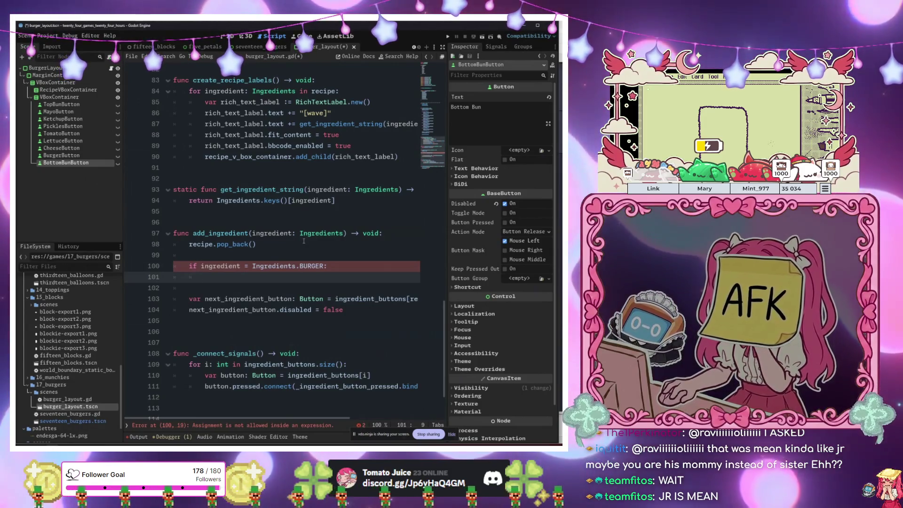
type("pass")
key("Return")
key("Return")
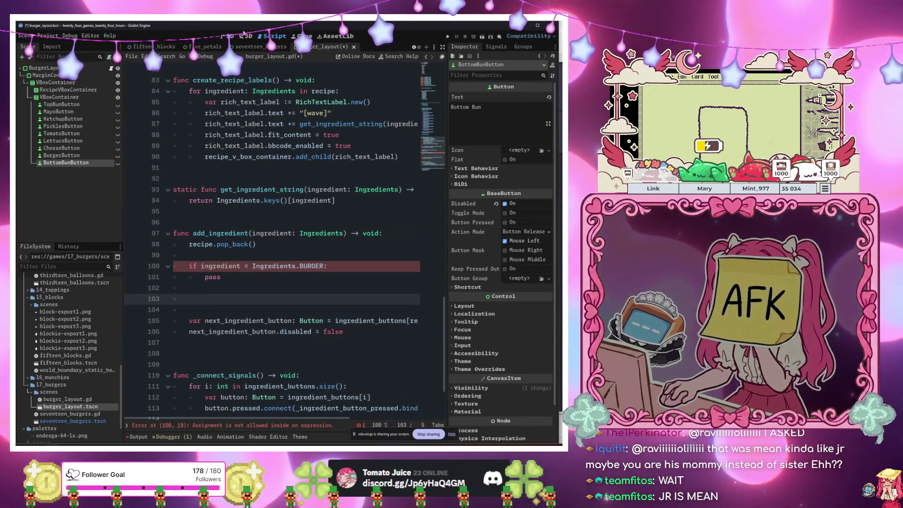
left_click(232, 38)
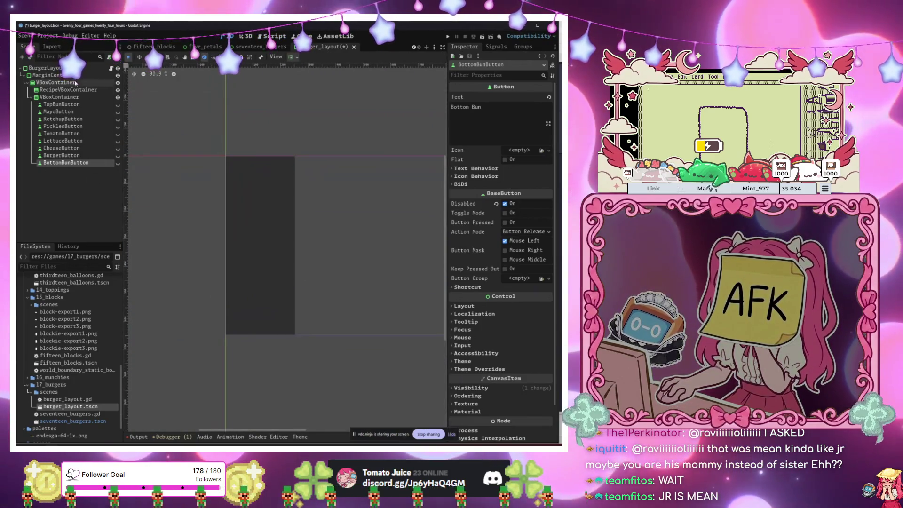
Step: Add a RichTextLabel and place it under MarginContainer, above the VBoxContainer
left_click(73, 68)
left_click(71, 75)
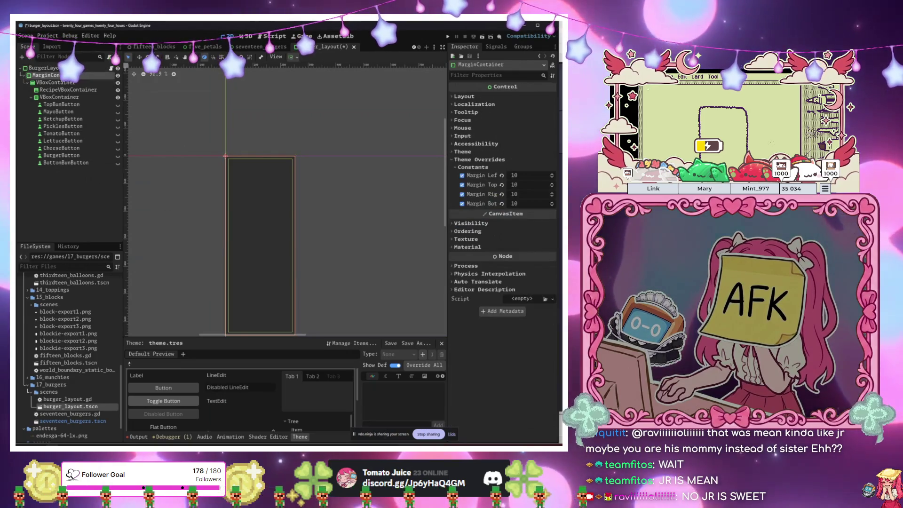
key("ctrl+a")
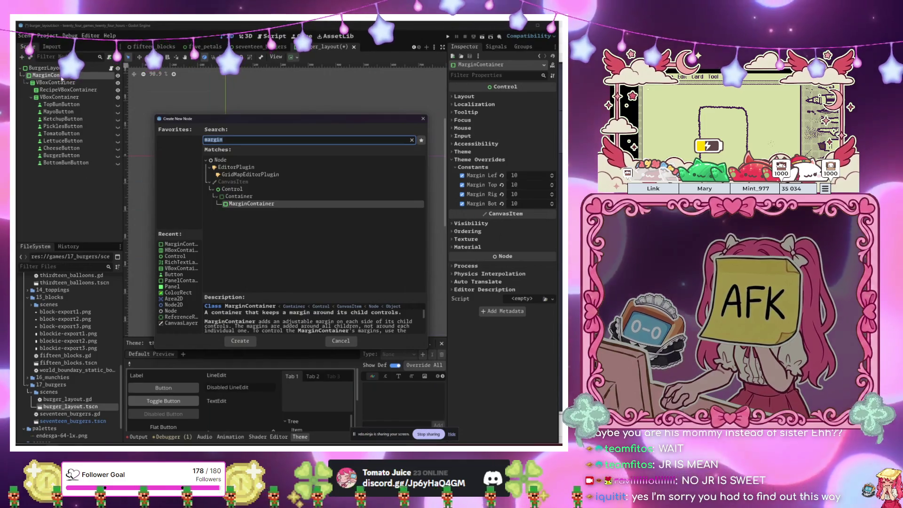
type("rich")
key("Return")
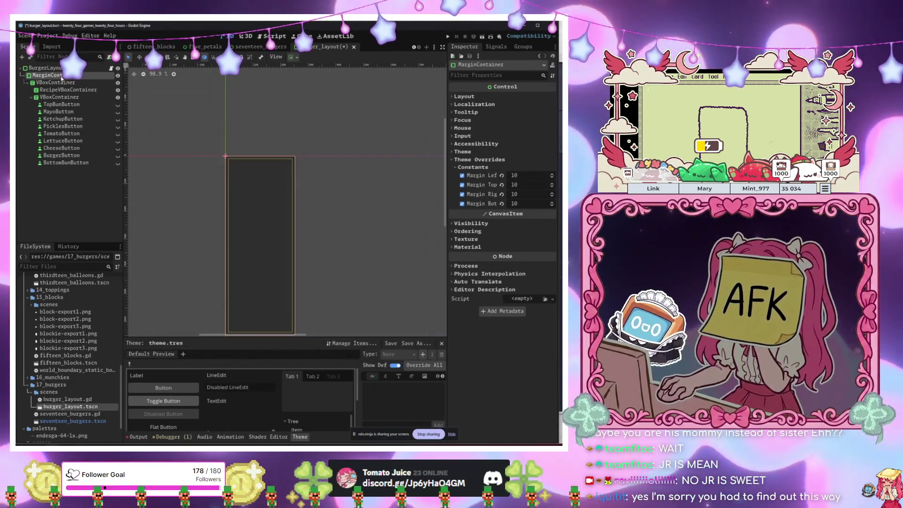
left_click_drag(56, 170, 53, 79)
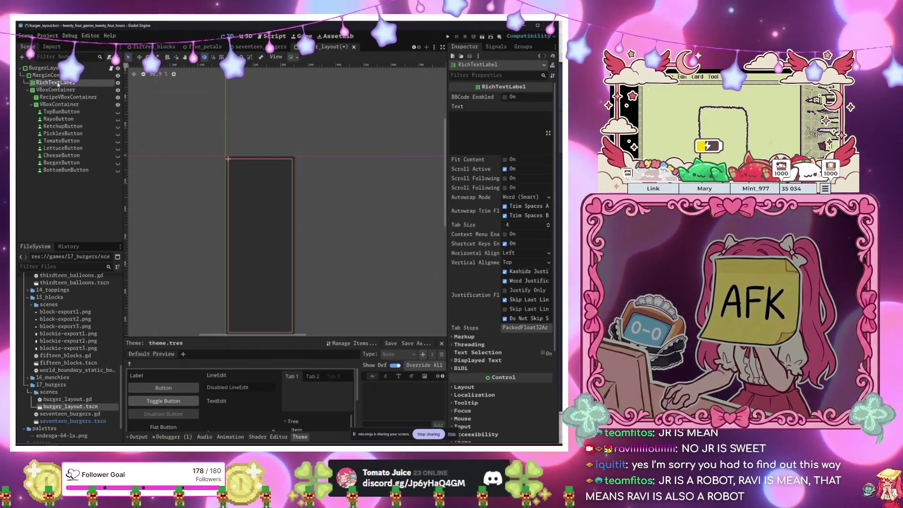
Step: Align the label to the top right, enable Fit Content and BBCode, and set its text to 0
left_click(291, 58)
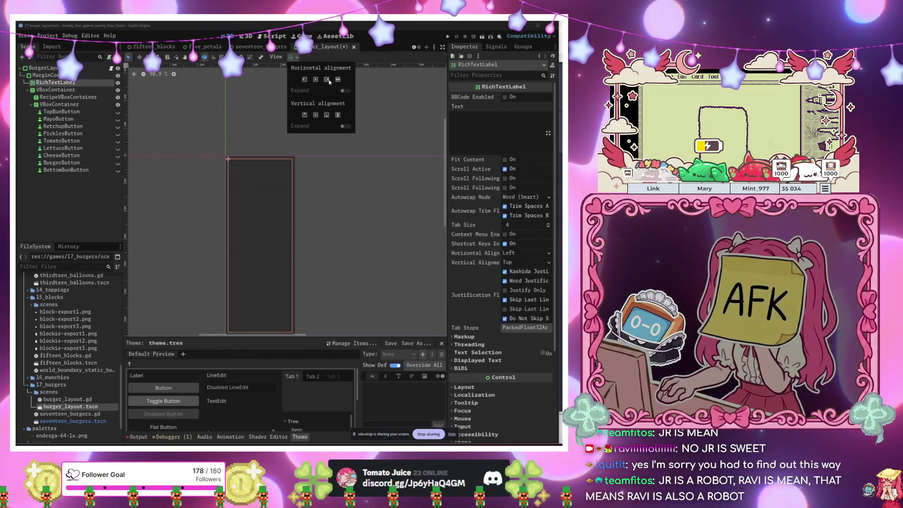
left_click(329, 81)
left_click(305, 115)
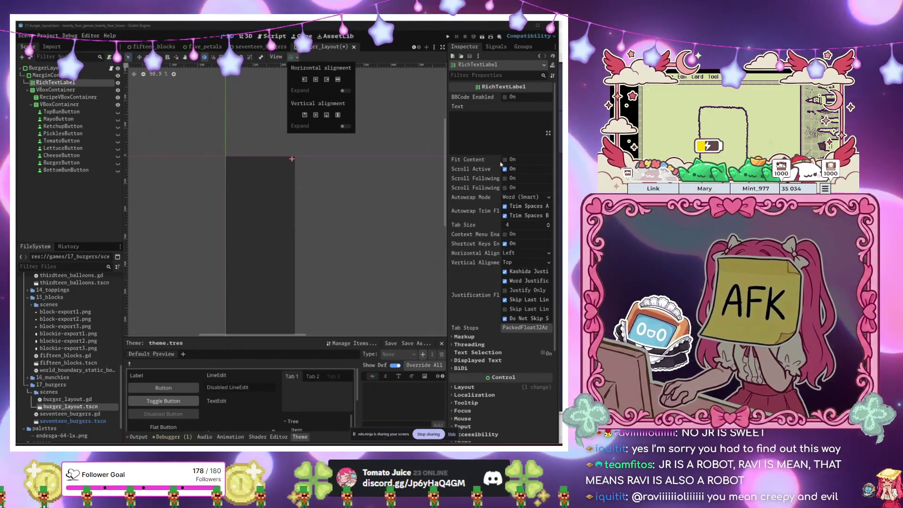
left_click(505, 160)
left_click(506, 125)
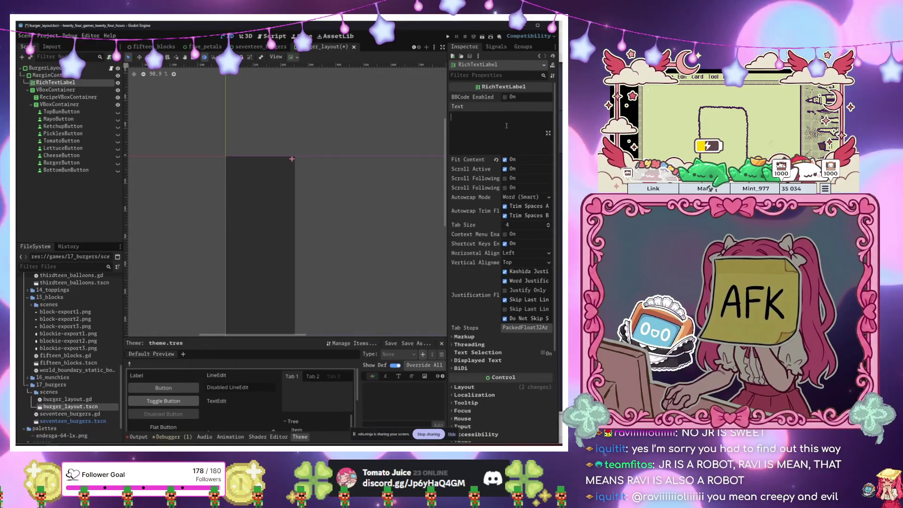
left_click(505, 97)
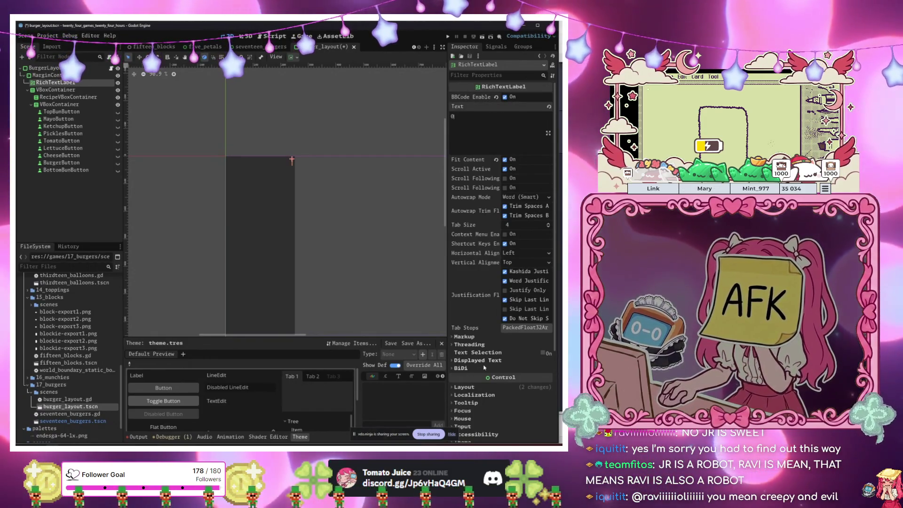
Step: Override the label's normal font size to 46 and rename it BurgerTimerRichTextLabel
scroll(489, 360, "down", 5)
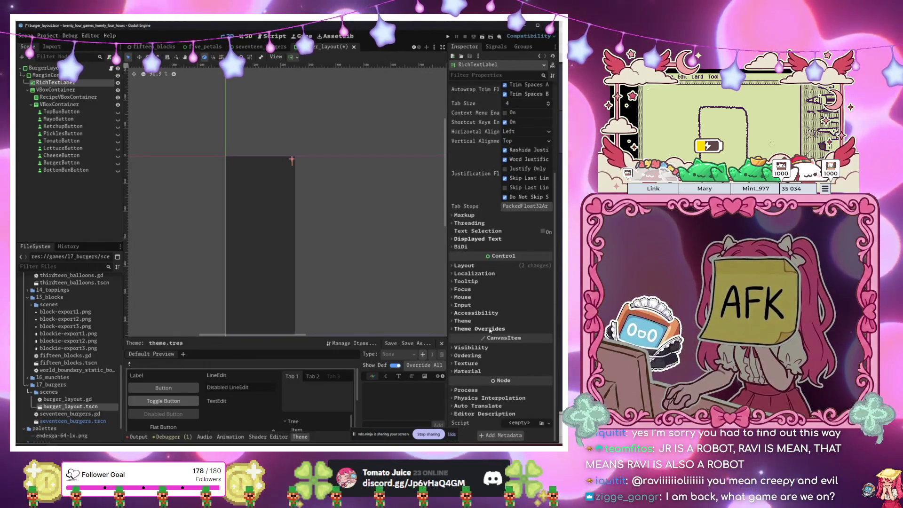
left_click(490, 329)
left_click(485, 360)
scroll(484, 360, "down", 3)
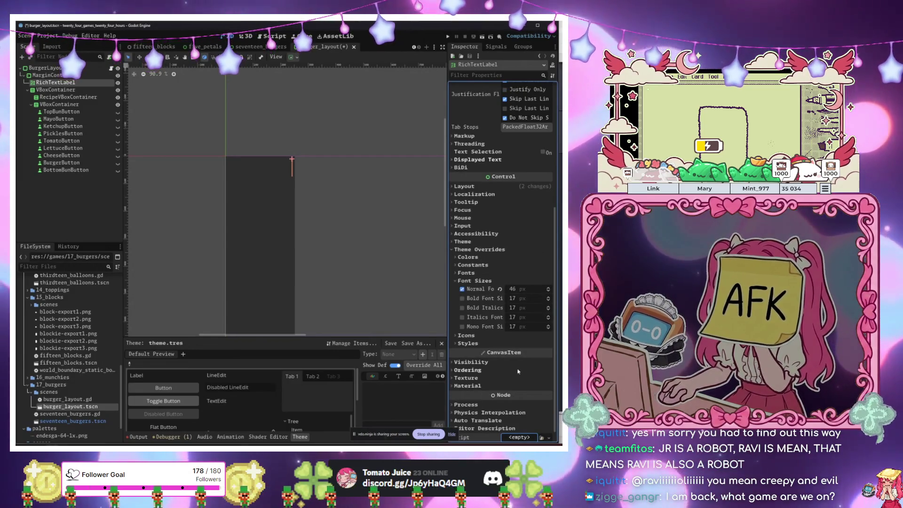
scroll(518, 372, "up", 8)
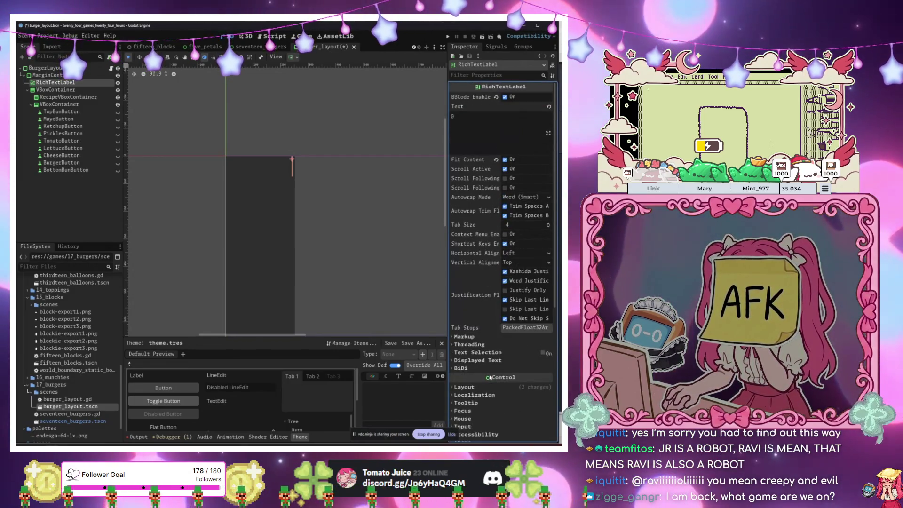
left_click(470, 386)
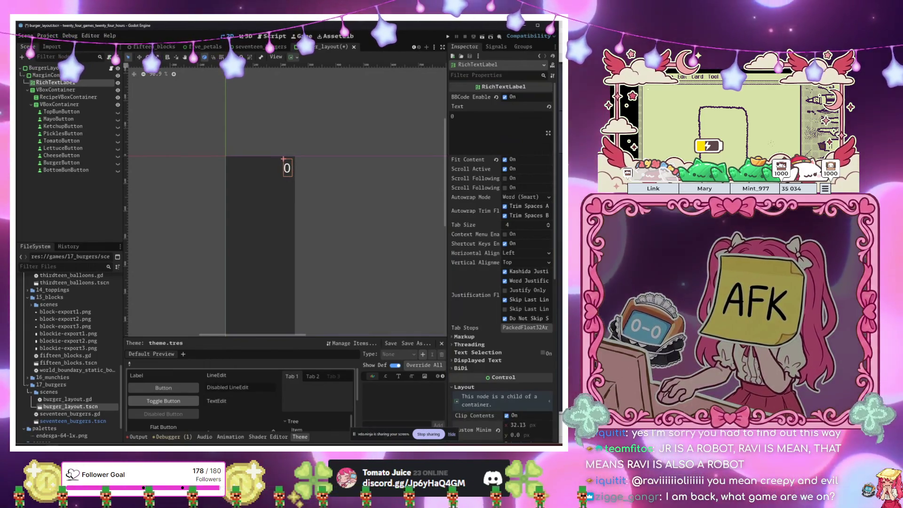
left_click(286, 239)
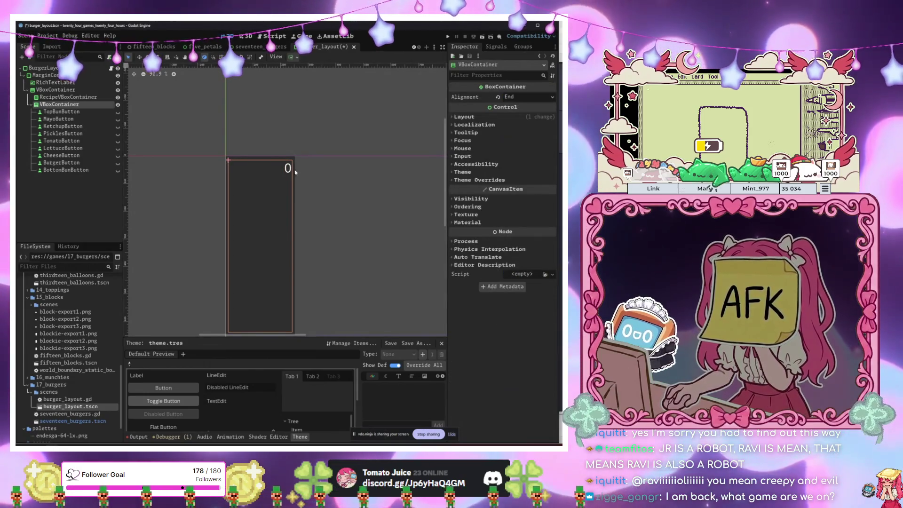
scroll(310, 170, "up", 3)
left_click(287, 180)
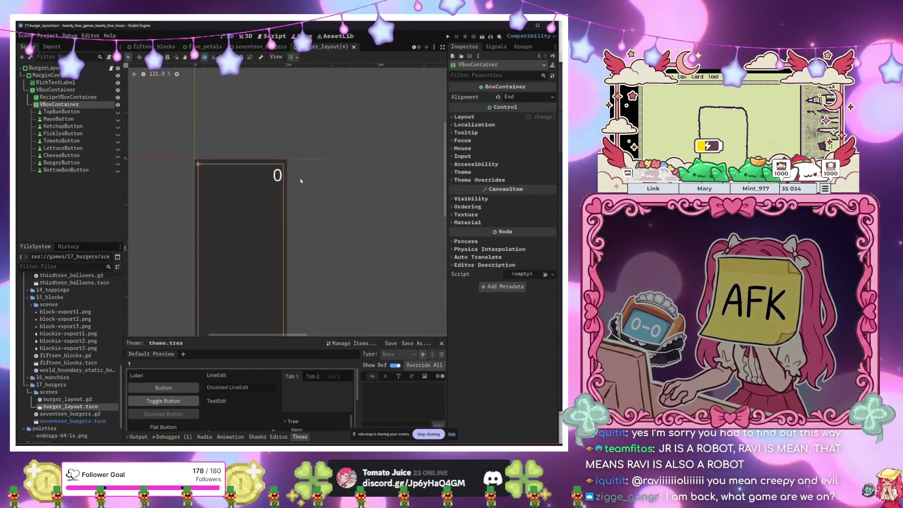
scroll(329, 172, "up", 1)
scroll(325, 170, "down", 6)
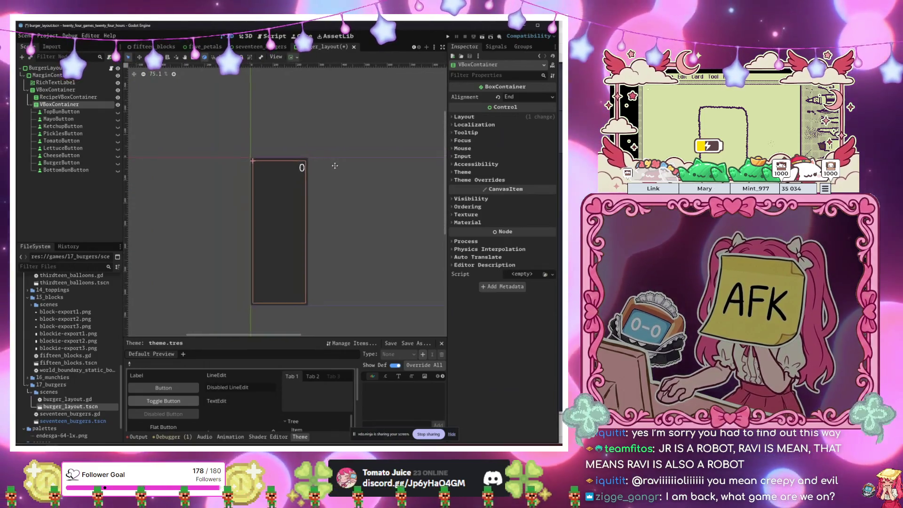
left_click(353, 145)
left_click(323, 133)
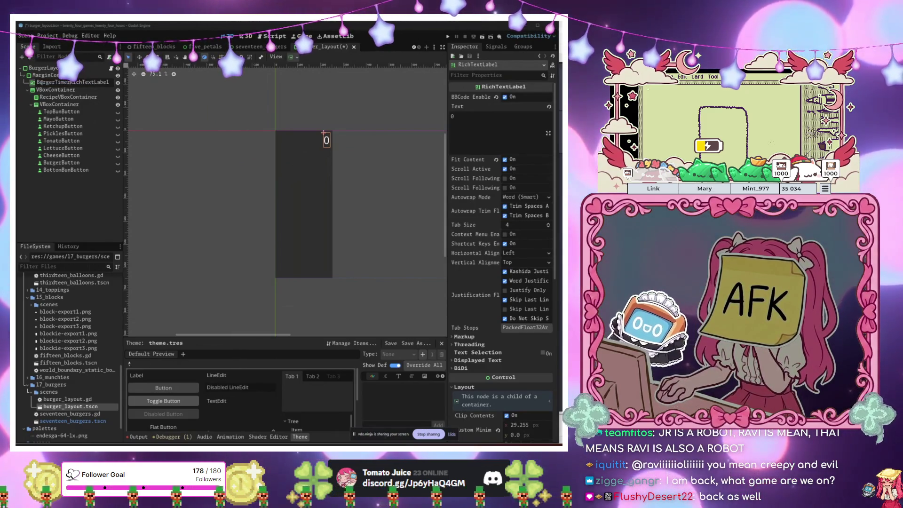
key("Return")
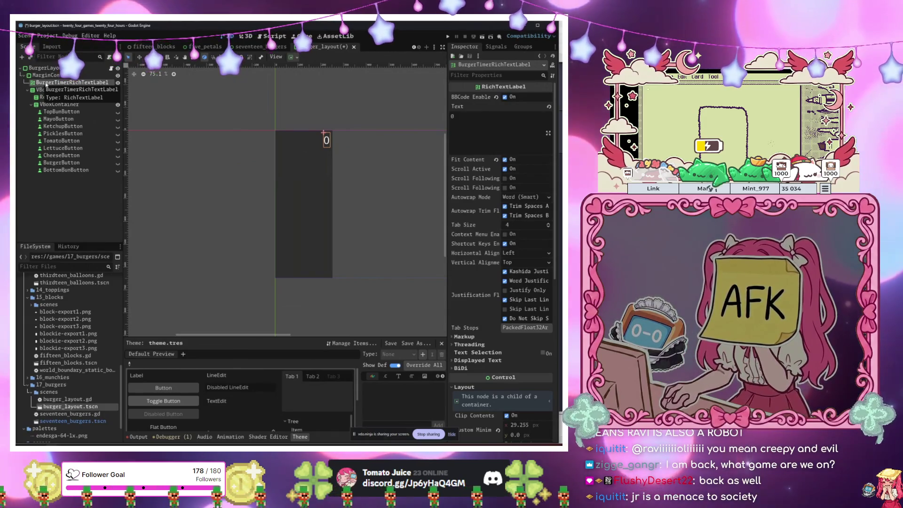
left_click(112, 69)
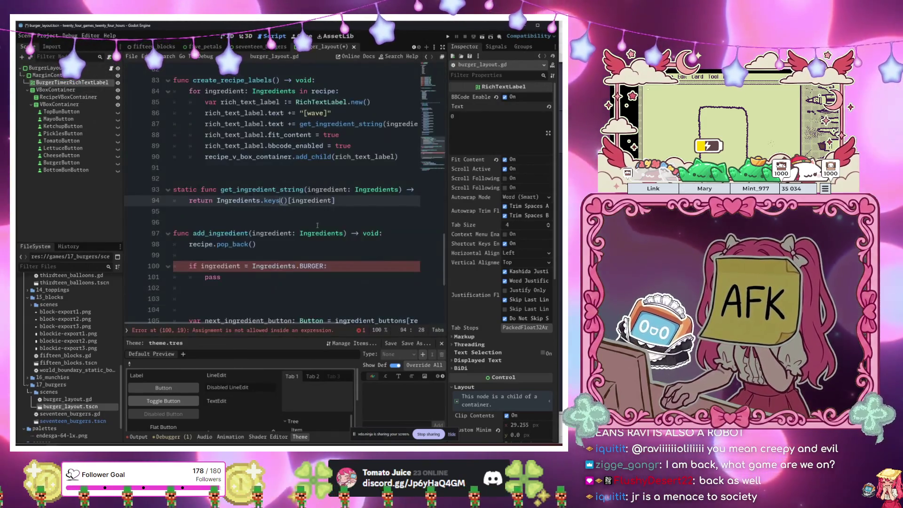
scroll(407, 142, "up", 10)
scroll(407, 142, "up", 10)
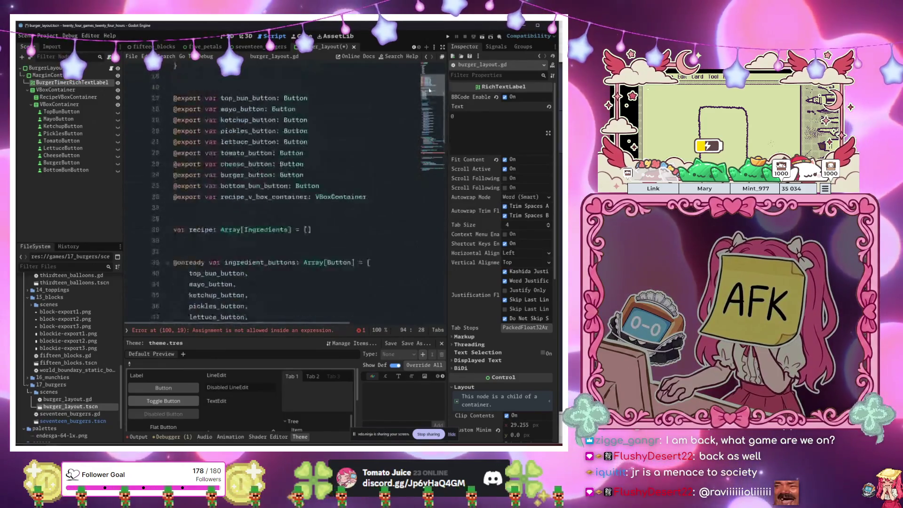
left_click(273, 94)
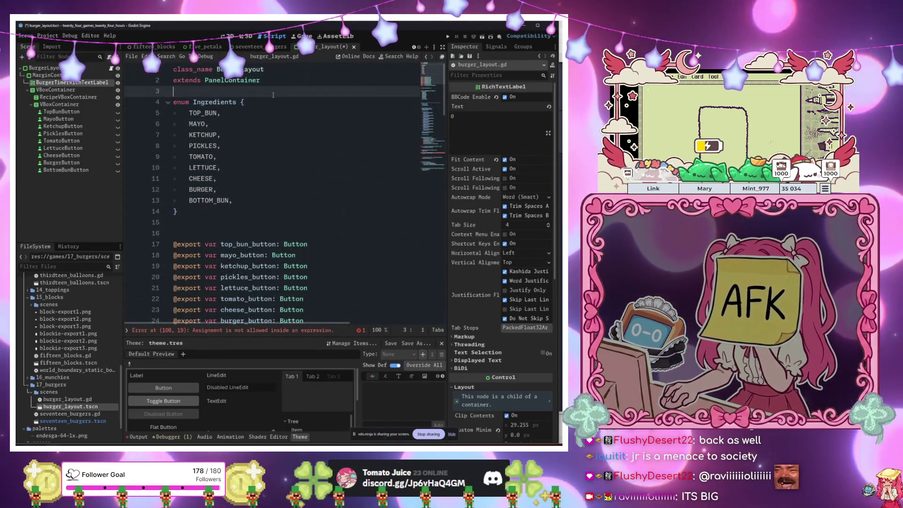
left_click(245, 223)
key("Return")
key("Return")
key("Up")
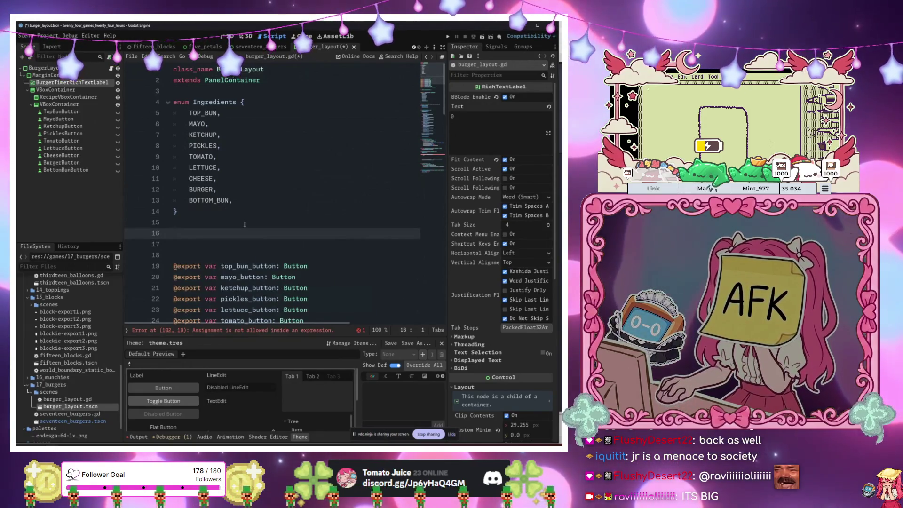
type("@export var")
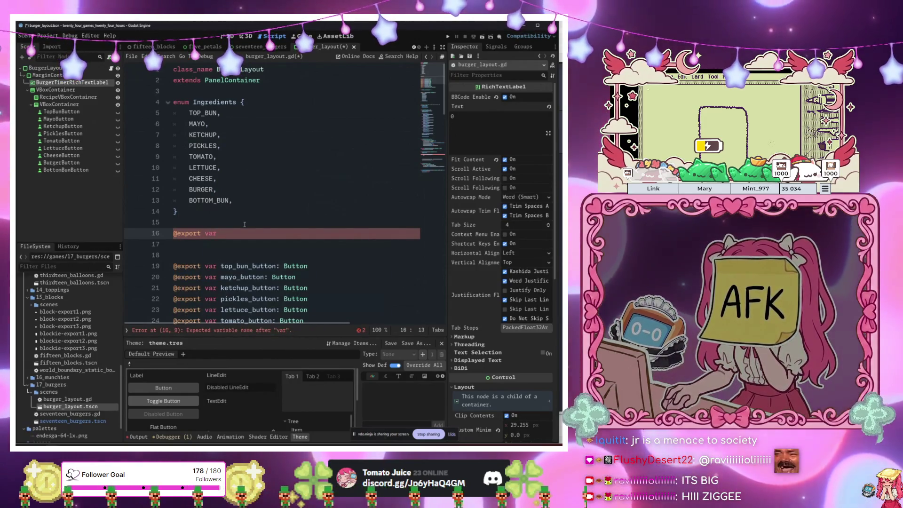
type(" burger_")
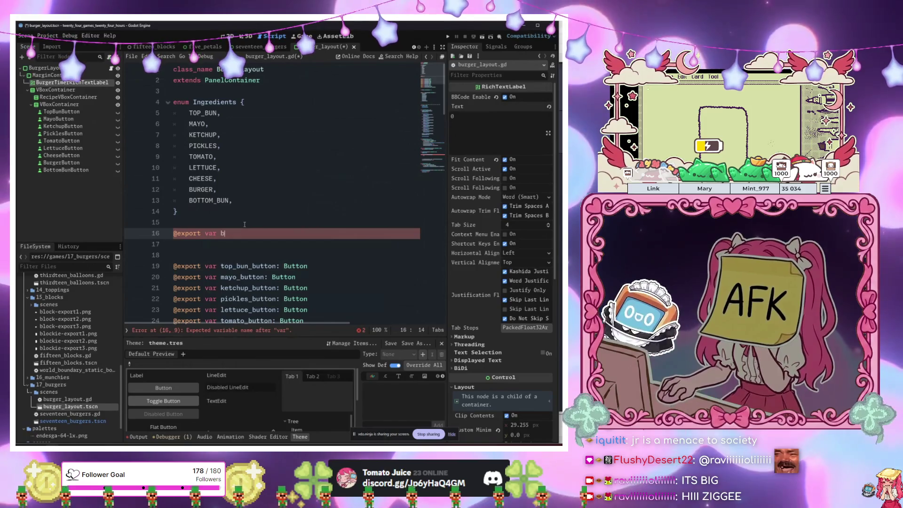
type("cook_time: ")
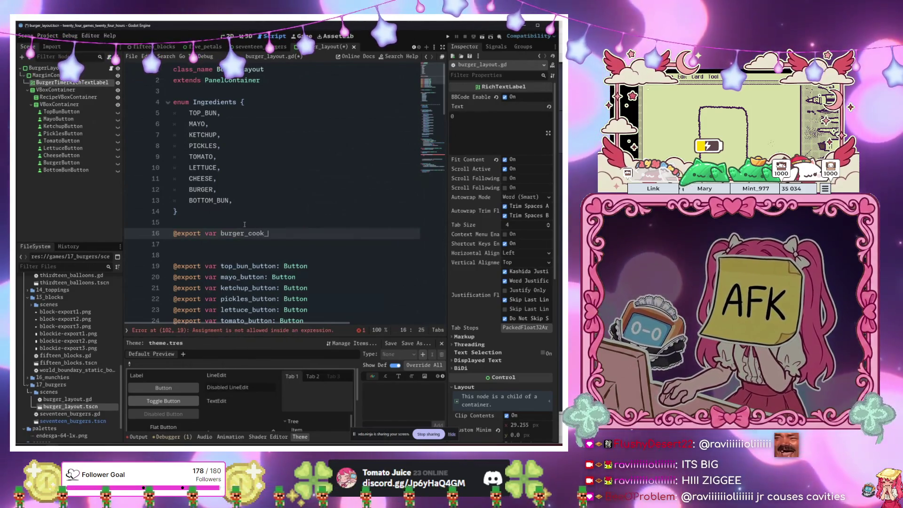
type("float = 3")
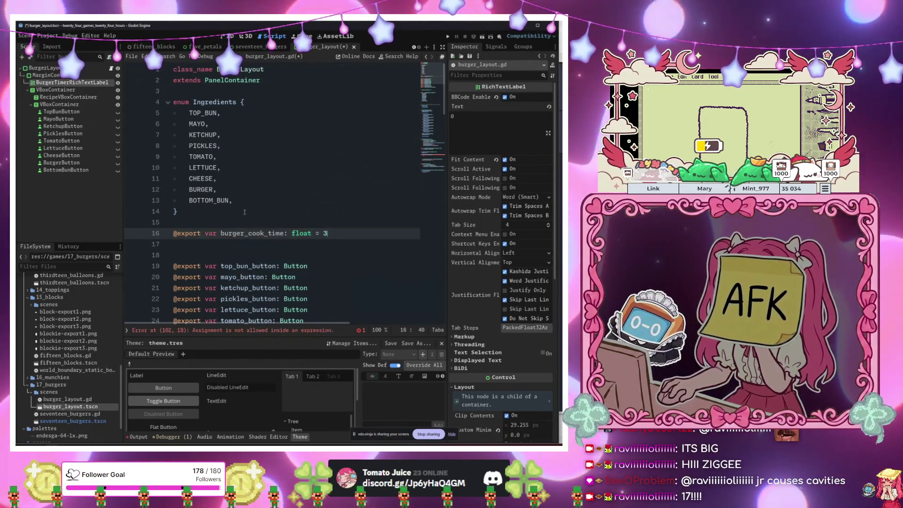
Step: Change the BURGER check's '=' into the '==' comparison
scroll(335, 249, "down", 3)
scroll(188, 153, "up", 2)
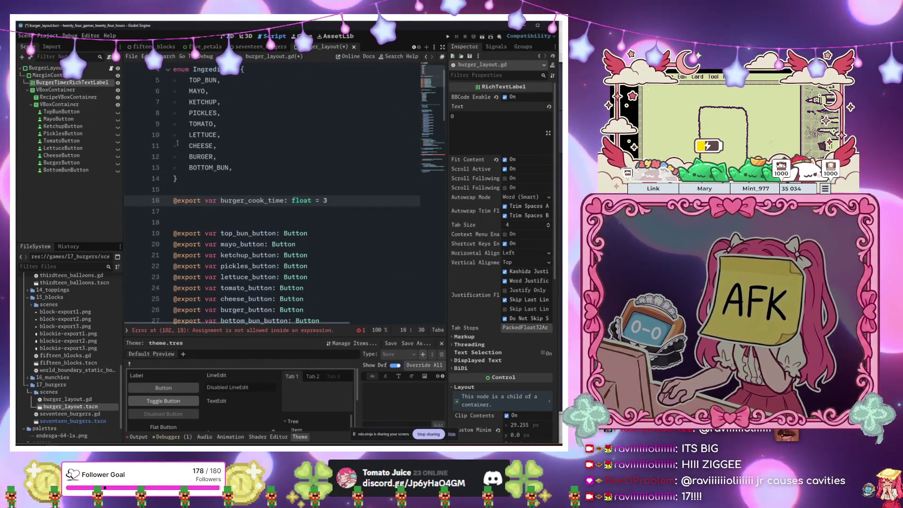
scroll(319, 189, "down", 20)
left_click(402, 215)
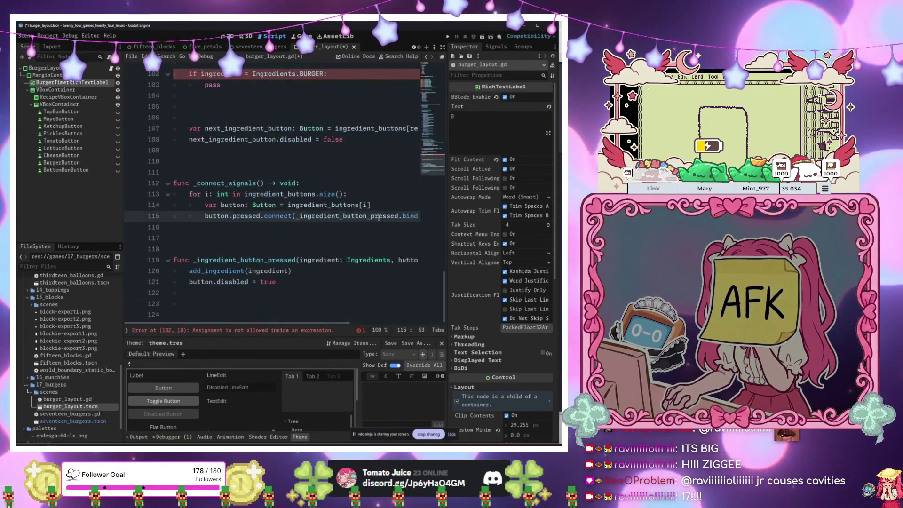
scroll(319, 189, "up", 3)
left_click(352, 173)
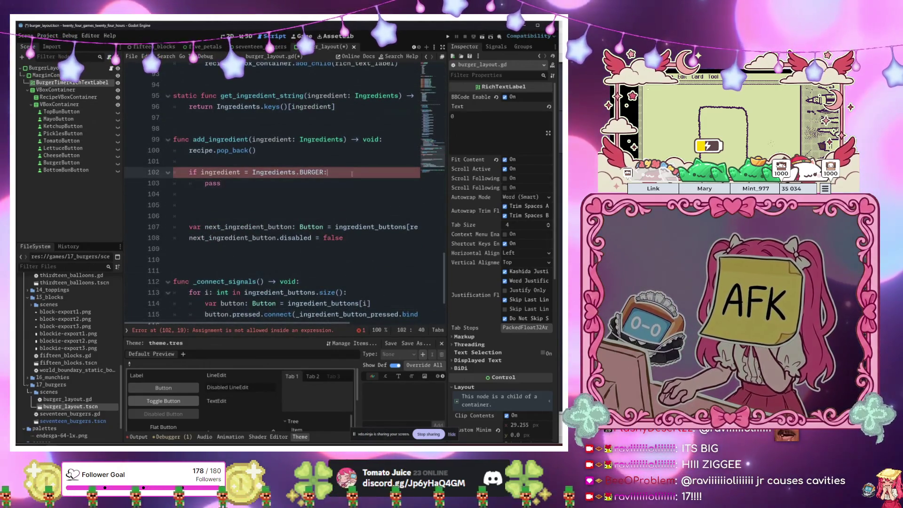
scroll(282, 188, "up", 20)
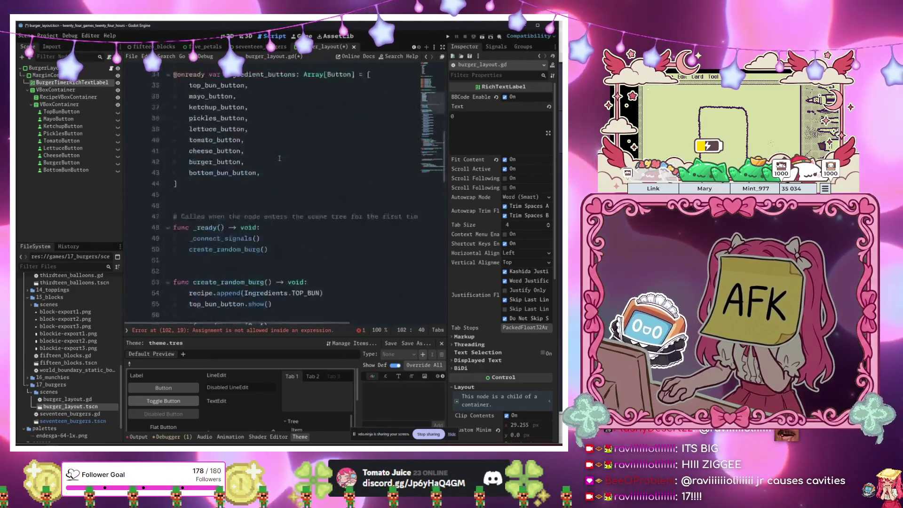
mouse_move(47, 82)
left_mouse_down()
mouse_move(263, 214)
mouse_move(263, 264)
left_mouse_up()
scroll(405, 124, "down", 8)
scroll(406, 124, "down", 20)
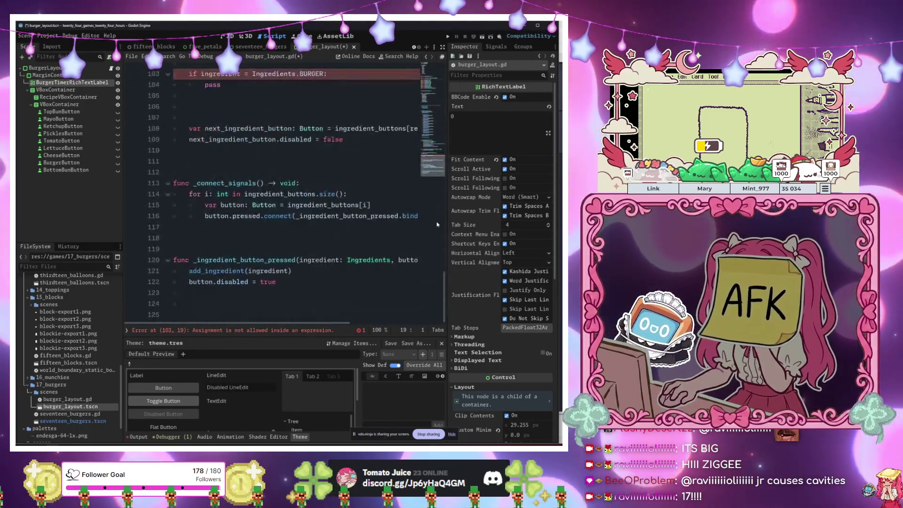
scroll(329, 156, "up", 2)
left_click(327, 149)
left_click(251, 139)
type("&")
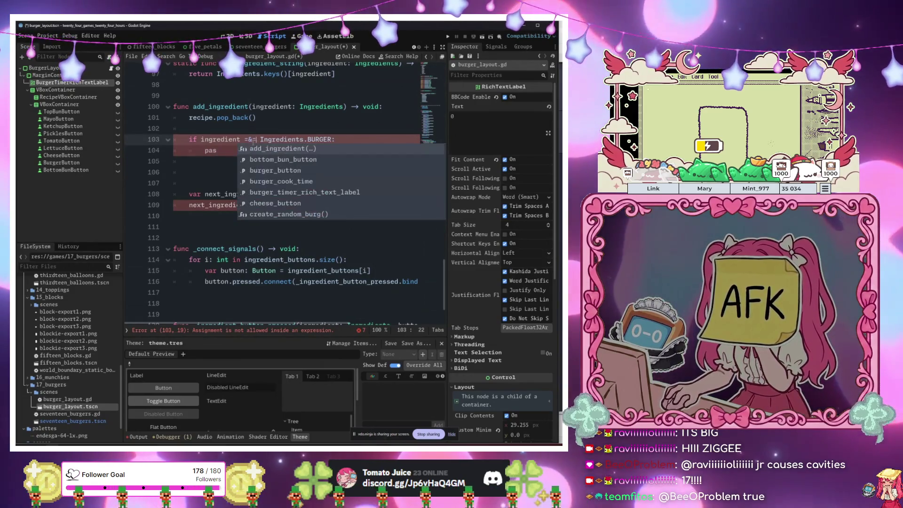
key("BackSpace")
type("=")
Step: Replace the pass line with burger_timer_rich_text_label.show()
left_click(253, 153)
type("rich")
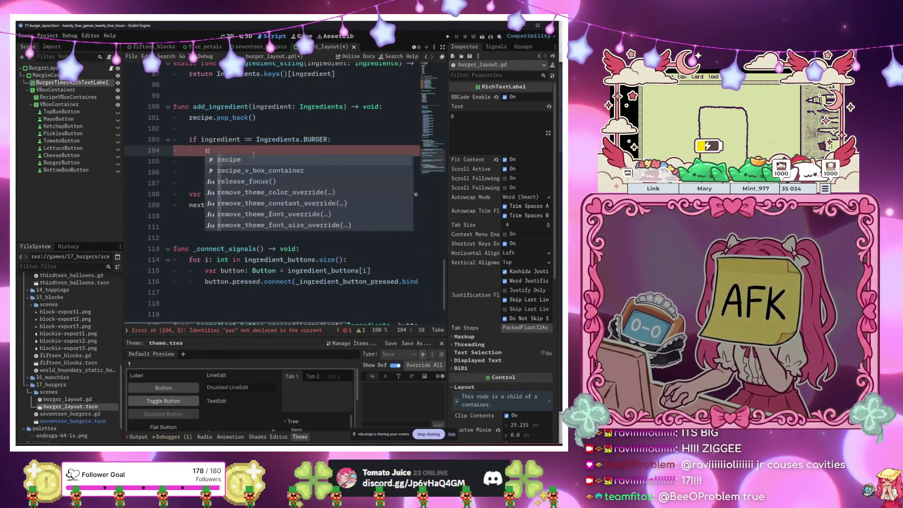
key("Down")
key("Down")
key("Return")
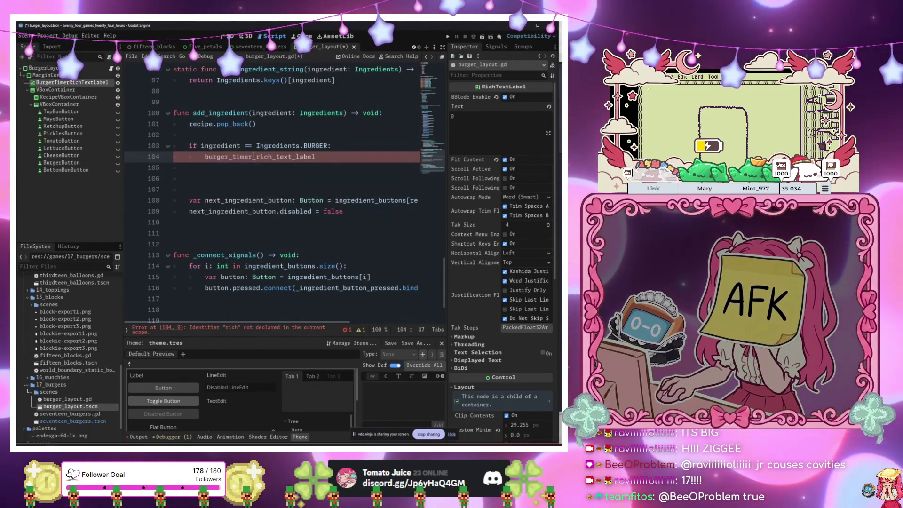
type(".sh")
key("Down")
key("Down")
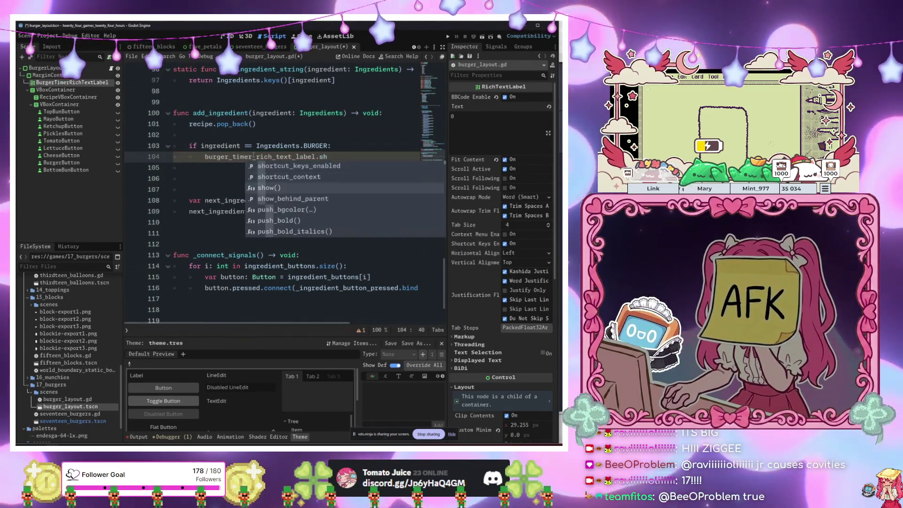
key("Return")
key("Return")
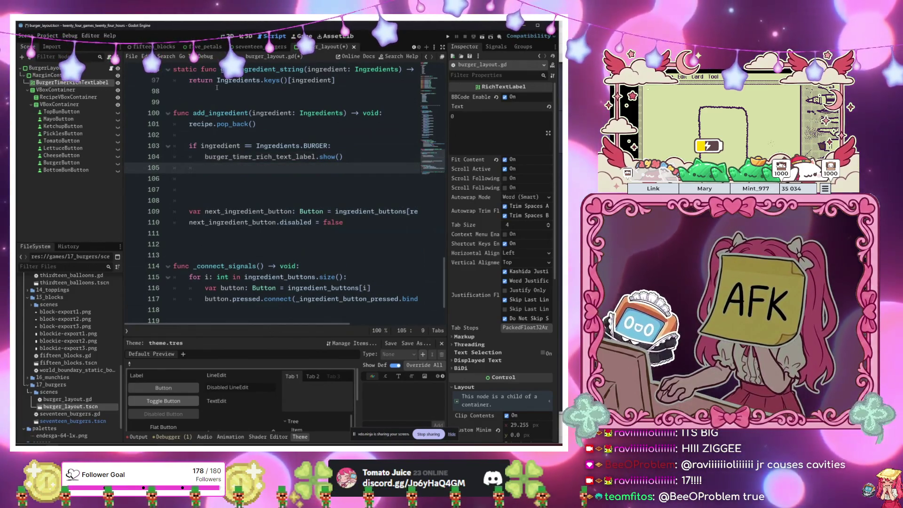
left_click(46, 75)
left_click(45, 68)
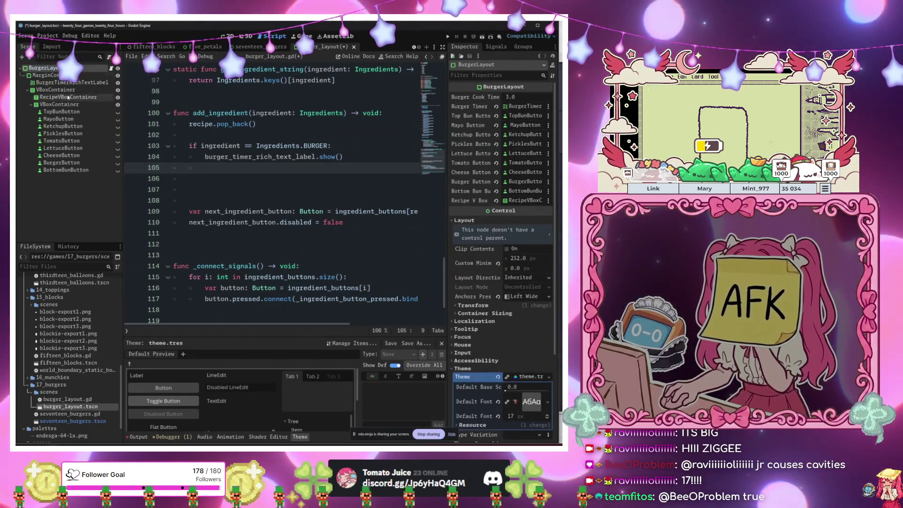
Step: Add a Timer named BurgerCookTimer under BurgerLayout and drop its reference into the script
key("ctrl+a")
type("timer")
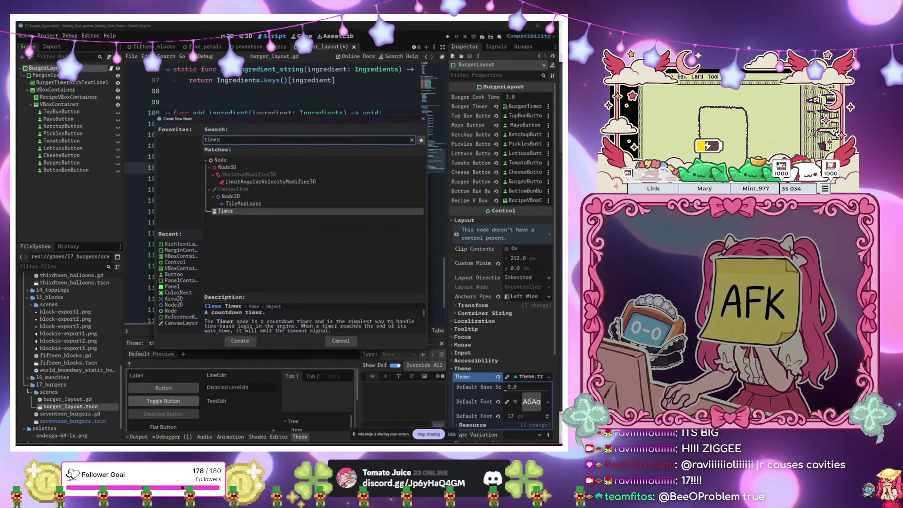
key("Return")
double_click(40, 176)
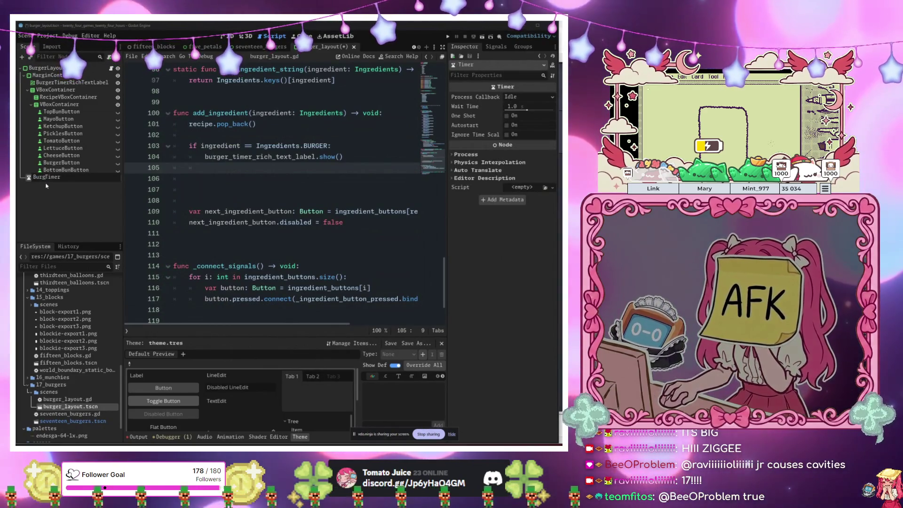
type("ok")
key("Return")
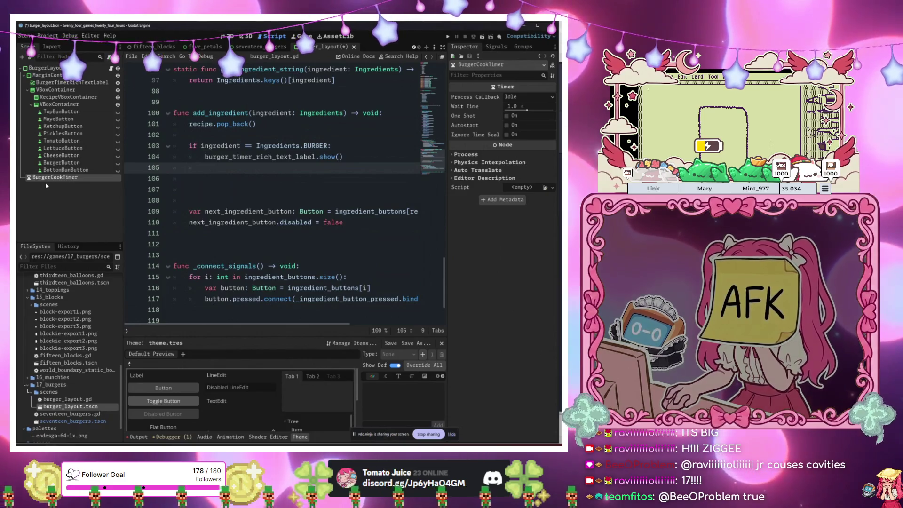
scroll(393, 186, "up", 20)
left_click(245, 130)
mouse_move(46, 182)
left_mouse_down()
mouse_move(225, 211)
mouse_move(235, 266)
left_mouse_up()
Step: Call burger_cook_timer.start(burger_cook_time) after the label show call
scroll(343, 195, "down", 7)
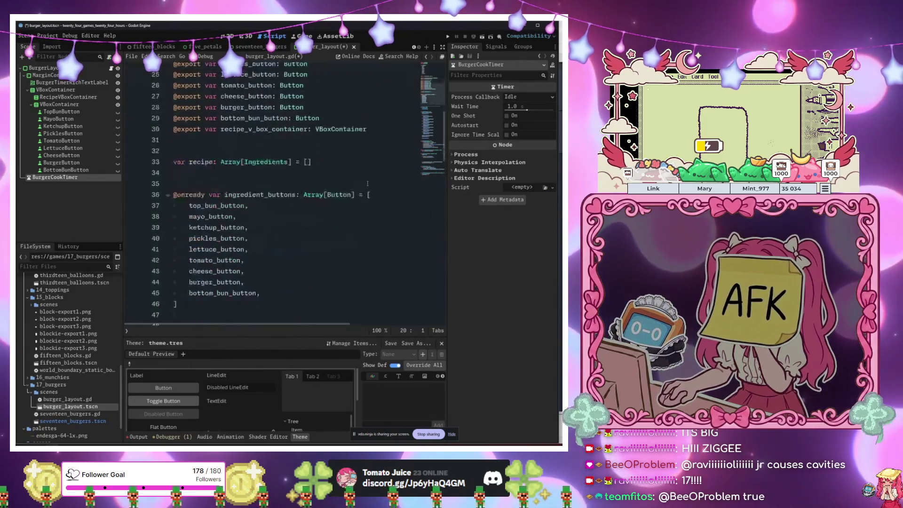
scroll(343, 195, "down", 20)
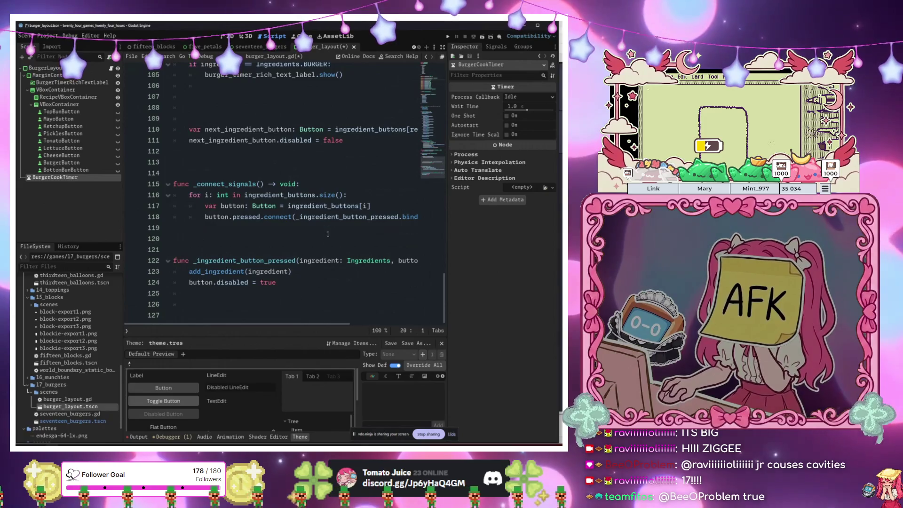
scroll(326, 238, "up", 3)
left_click(362, 174)
key("Return")
type("burger_cook_timer.")
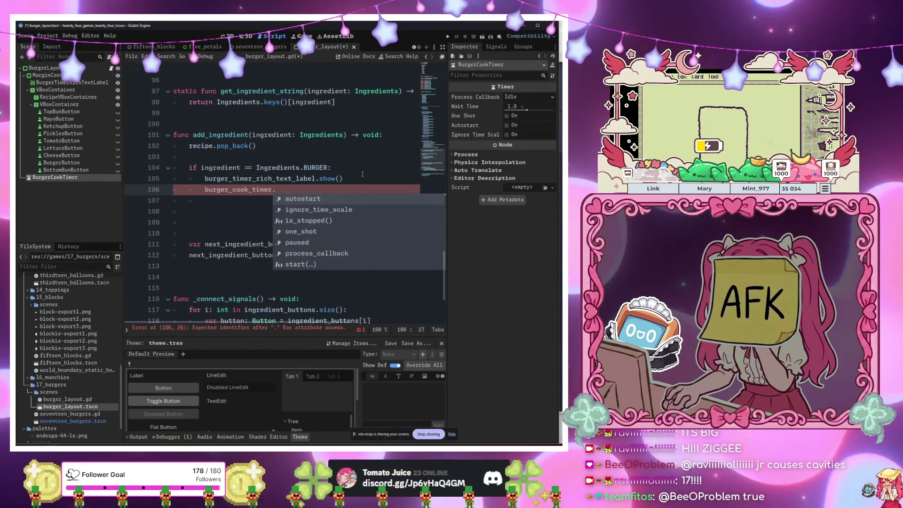
type("start(bur")
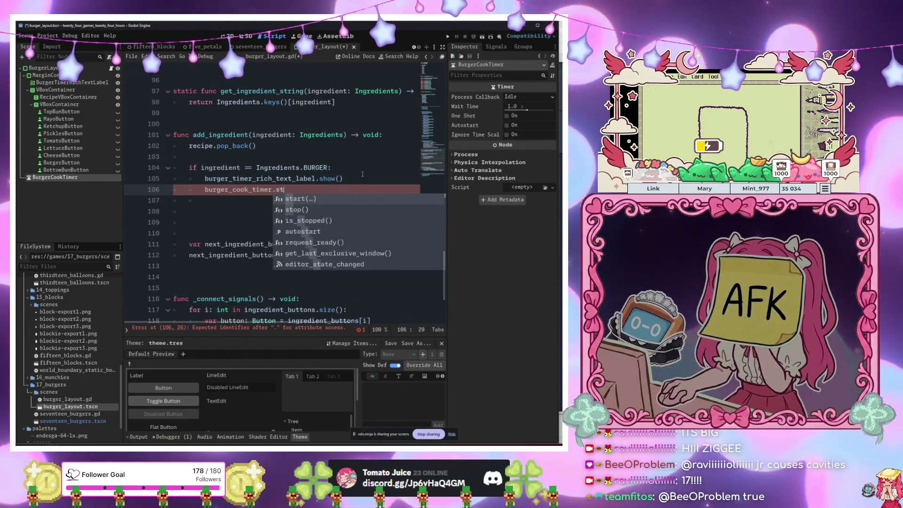
key("Down")
key("Return")
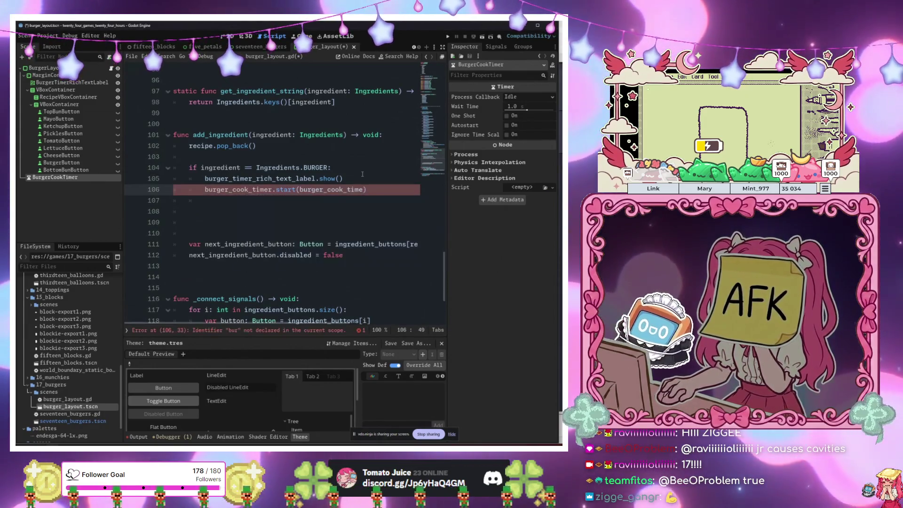
Step: Add 'await burger_cook_timer.timeout' directly under the start call
key("Return")
key("Return")
key("BackSpace")
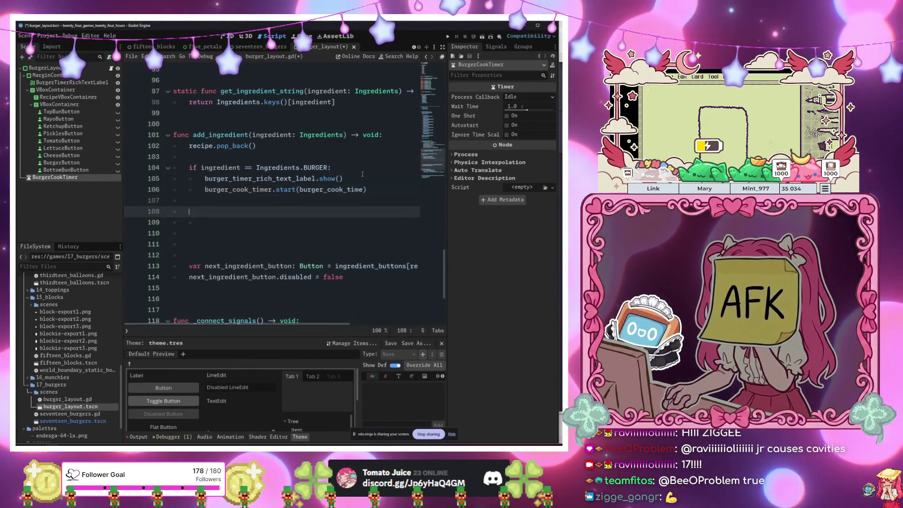
type("await bur")
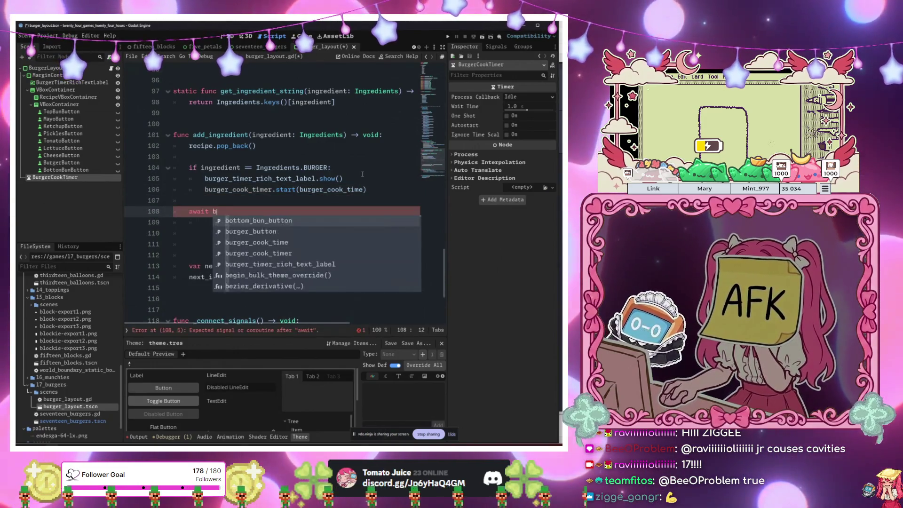
key("Down")
key("Down")
key("Return")
type(".")
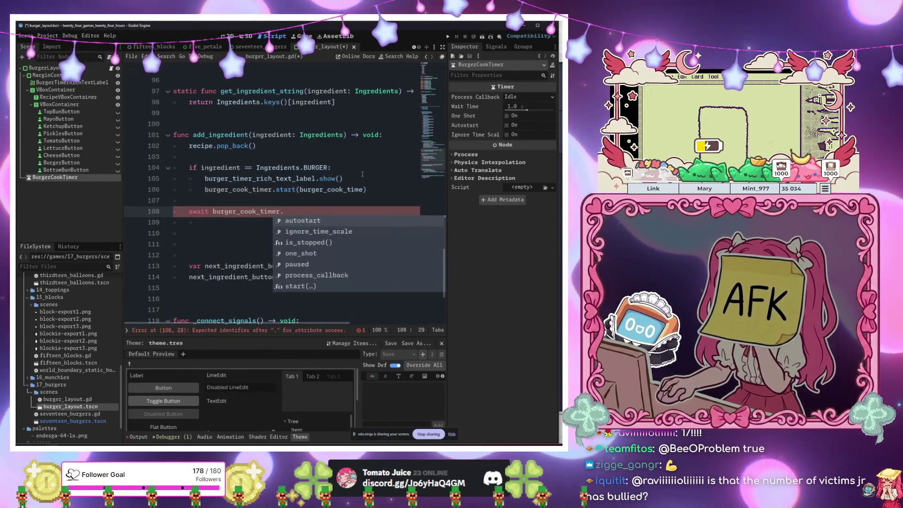
type("time")
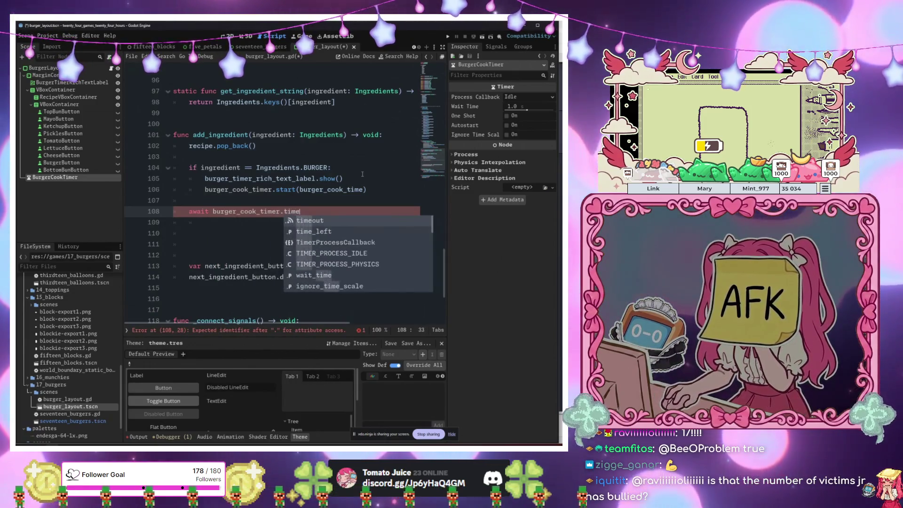
key("Return")
key("Down")
key("Down")
key("Up")
key("Up")
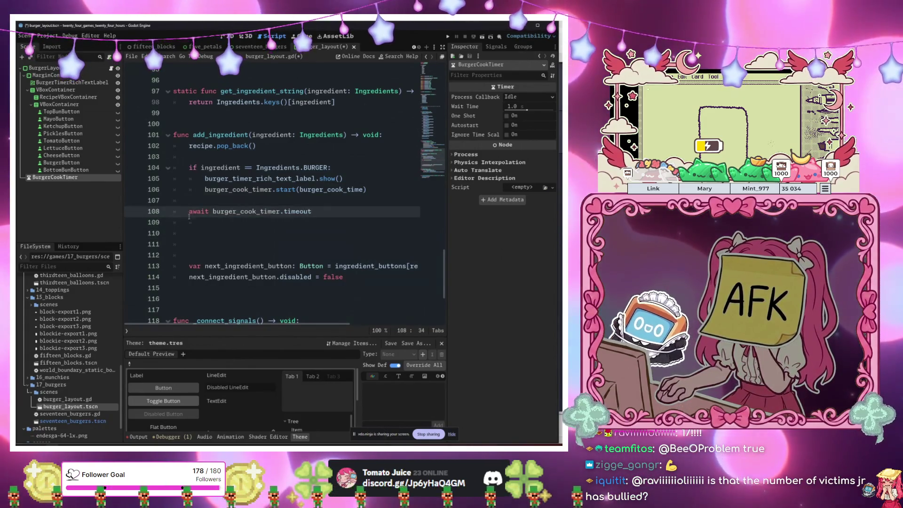
key("BackSpace")
key("Tab")
key("Tab")
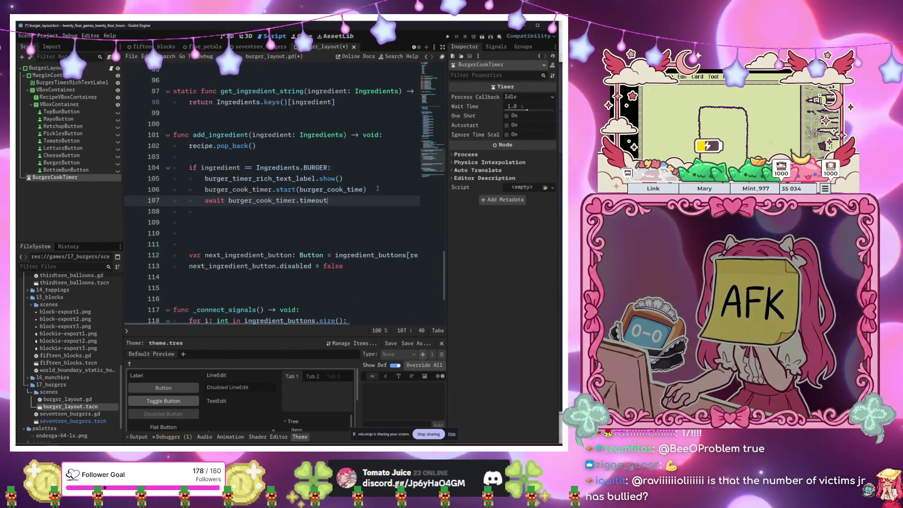
left_click(378, 188)
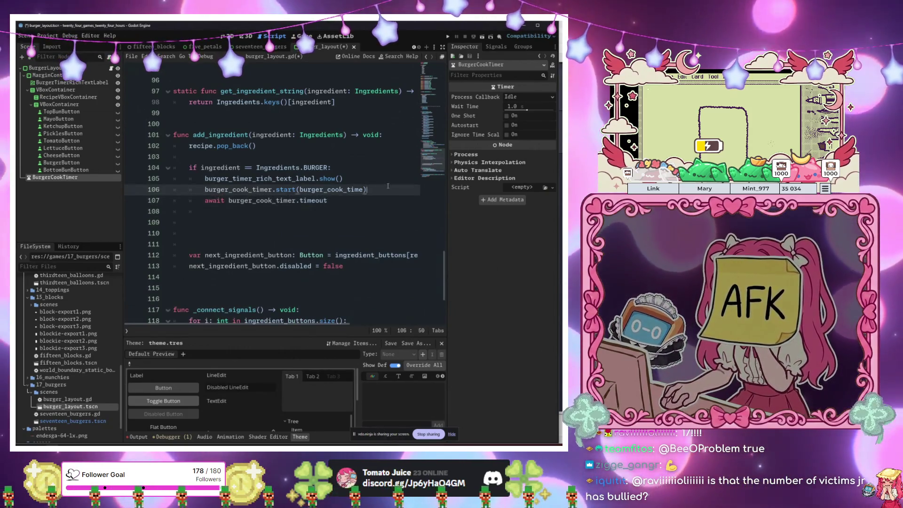
scroll(432, 133, "up", 10)
left_click_drag(433, 133, 429, 107)
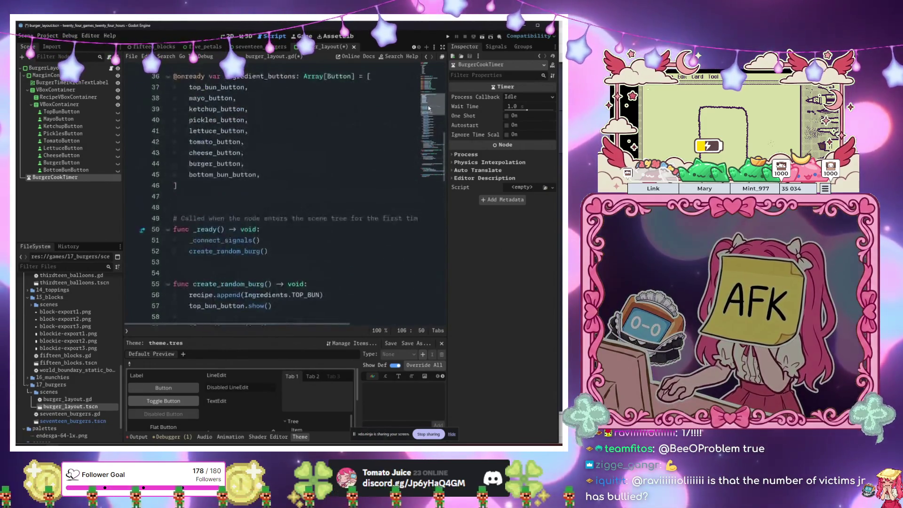
Step: Add a _process(_delta) function above create_random_burger with an empty body line
left_click(243, 273)
key("Return")
key("Return")
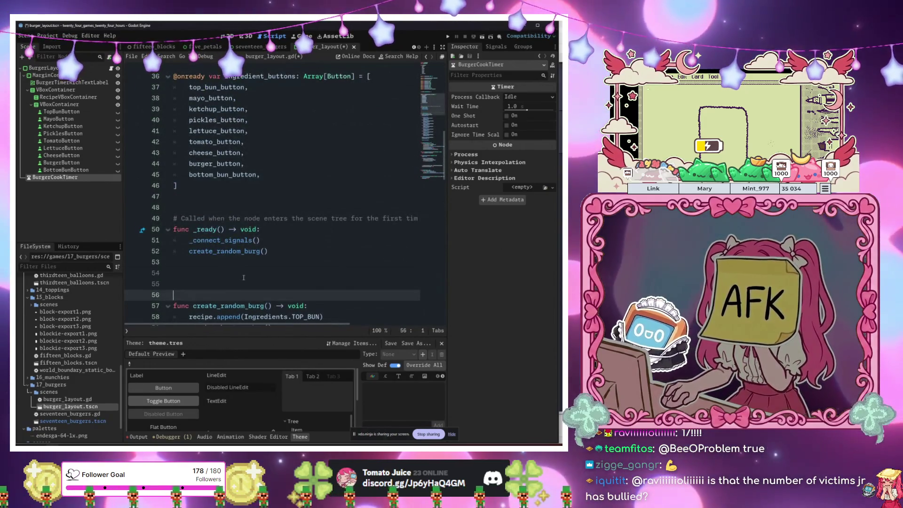
left_click(244, 275)
type("func _pr")
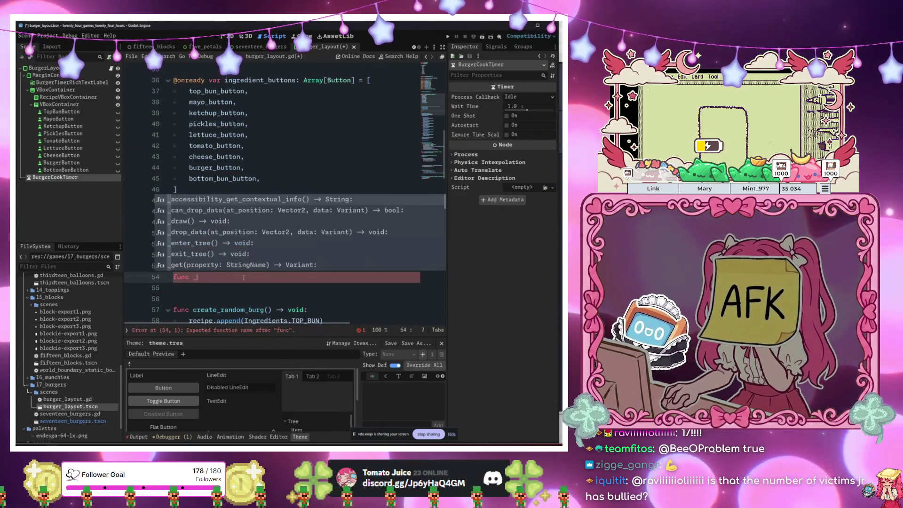
key("Return")
key("Up")
key("BackSpace")
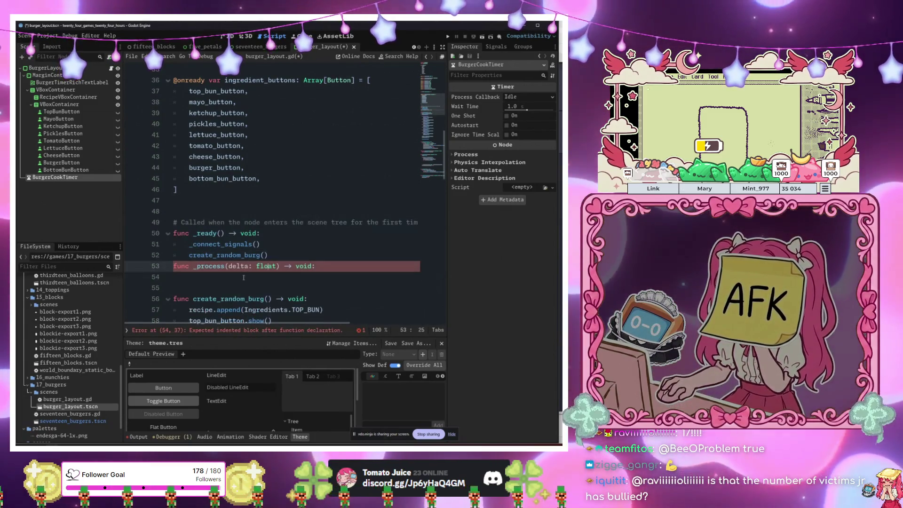
key("Return")
key("Return")
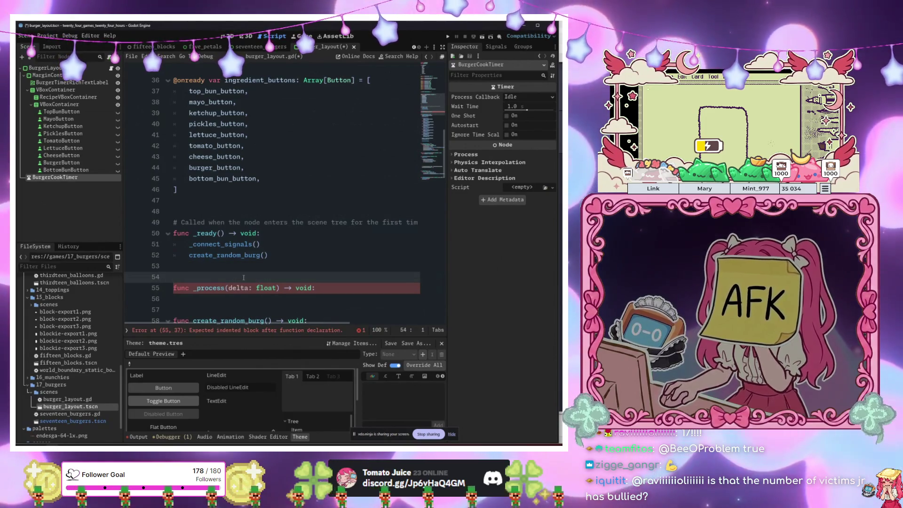
left_click(229, 287)
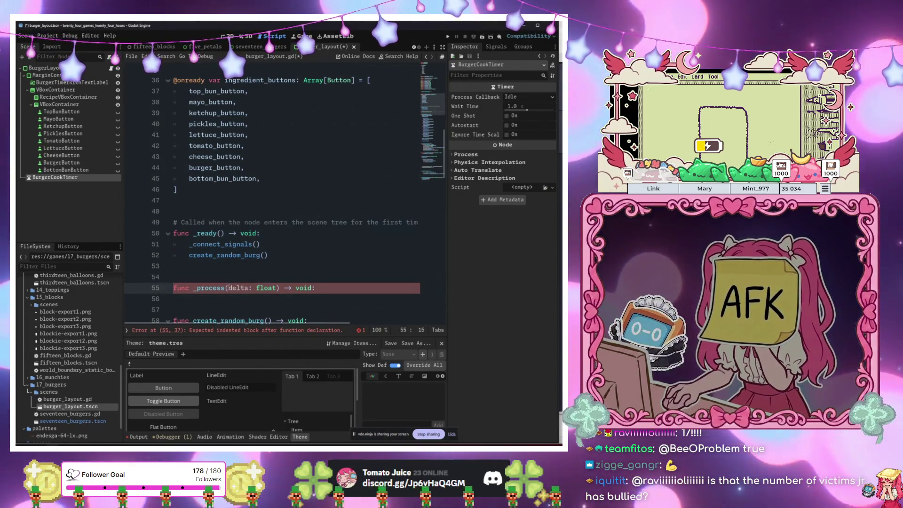
type("_")
left_click(338, 287)
key("Return")
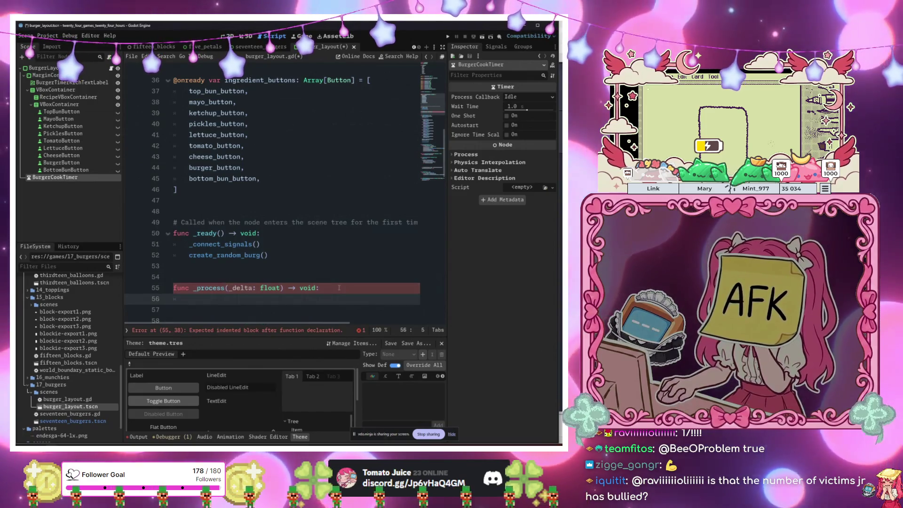
Step: Write floor(burger_cook_timer.time_left) in the _process body using autocomplete
type("if bur")
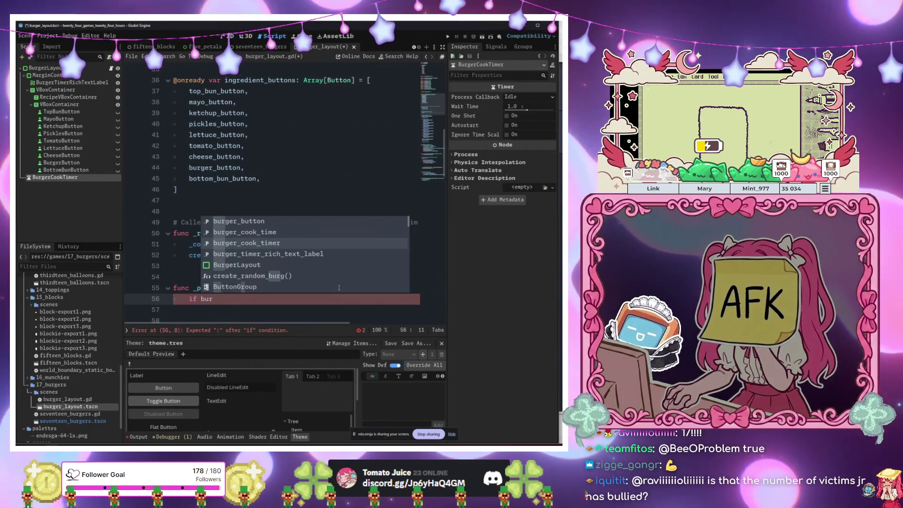
key("BackSpace")
key("BackSpace")
key("BackSpace")
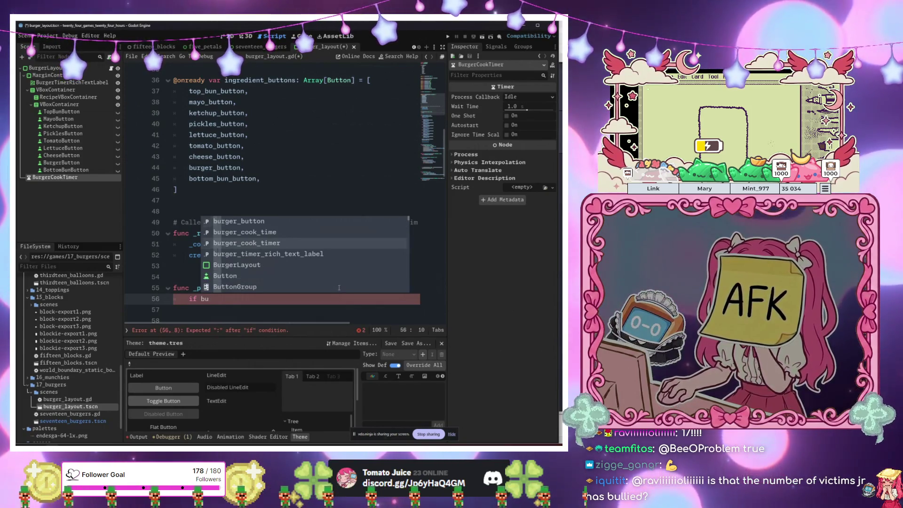
type("b")
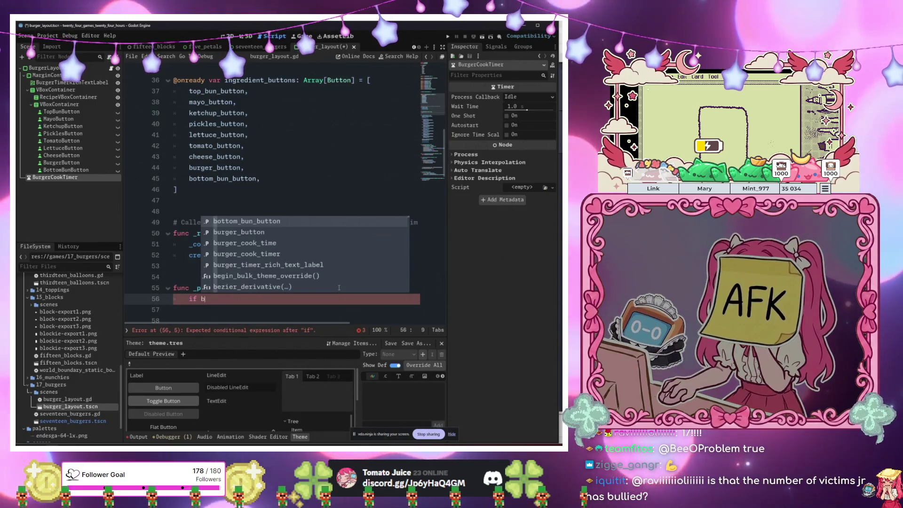
key("BackSpace")
key("BackSpace")
key("BackSpace")
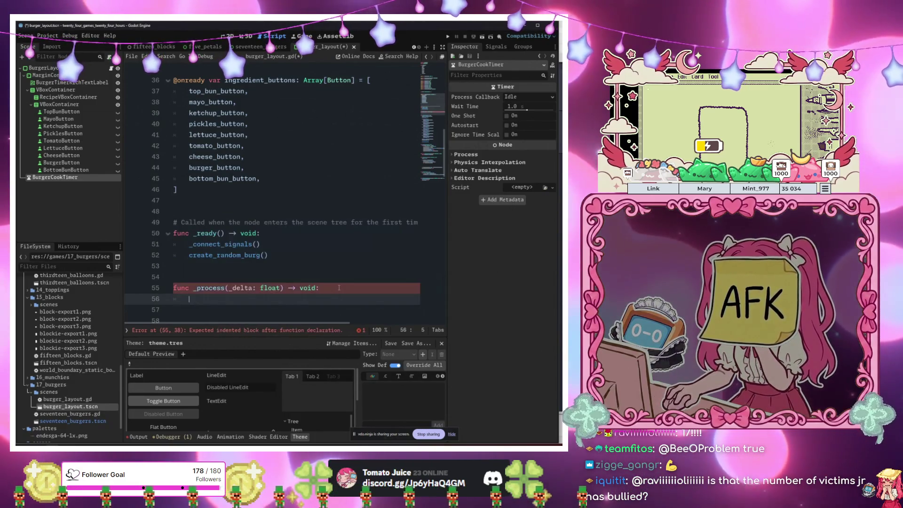
type("br")
key("BackSpace")
type("ur")
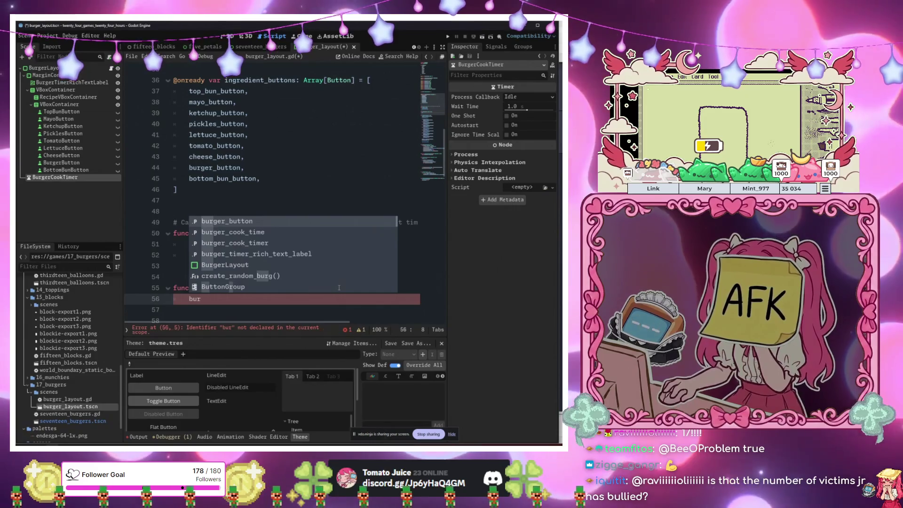
key("Return")
type(".")
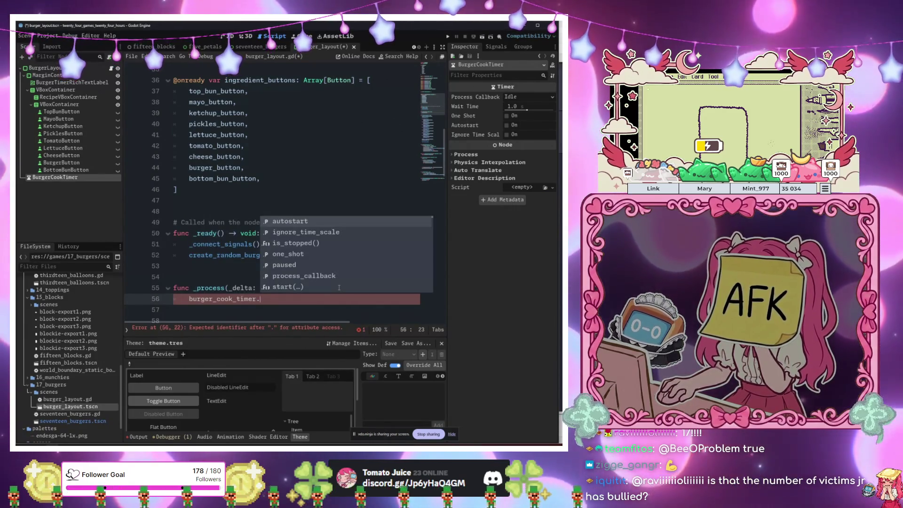
type("ti")
key("Return")
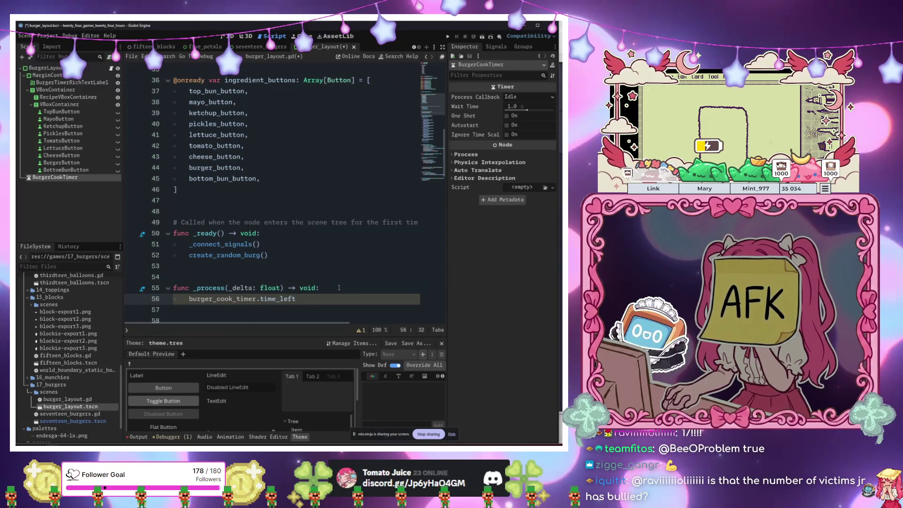
type("float(")
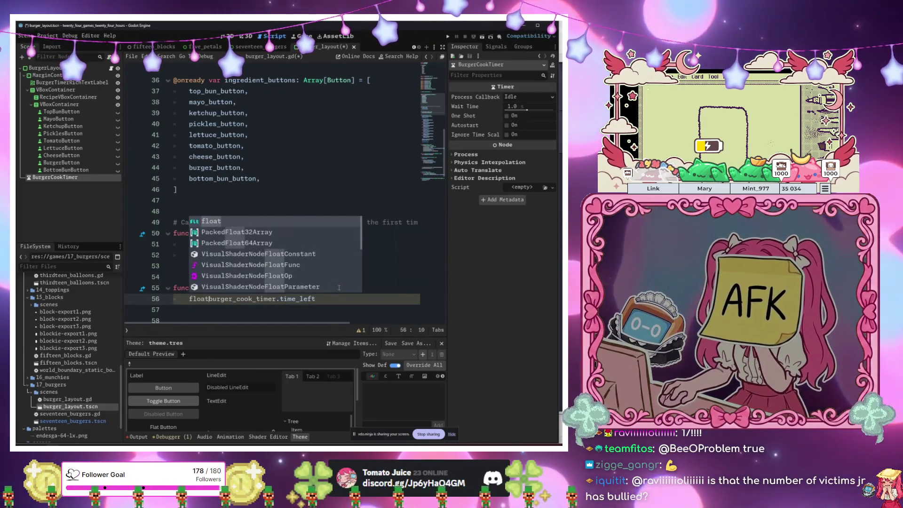
key("BackSpace")
key("BackSpace")
key("BackSpace")
type("o")
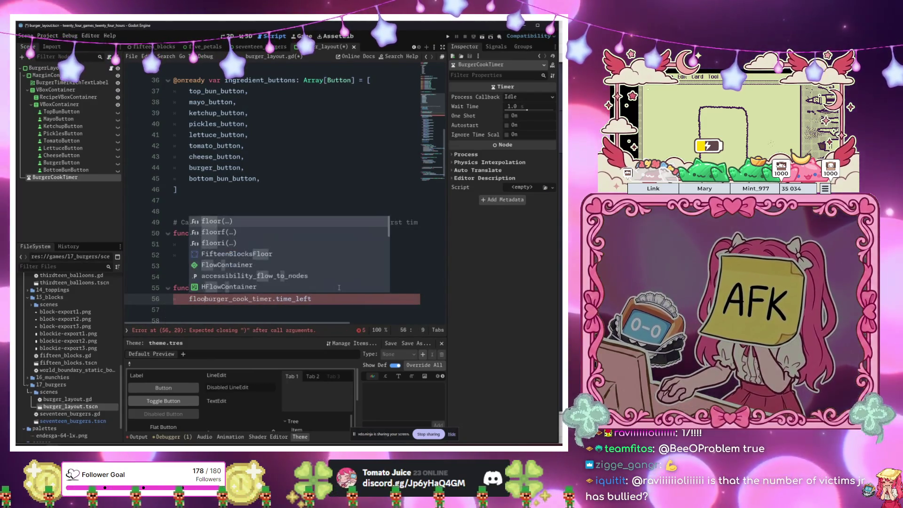
key("Return")
scroll(339, 287, "up", 1)
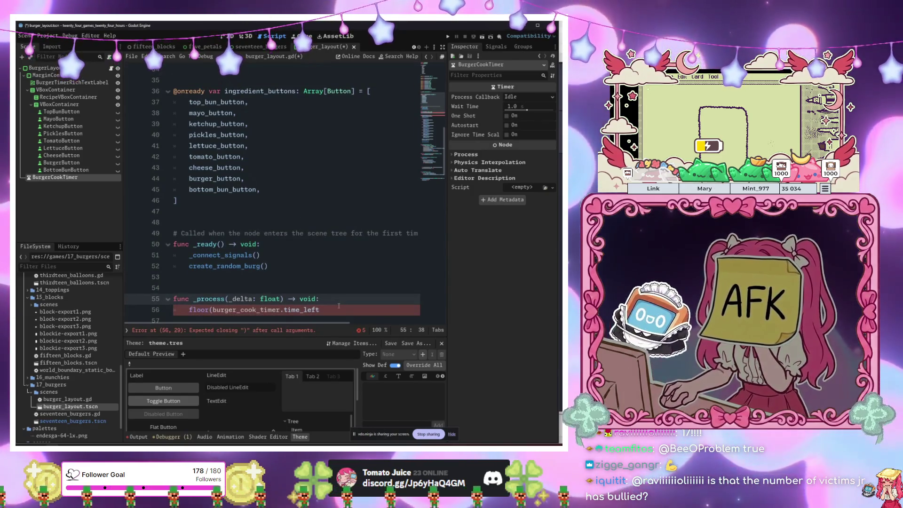
left_click(341, 308)
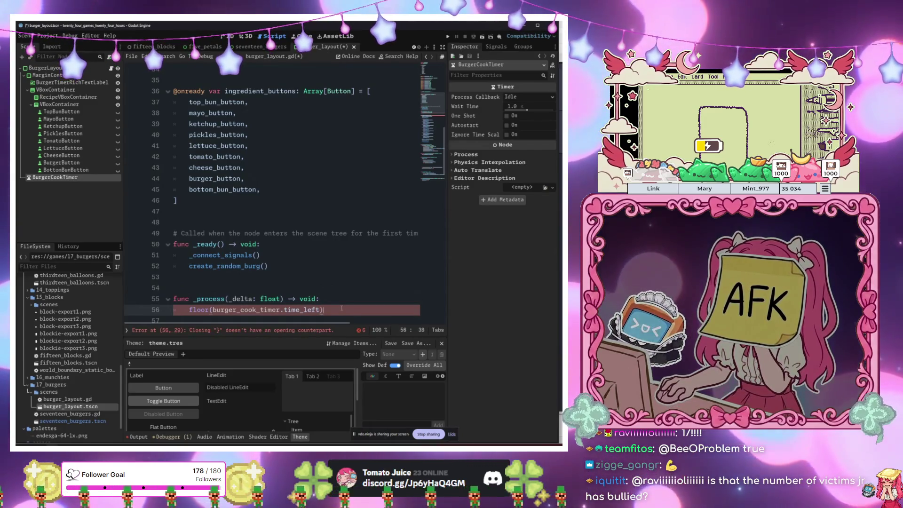
type(")")
key("Left")
key("Left")
key("Left")
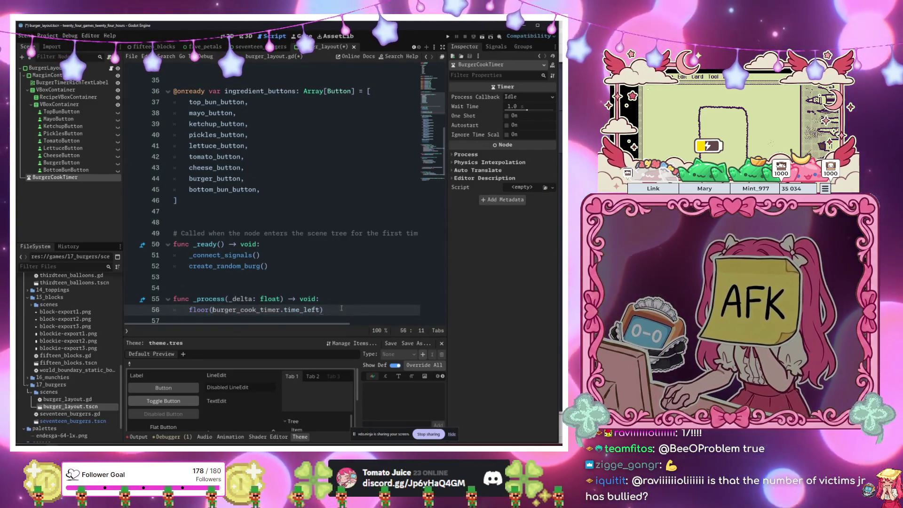
key("BackSpace")
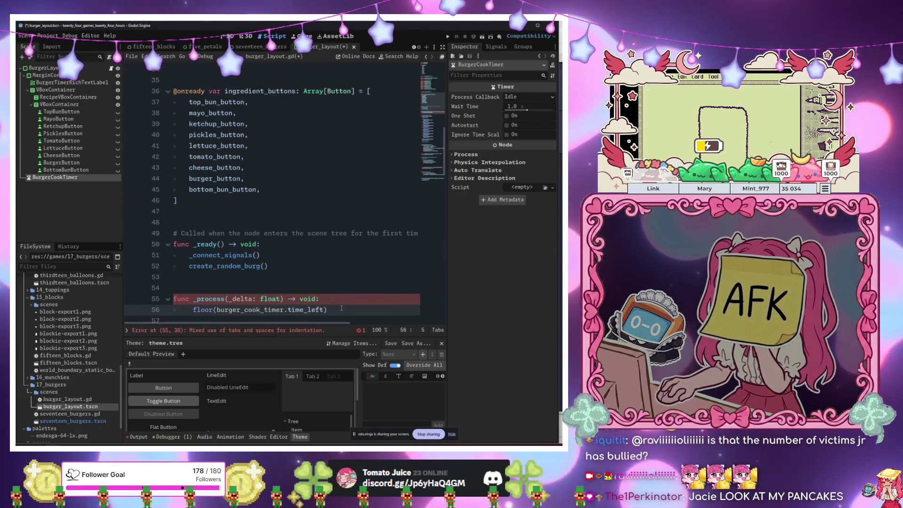
Step: Assign burger_timer_rich_text_label.text = "[shake]" + str(floor(...)), then run the game
type("b")
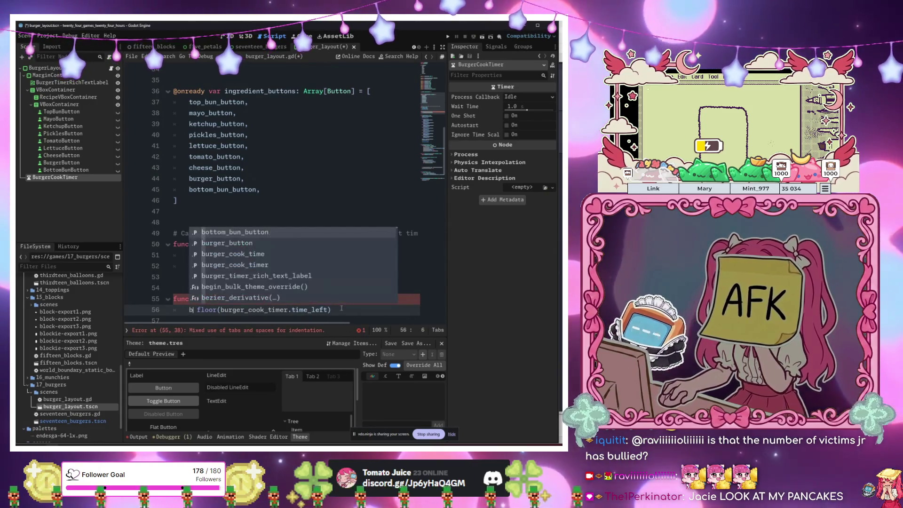
key("Down")
key("Down")
key("Down")
key("Return")
type(".text_label.tex")
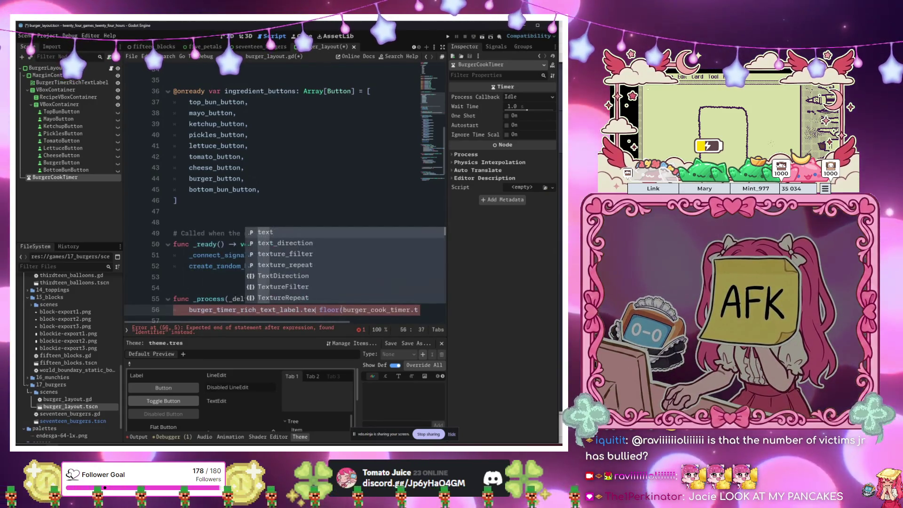
type(" = \"wav")
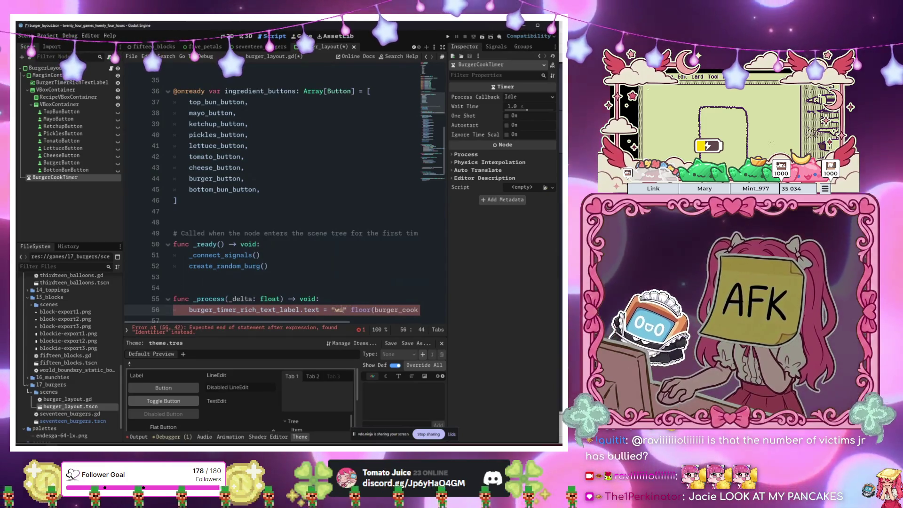
key("BackSpace")
key("BackSpace")
key("BackSpace")
type("[w]")
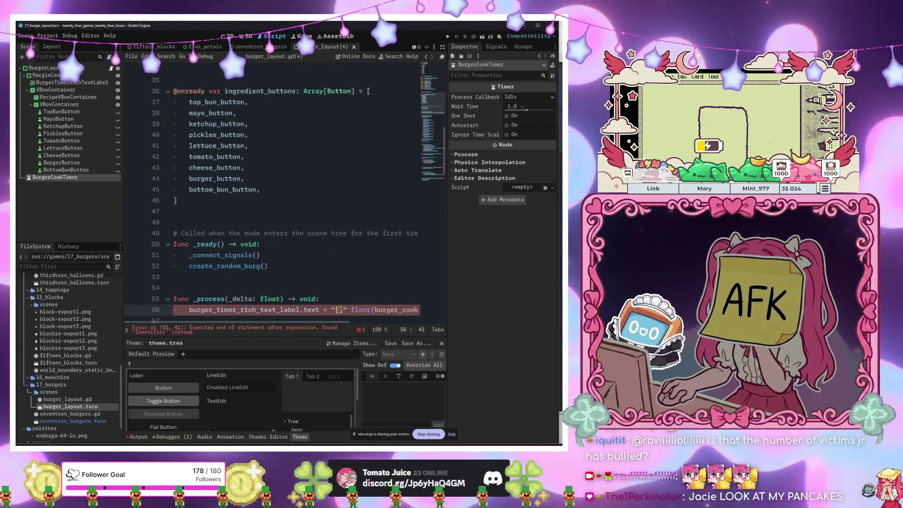
key("BackSpace")
type("shake]\"")
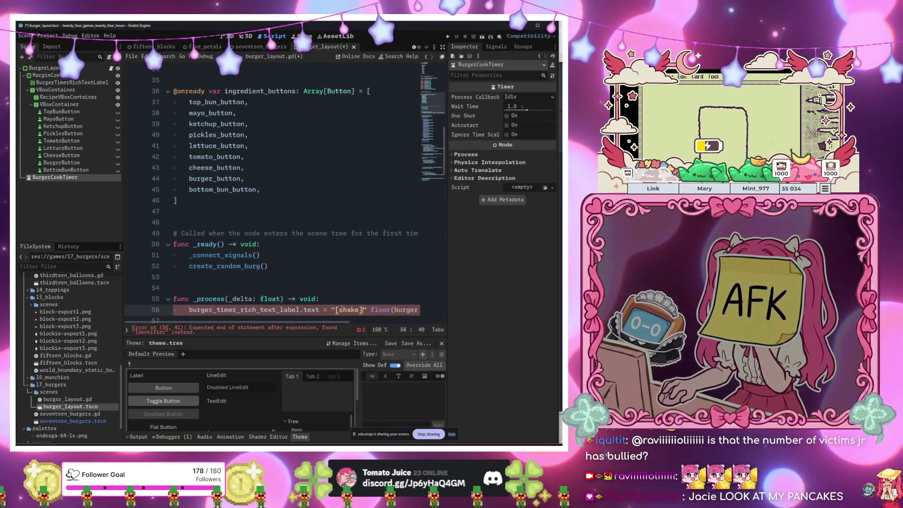
type(" + s")
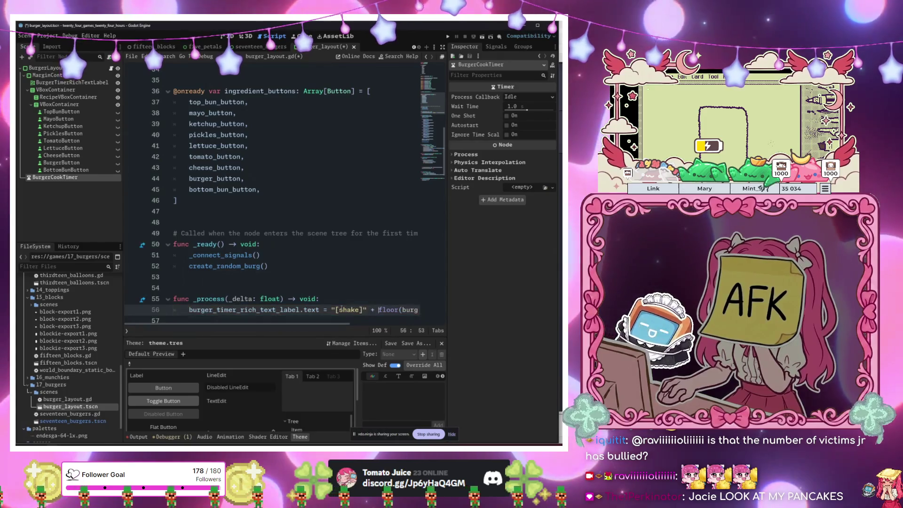
type("tr(")
left_click(173, 69)
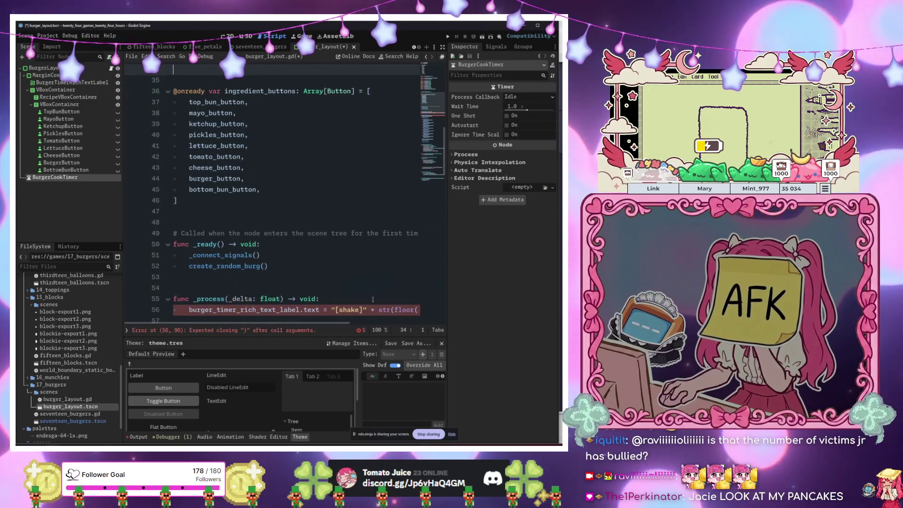
left_click(417, 310)
scroll(448, 314, "right", 3)
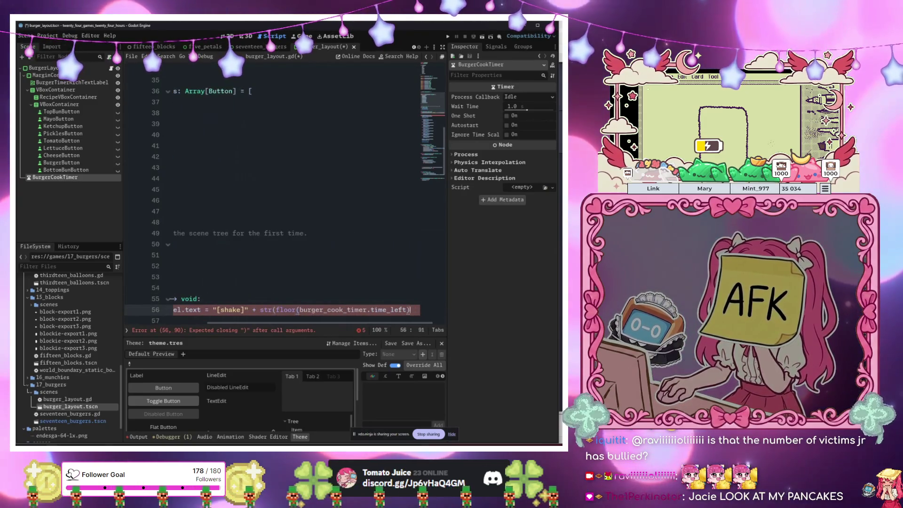
type(")")
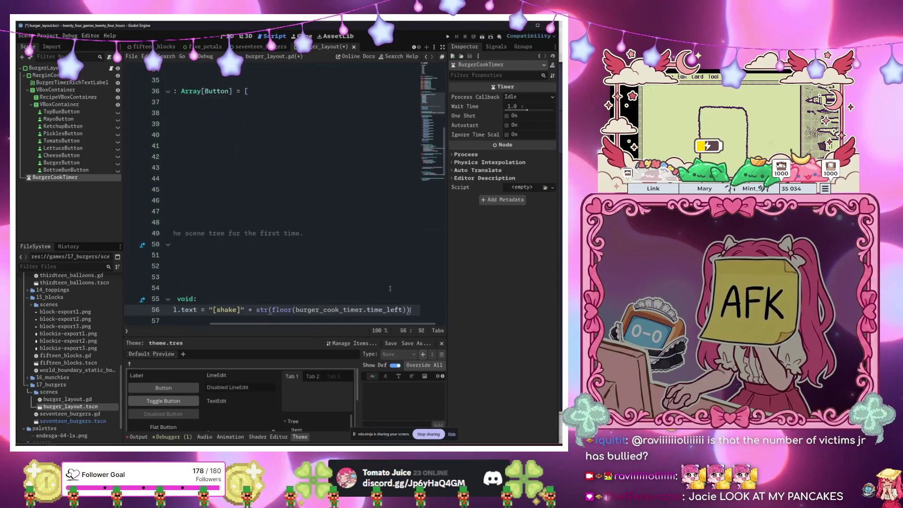
key("Down")
scroll(259, 228, "down", 3)
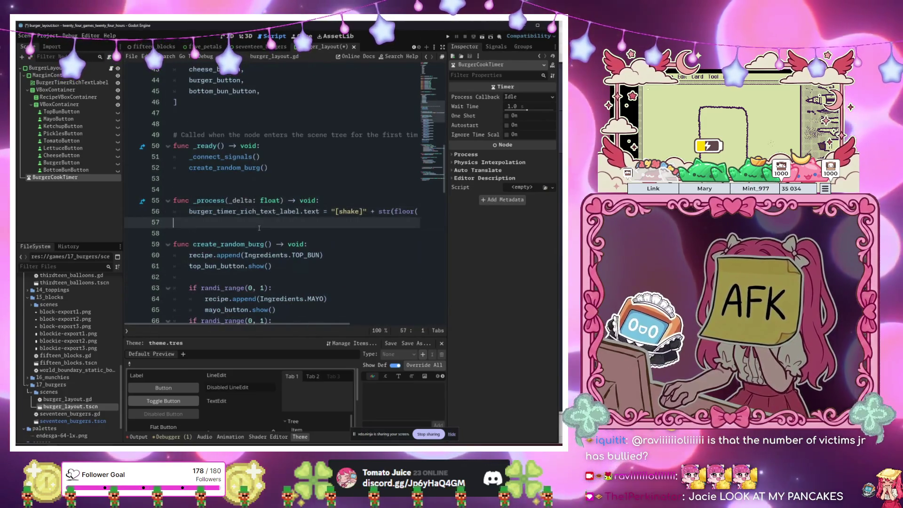
key("F6")
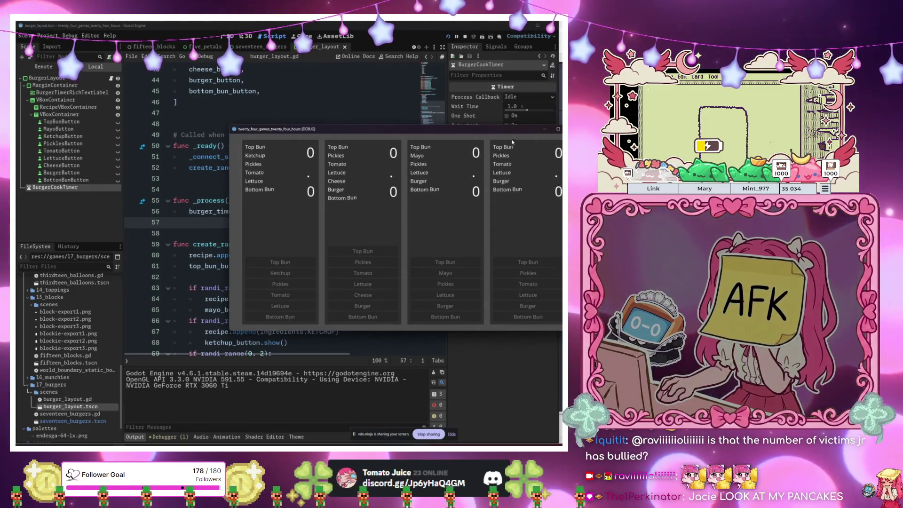
Step: Rerun the game, add a Bottom Bun to the first order, then stop it
left_click(336, 201)
scroll(336, 235, "down", 13)
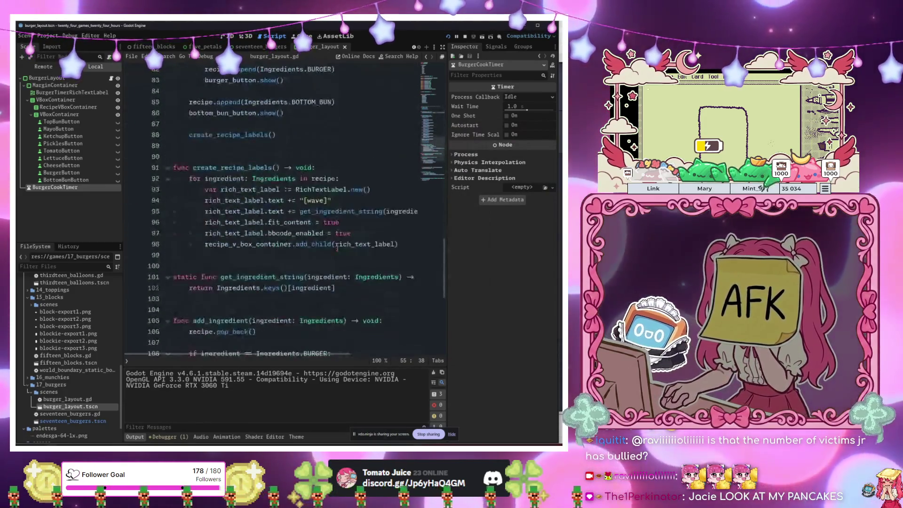
left_click(66, 180)
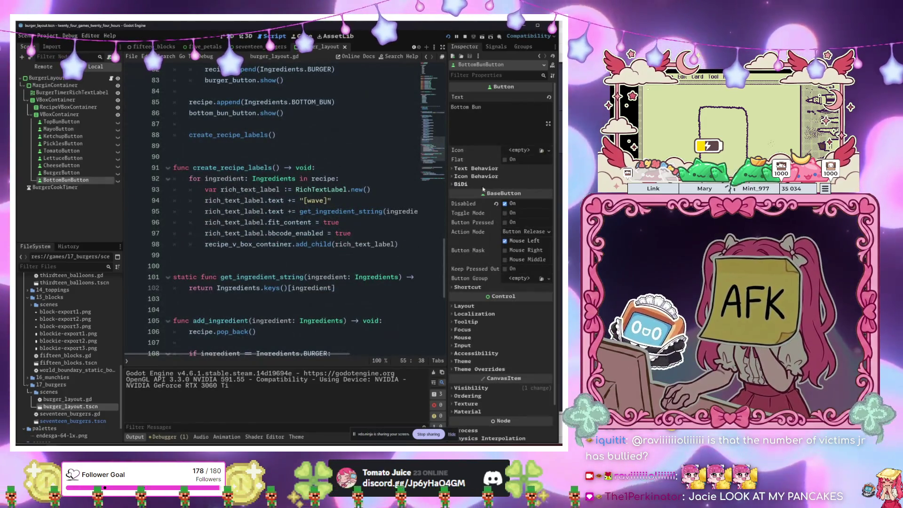
left_click(325, 222)
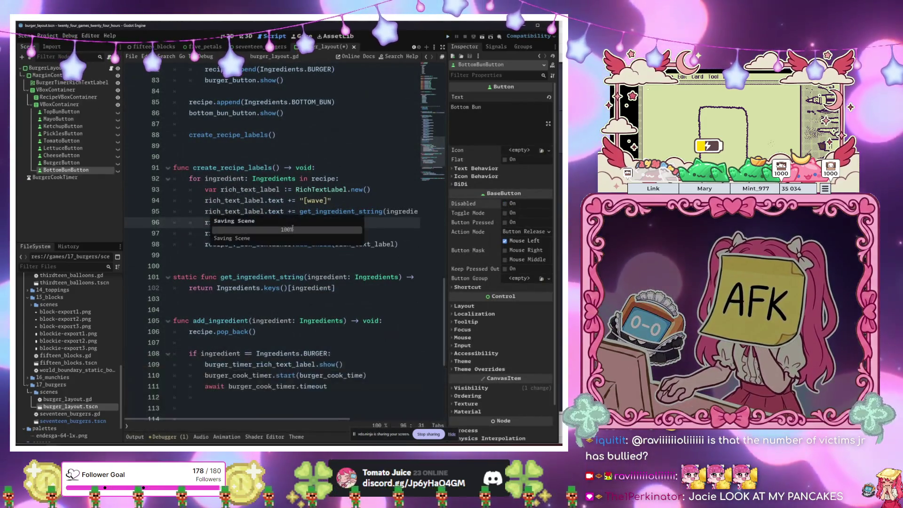
key("F6")
left_click(281, 317)
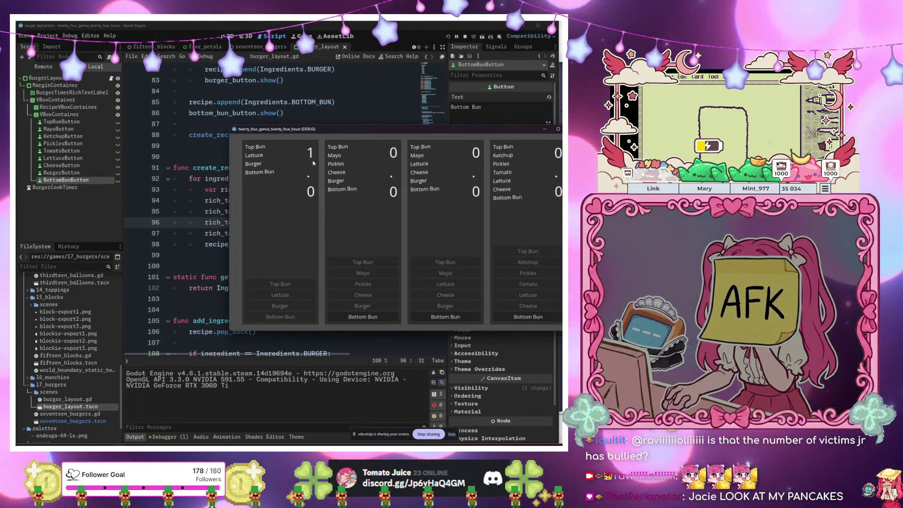
key("F8")
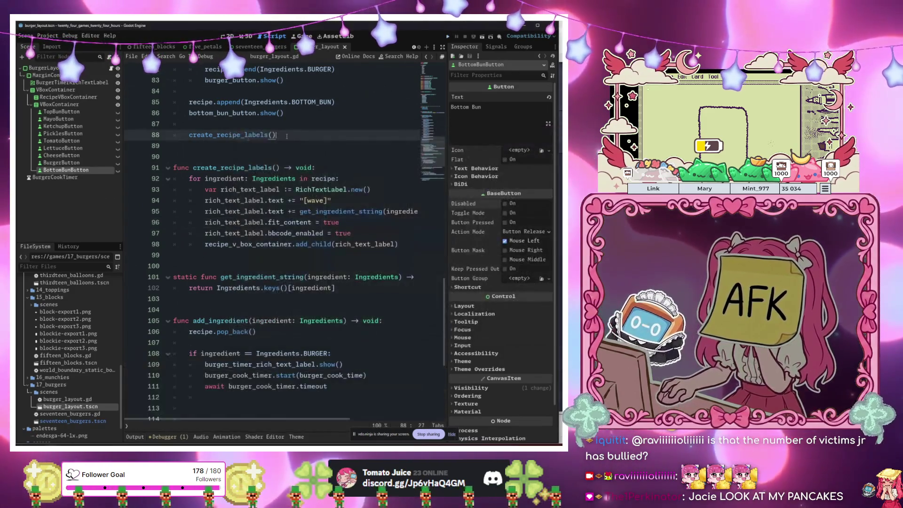
Step: Enable One Shot on the BurgerCookTimer node
left_click(55, 177)
left_click(507, 115)
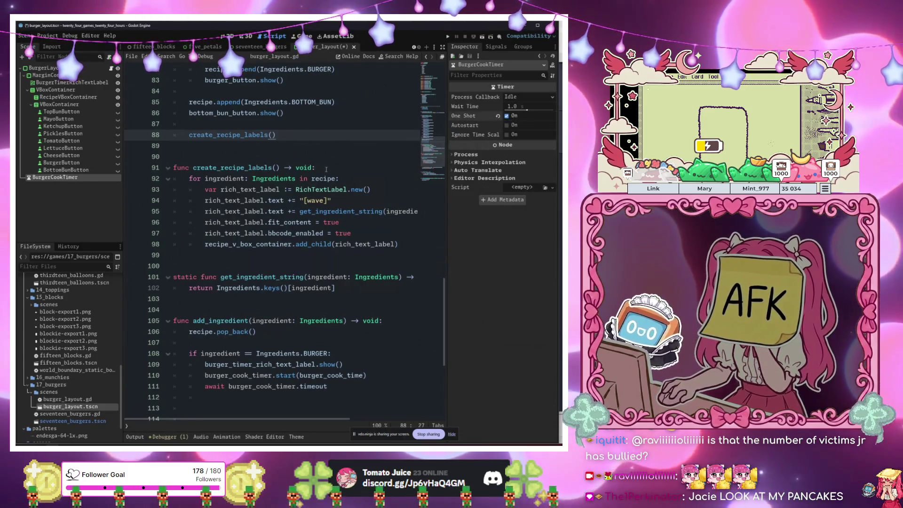
left_click(315, 189)
scroll(318, 230, "up", 7)
scroll(318, 230, "up", 20)
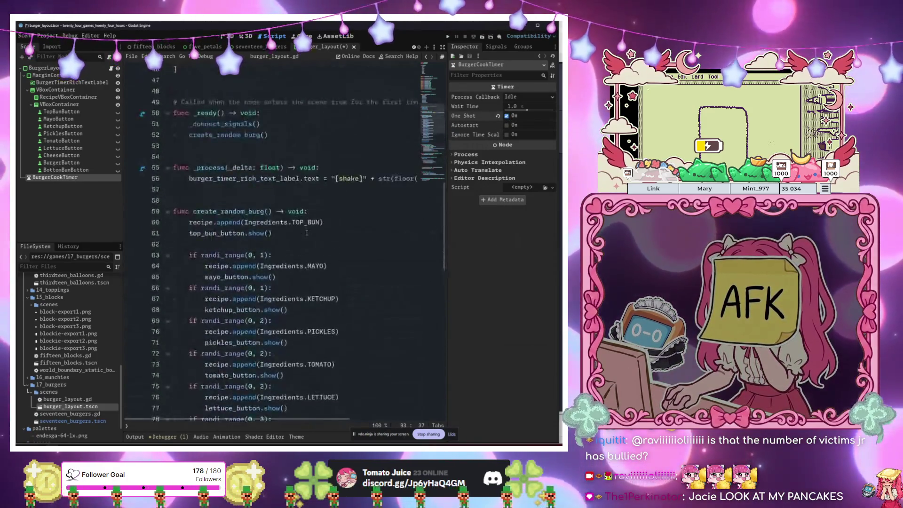
scroll(305, 229, "down", 20)
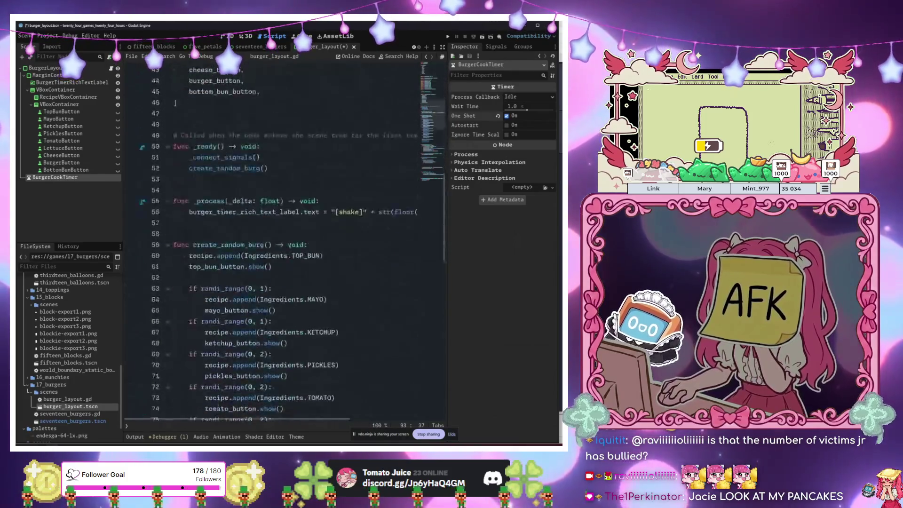
Step: Delete the blank lines after the await in add_ingredient and run the game
left_click(298, 243)
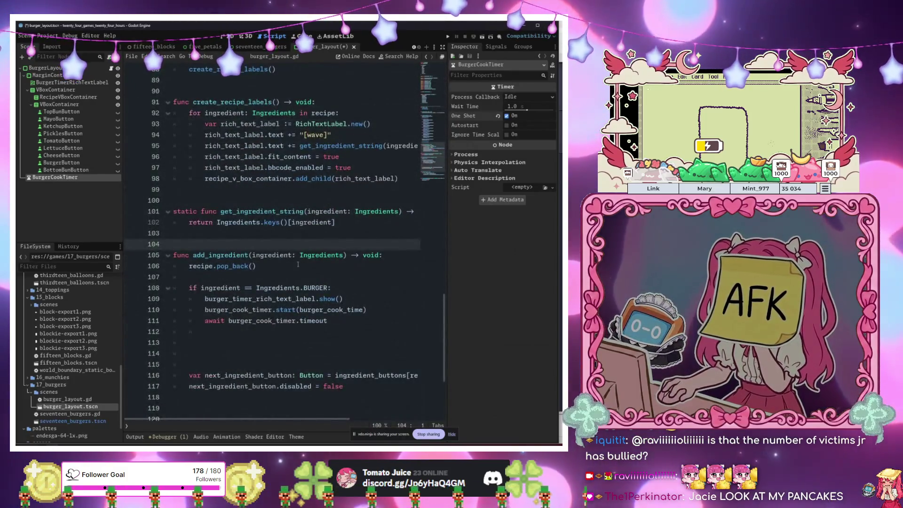
scroll(298, 264, "down", 1)
left_click(329, 289)
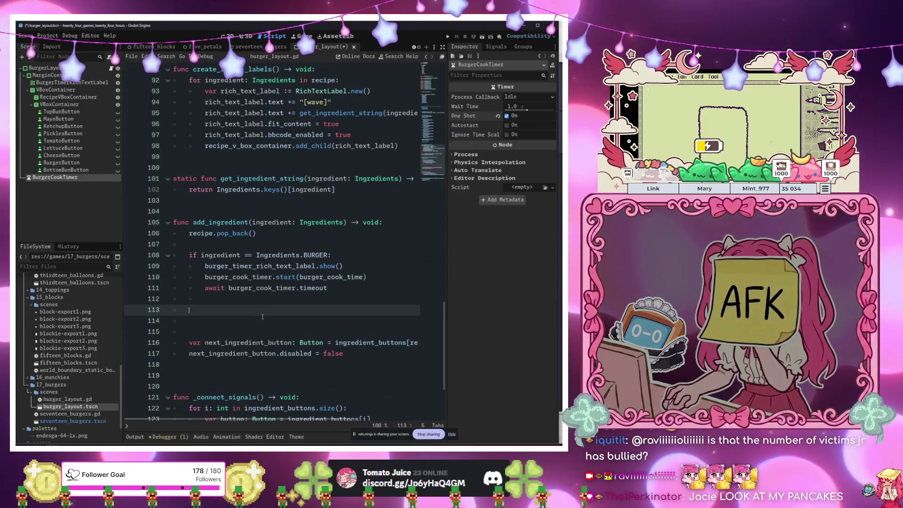
scroll(268, 291, "down", 1)
left_click(268, 291)
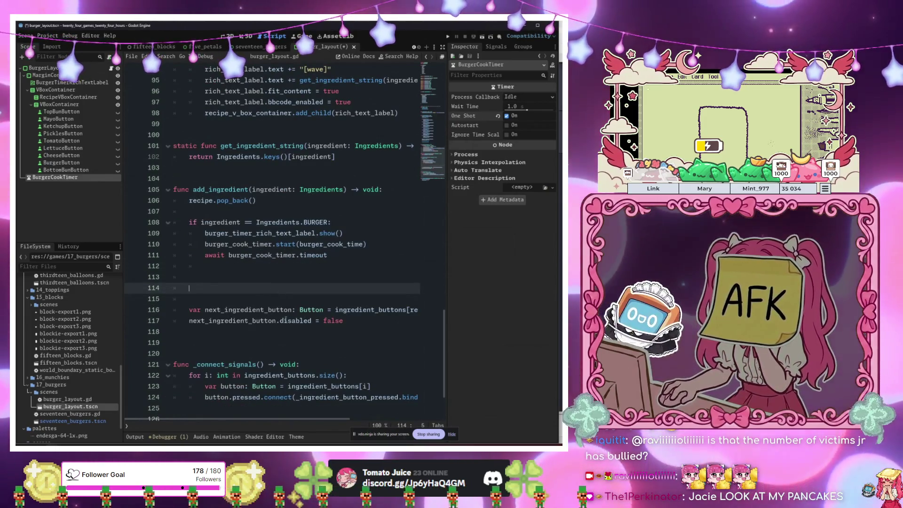
key("BackSpace")
key("BackSpace")
key("BackSpace")
left_click(302, 277)
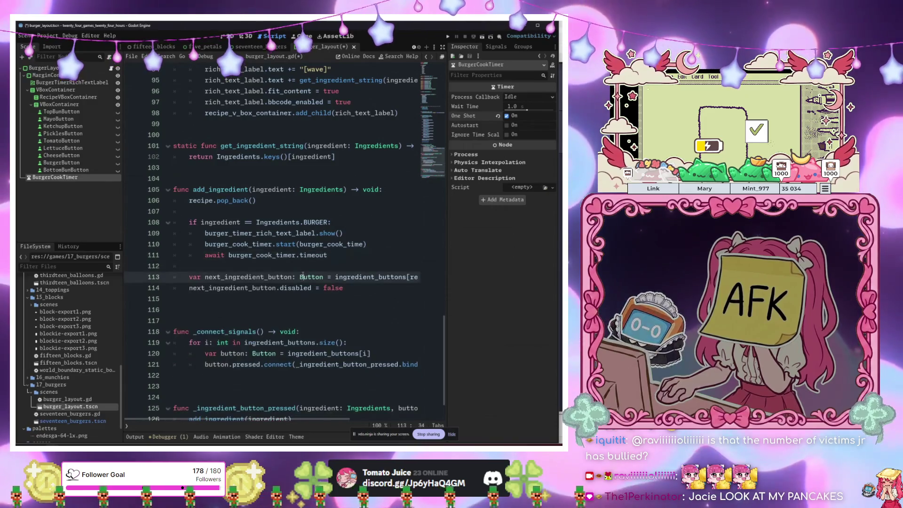
key("F6")
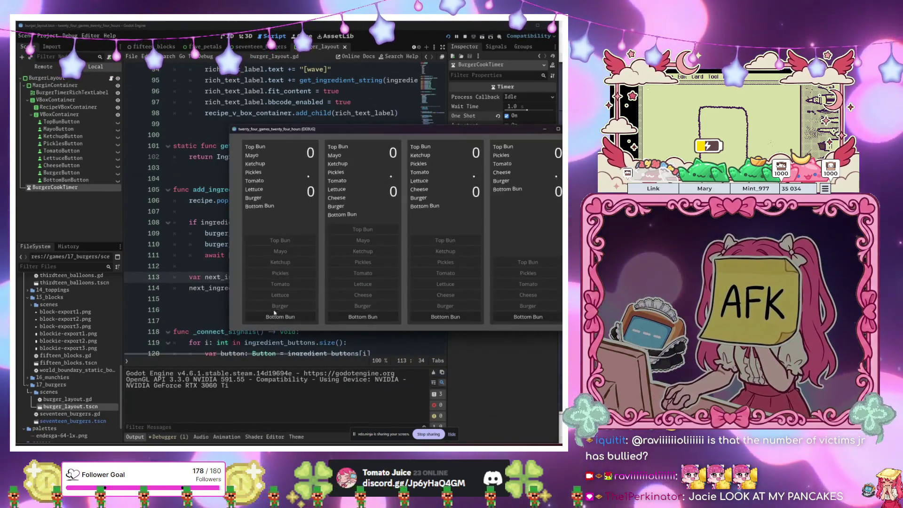
Step: Stack a bottom bun and two more ingredients on the first burger, then scroll to the ingredient_buttons list
left_click(274, 312)
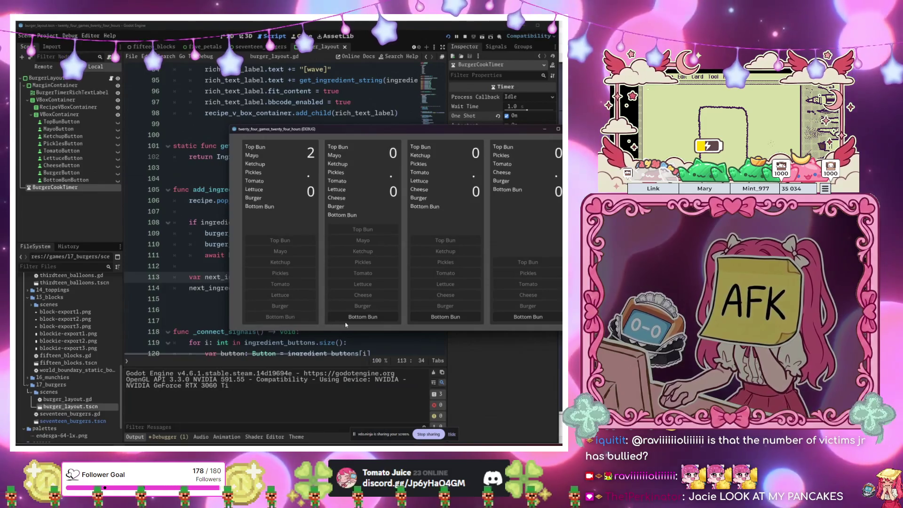
left_click(367, 309)
left_click(450, 317)
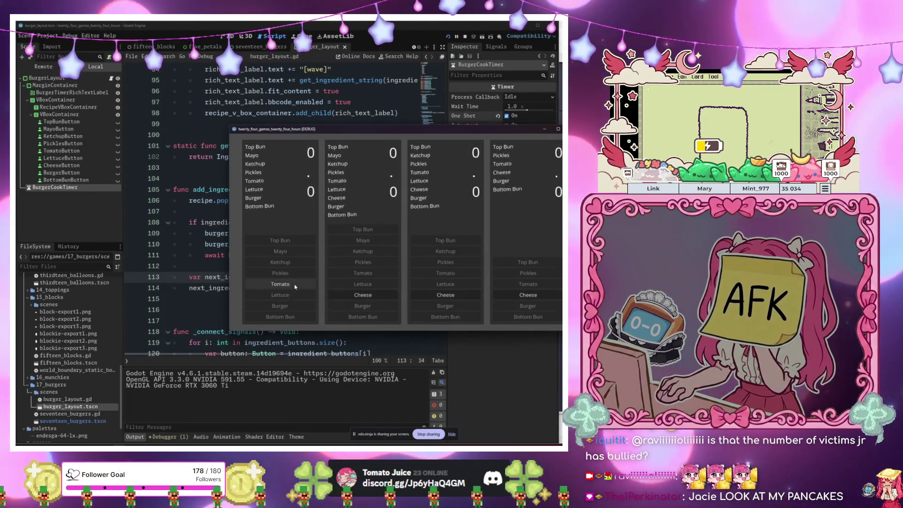
mouse_move(293, 131)
left_mouse_down()
mouse_move(366, 160)
mouse_move(367, 203)
left_mouse_up()
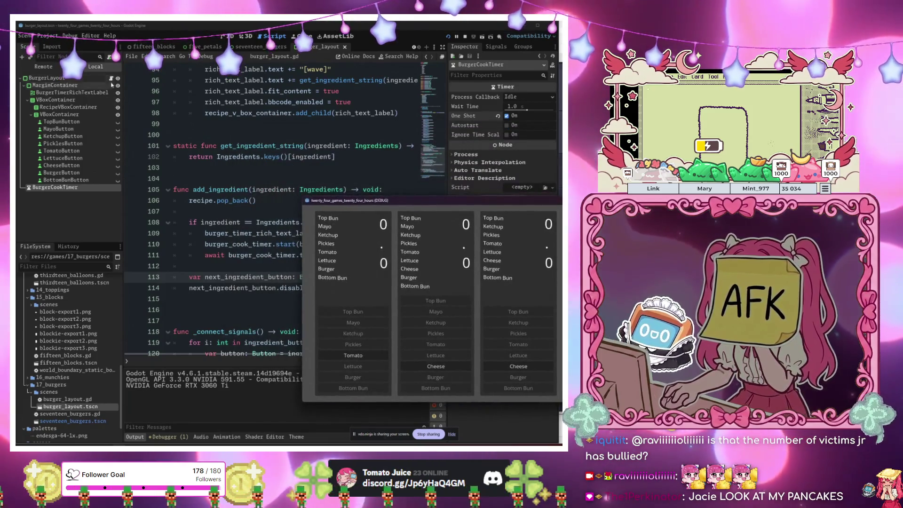
scroll(219, 136, "up", 4)
scroll(218, 137, "up", 4)
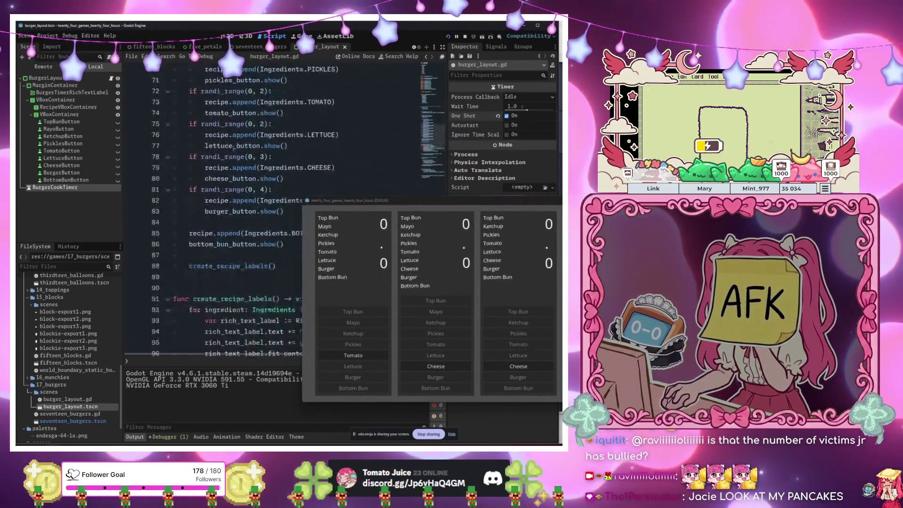
left_click_drag(338, 202, 268, 238)
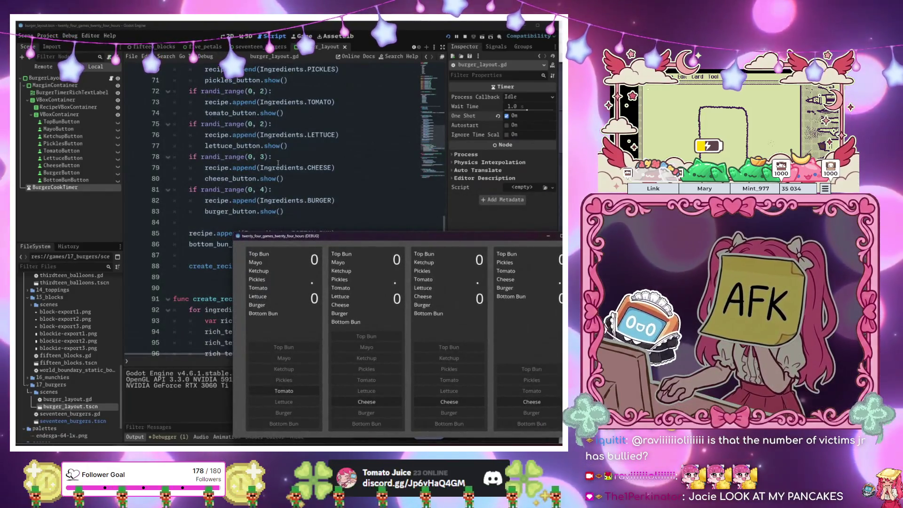
scroll(323, 177, "up", 8)
scroll(282, 164, "up", 4)
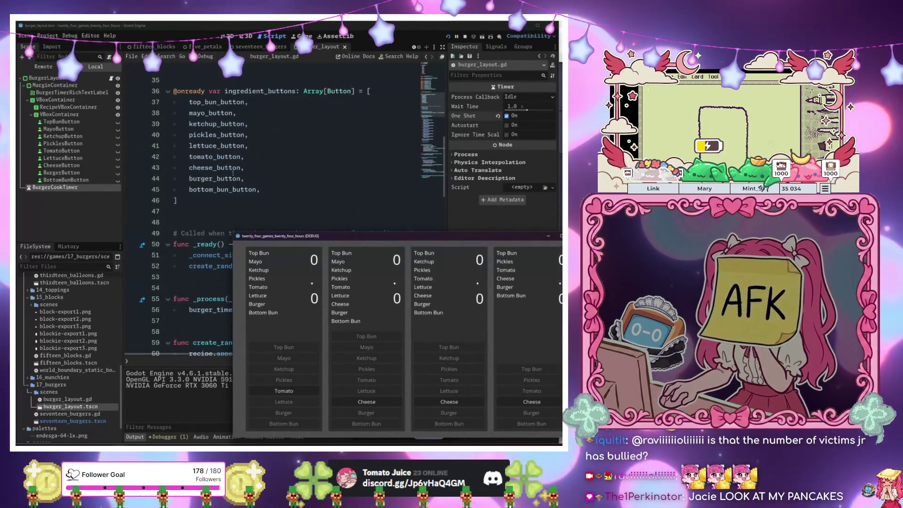
Step: Move tomato_button above lettuce_button in ingredient_buttons and relaunch the game
left_click(219, 147)
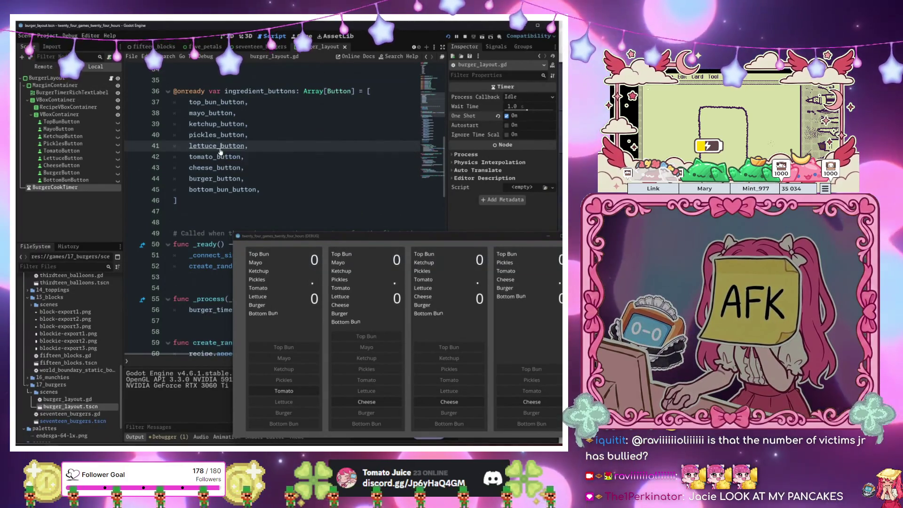
key("alt+Down")
key("F6")
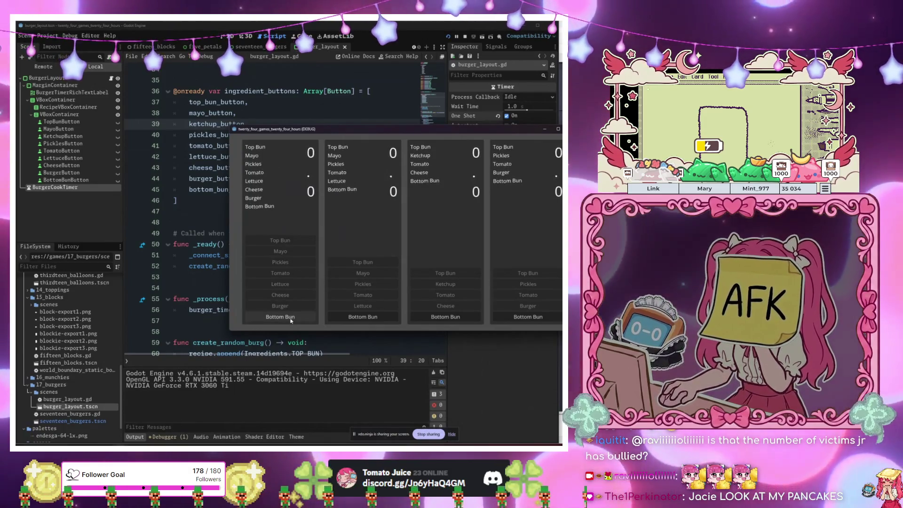
Step: Add bottom buns, patties and further ingredients across the burger orders
left_click(292, 316)
left_click(289, 306)
left_click(363, 316)
left_click(362, 306)
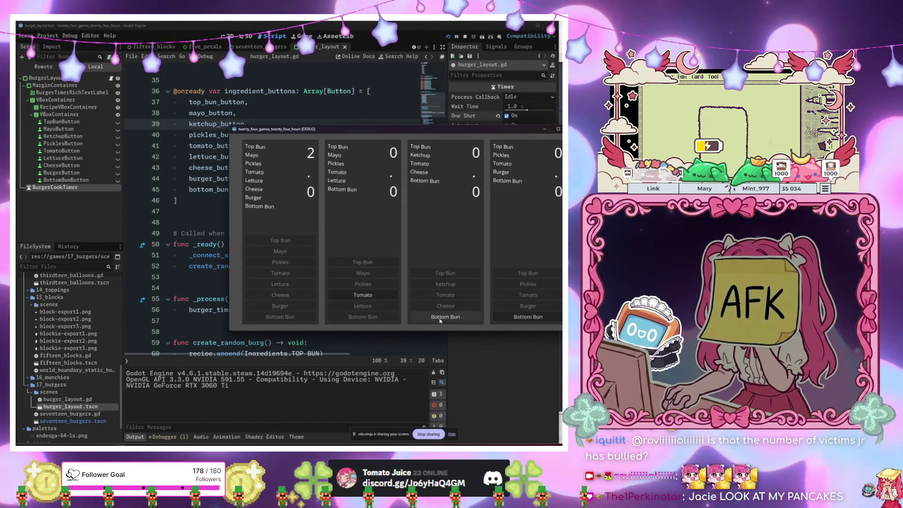
left_click(438, 316)
left_click(429, 307)
left_click(363, 295)
left_click(445, 295)
left_click(528, 317)
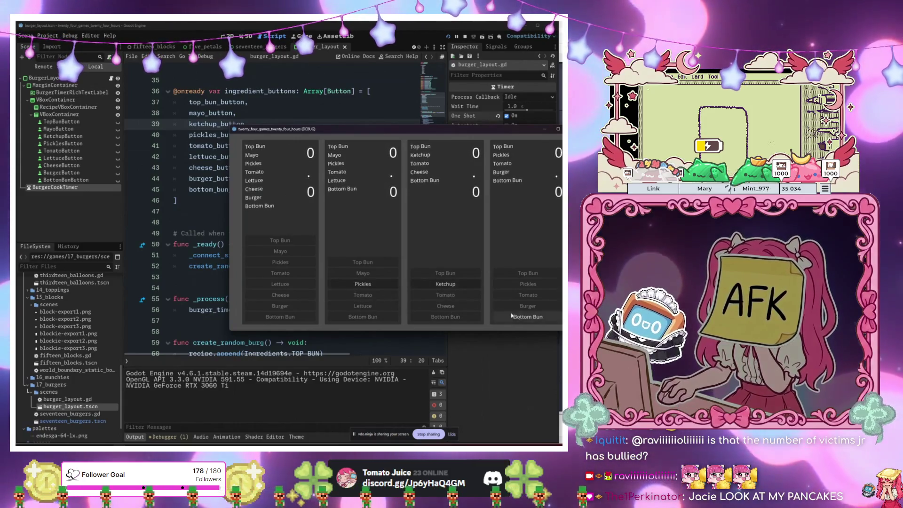
left_click(527, 305)
left_click(527, 295)
left_click(528, 284)
left_click(527, 272)
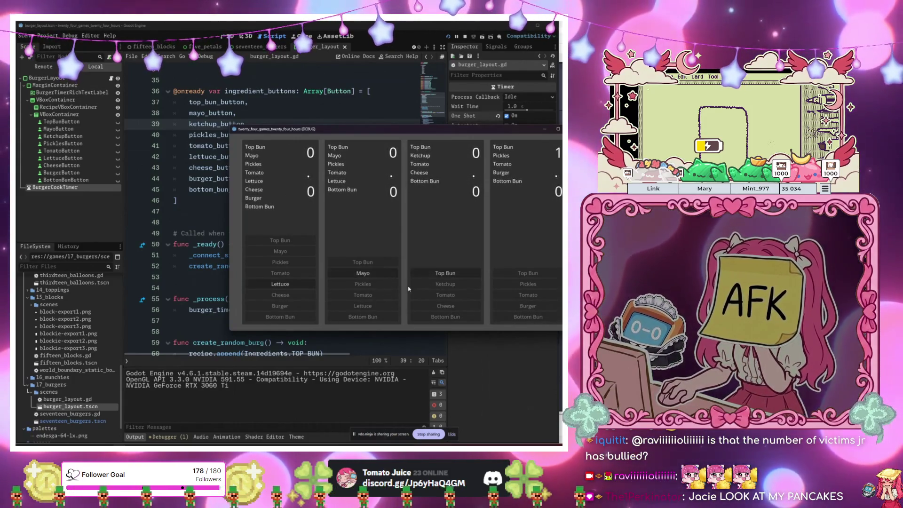
Step: Add Cheese, Lettuce, Tomato, Pickles and Mayo to the first burger, hitting the out-of-bounds error
left_click(281, 295)
left_click(281, 284)
left_click(283, 273)
left_click(284, 261)
left_click(291, 254)
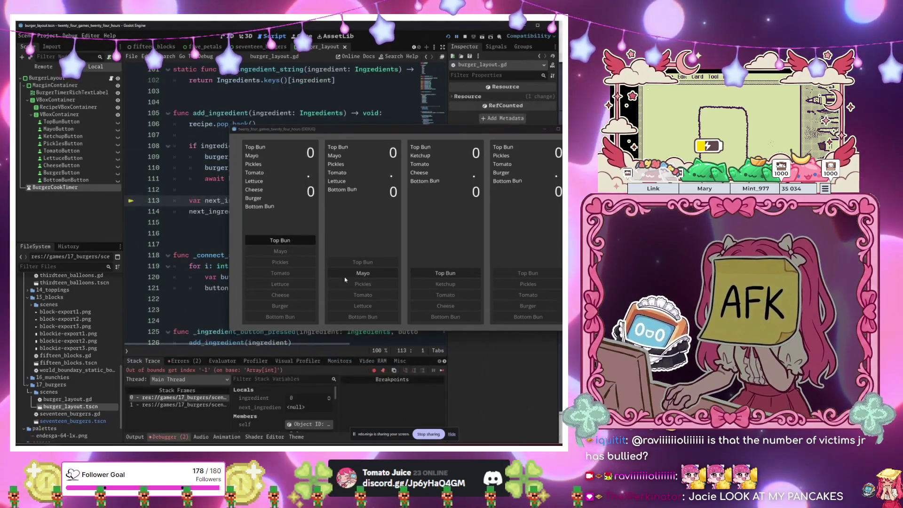
mouse_move(288, 130)
left_mouse_down()
mouse_move(318, 137)
mouse_move(470, 229)
left_mouse_up()
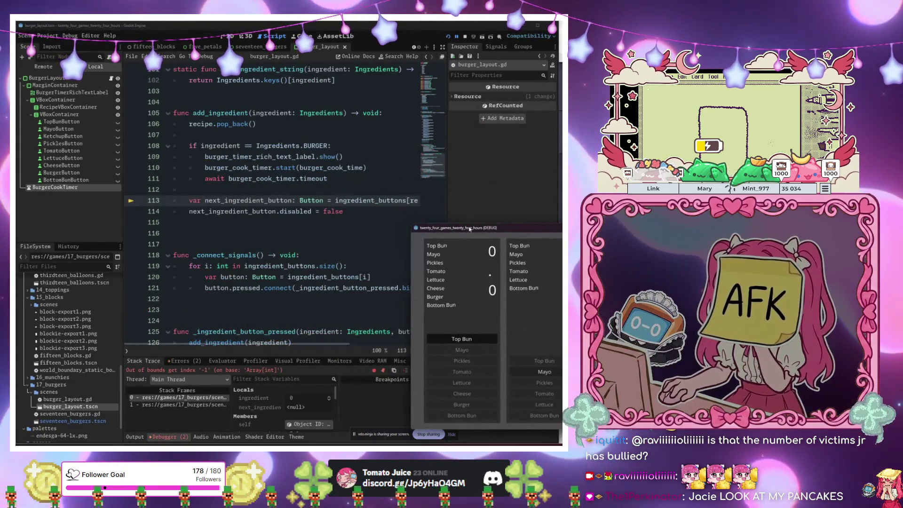
Step: Add an 'if ingredient == Ingredients.TOP_BUN:' branch calling completed_burger() and returning, at add_ingredient's top
left_click(222, 200)
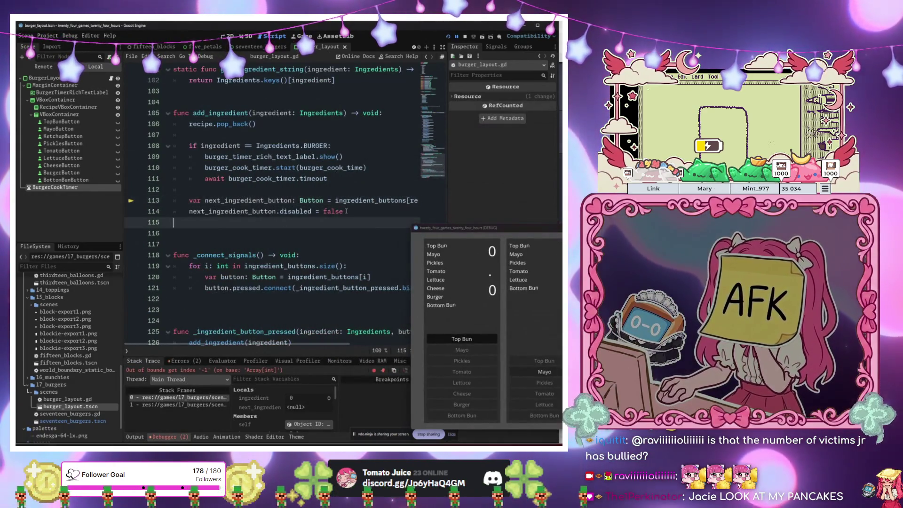
left_click(230, 188)
key("Return")
key("Return")
key("Up")
type("f")
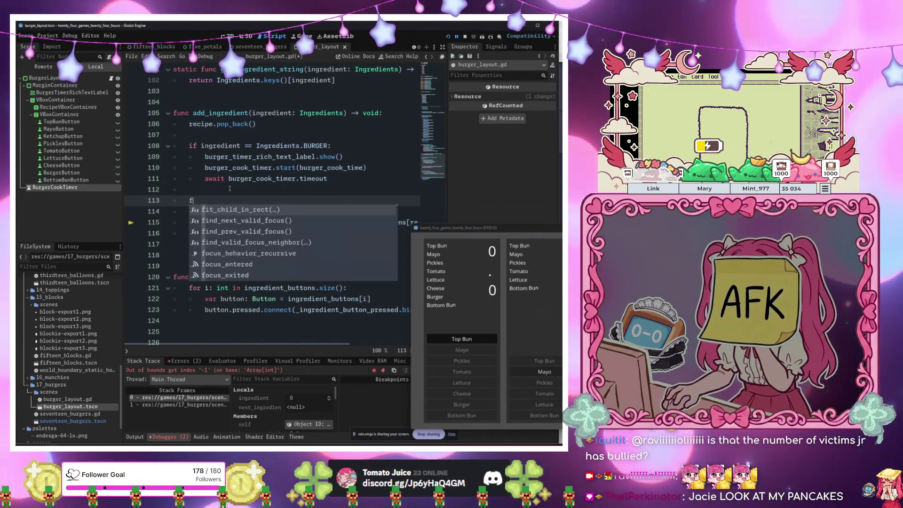
key("BackSpace")
type("if ingredient ")
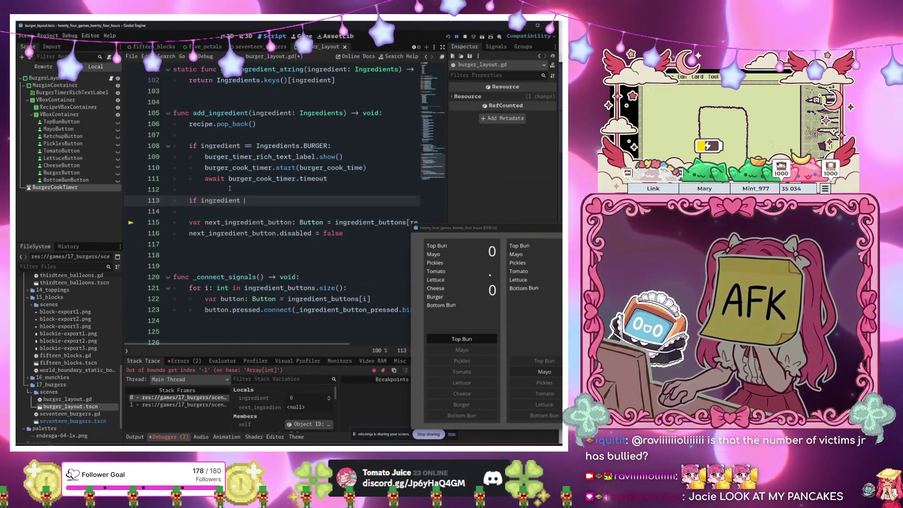
type("== Ingredients.TOP_BUN:")
key("Return")
type("completed_burger()")
key("alt+Up")
key("alt+Up")
key("alt+Up")
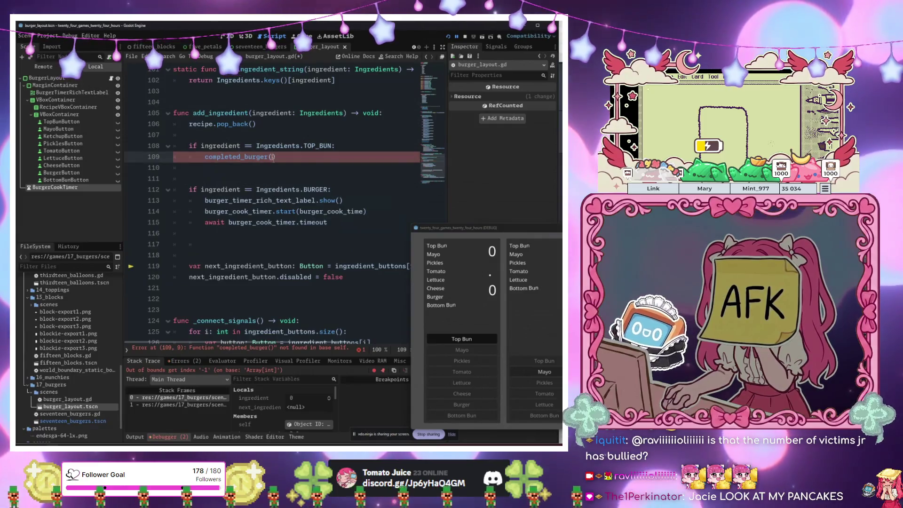
key("Down")
type("retur")
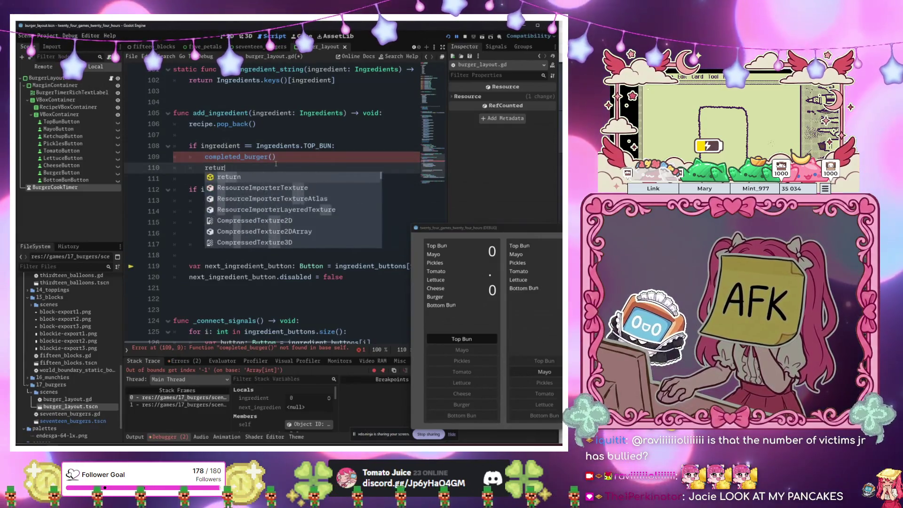
key("Return")
Step: Start 'func completed_burger() -> void:' on a new line above add_ingredient
left_click(264, 106)
key("Return")
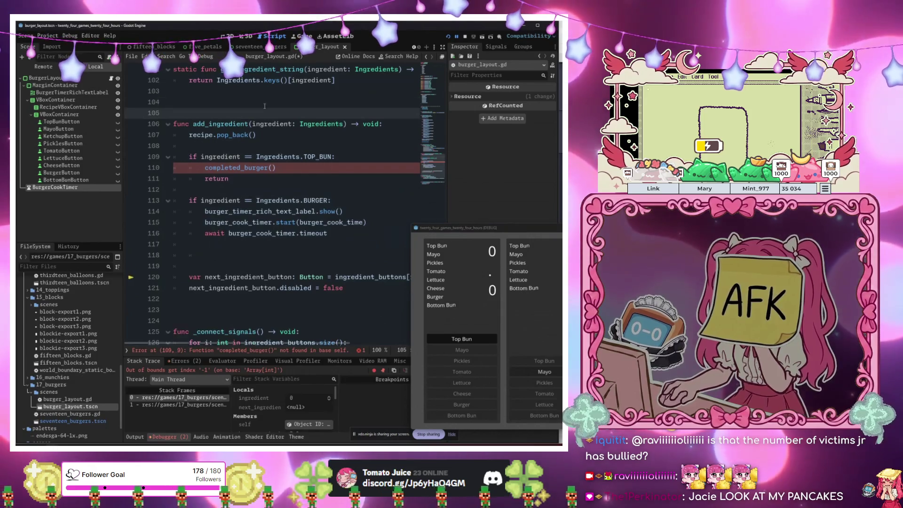
key("Return")
key("Return")
key("Up")
key("Up")
type("func ")
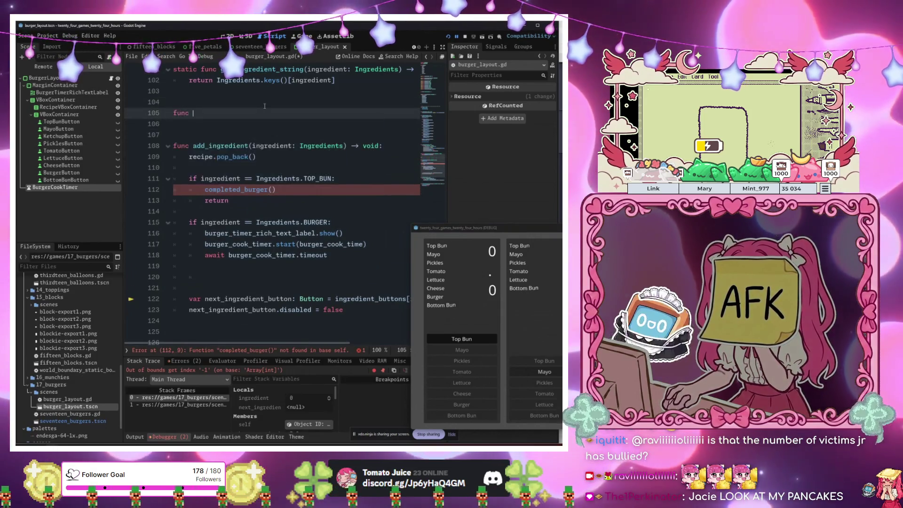
type("completed_burger() ")
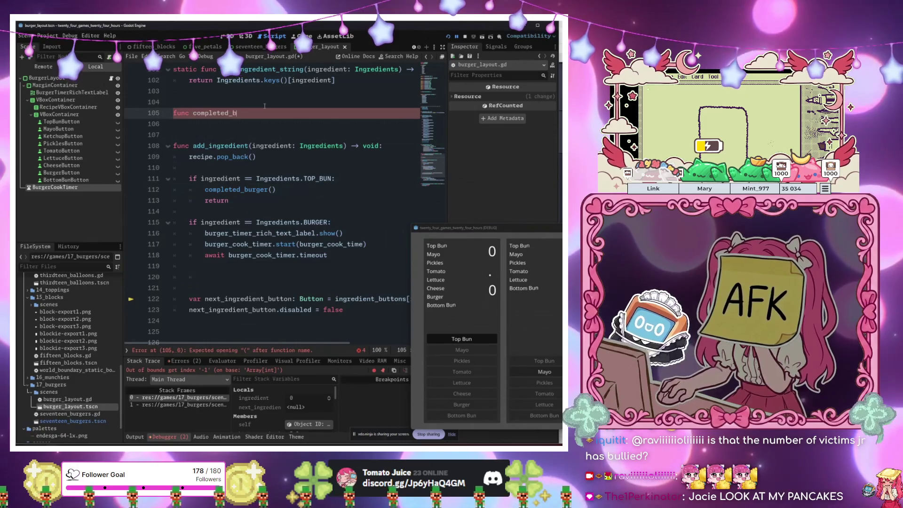
type("-> void:")
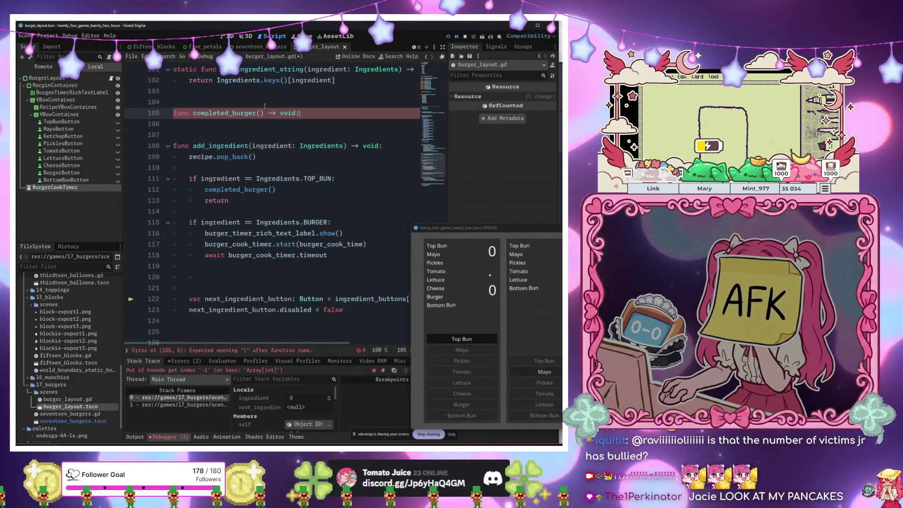
Step: In completed_burger, create a tween with EASE_IN_OUT easing and a circular transition
key("Return")
type("var tween")
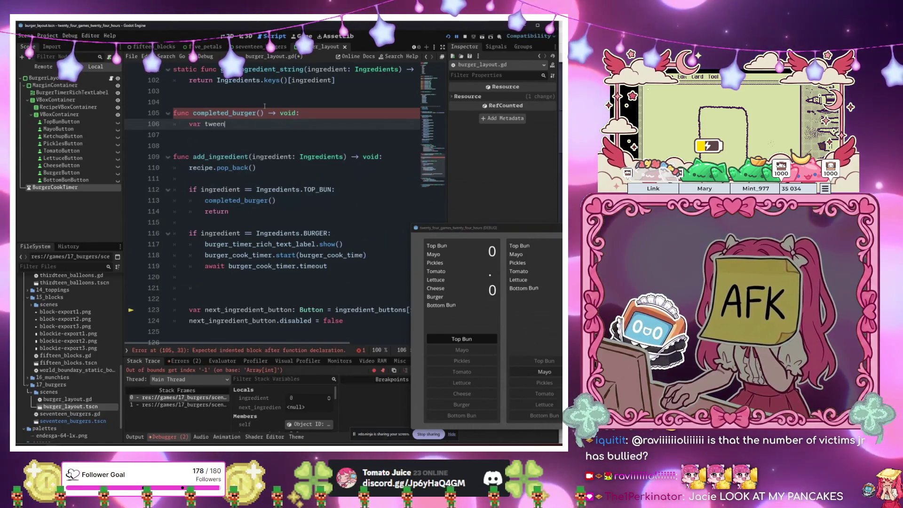
key("ctrl+s")
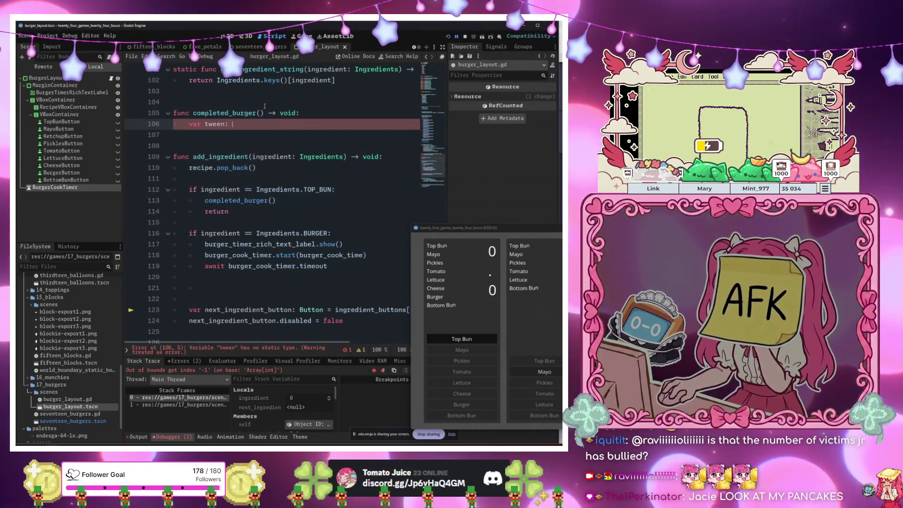
type("Tweem")
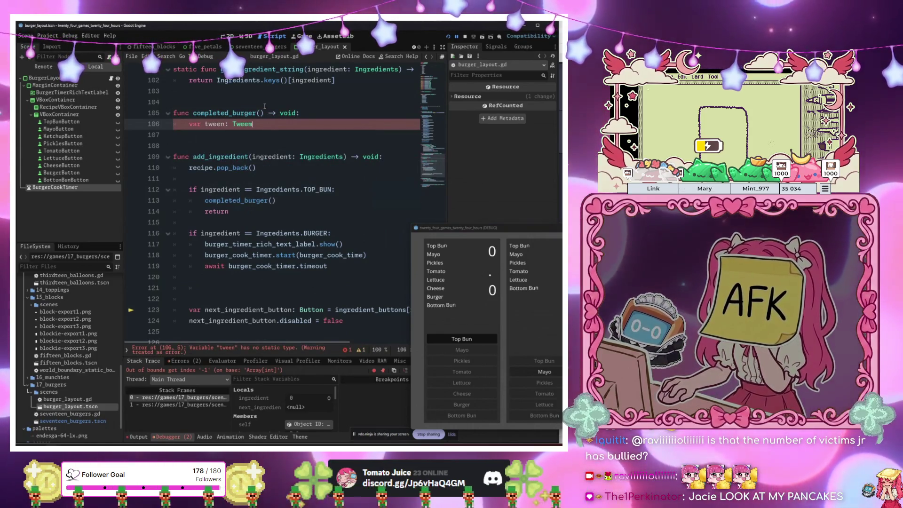
key("BackSpace")
type("n = cr")
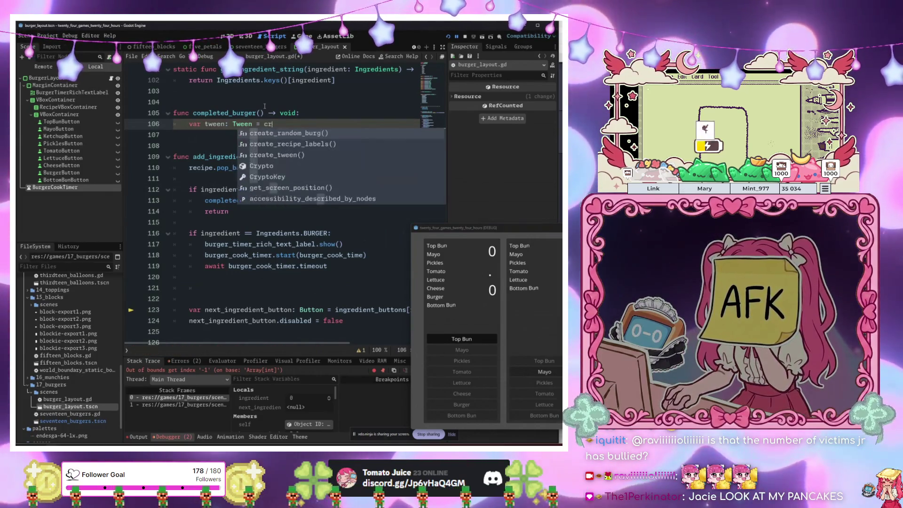
type("aete")
key("BackSpace")
key("BackSpace")
key("BackSpace")
type("ea")
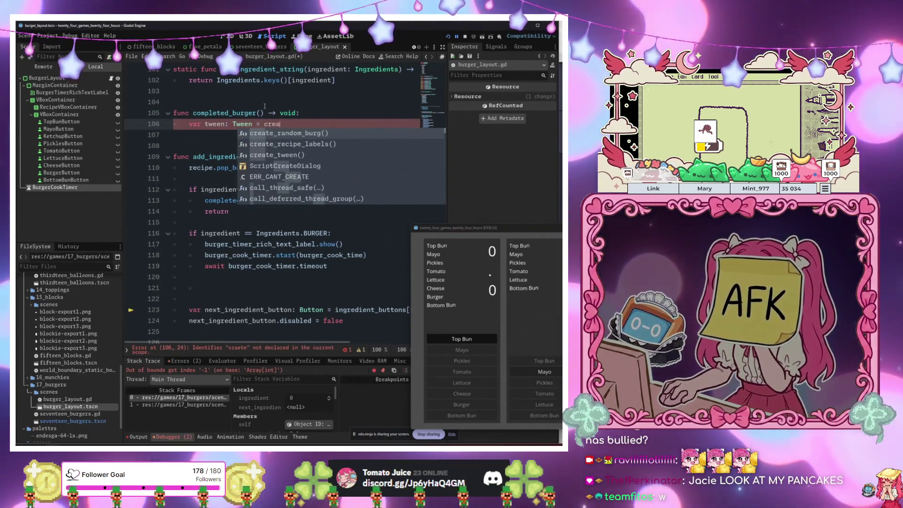
key("Down")
key("Down")
key("Return")
type(".")
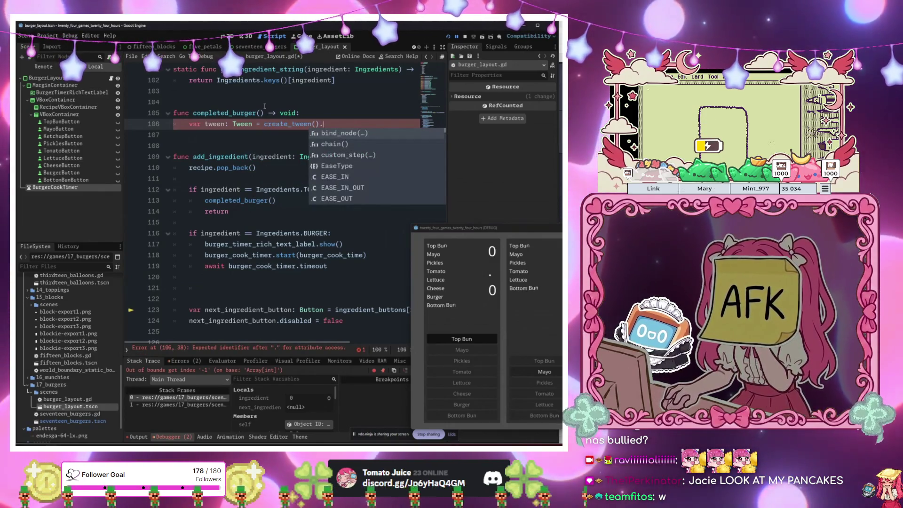
type("set_ease(Tween.EASE_IN_OUT")
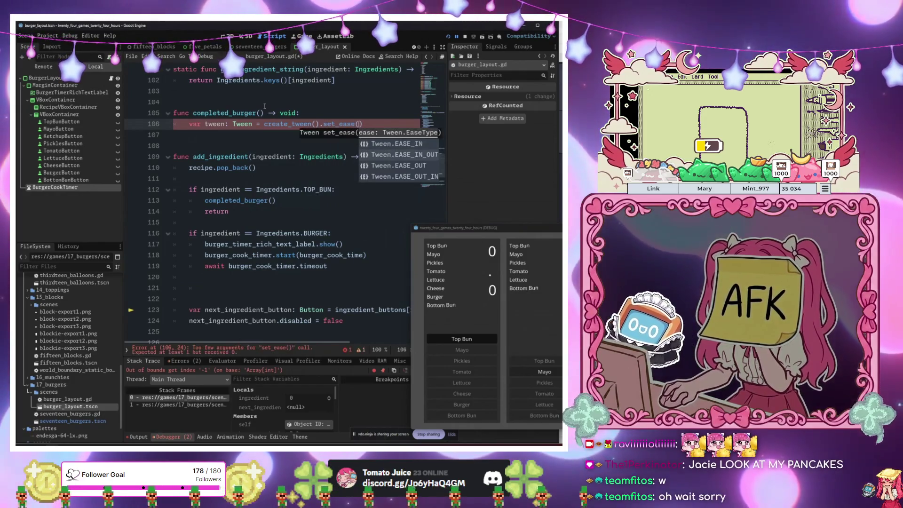
type(").s")
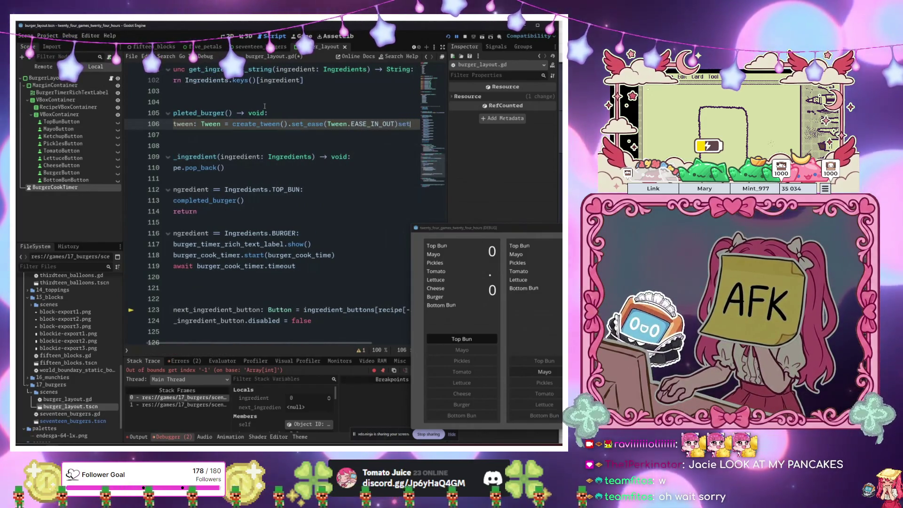
type("et_trans(")
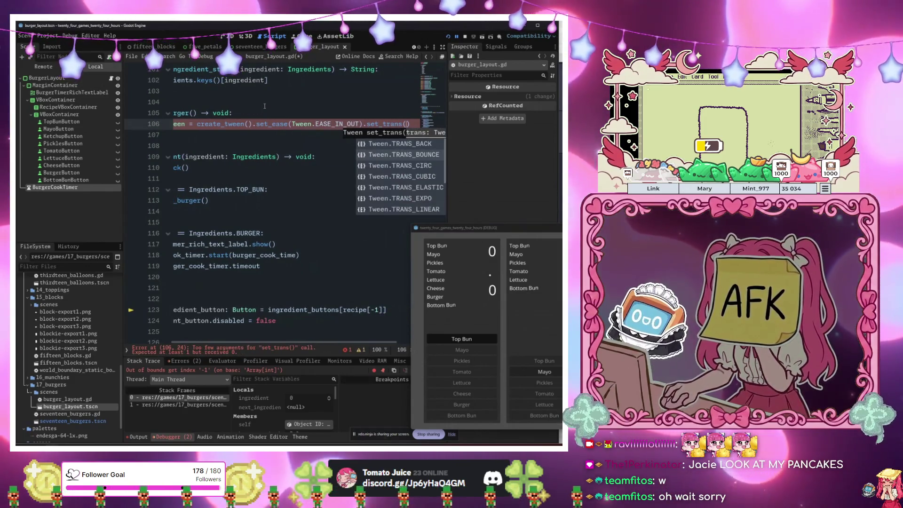
key("Down")
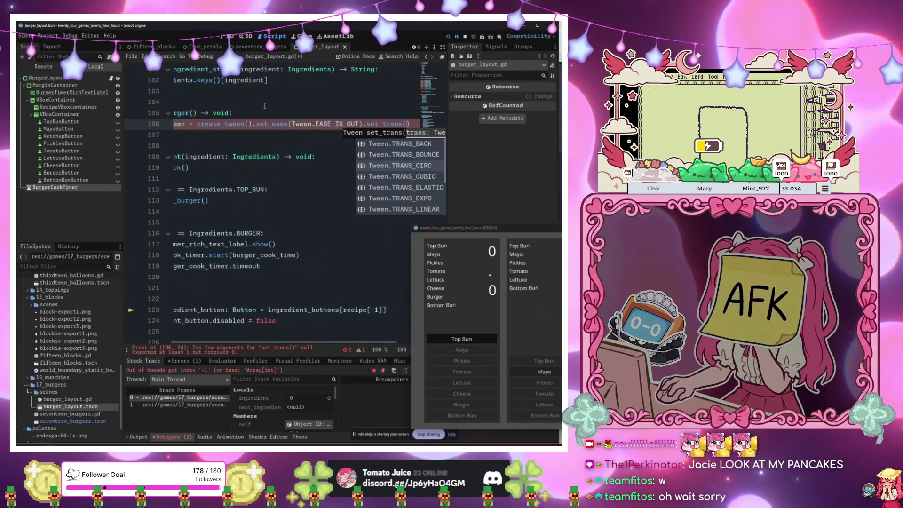
key("Return")
key("End")
Step: Add a tween step turning the layout's modulate to Color.GREEN over 0.5 seconds
key("Return")
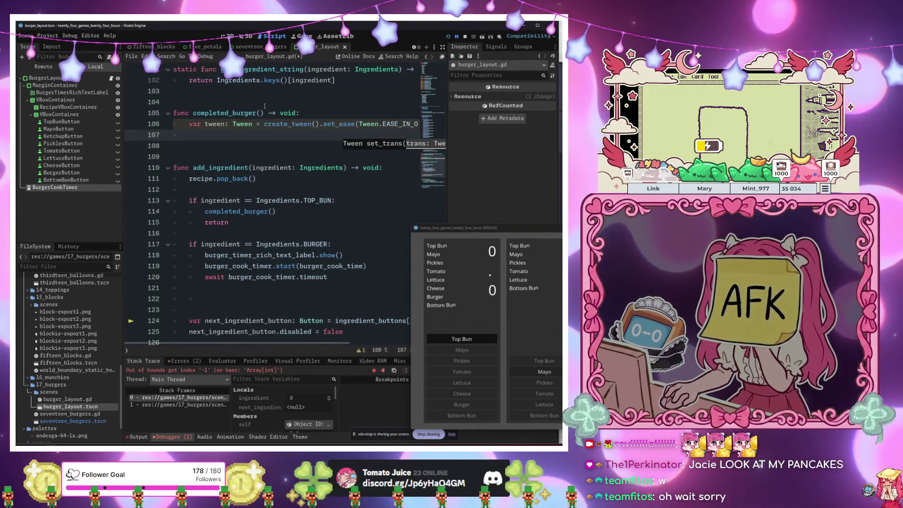
key("Return")
type("tween.tweew")
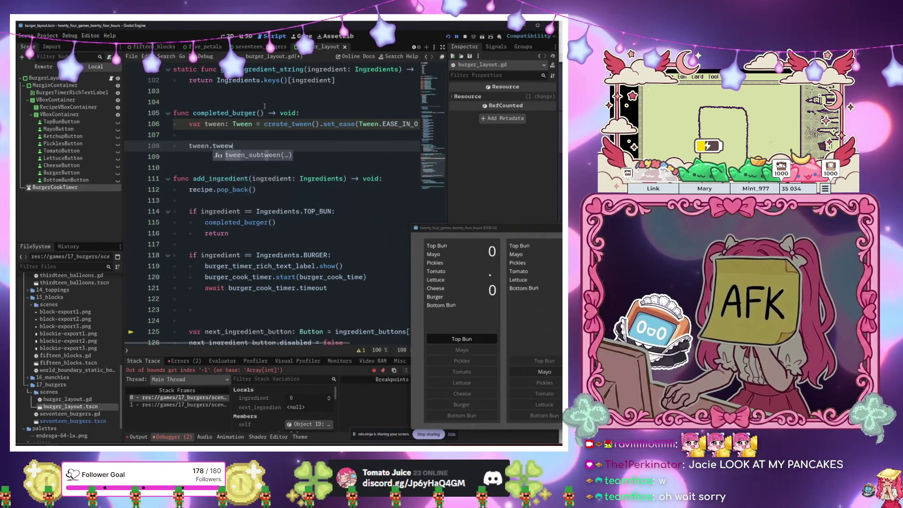
key("BackSpace")
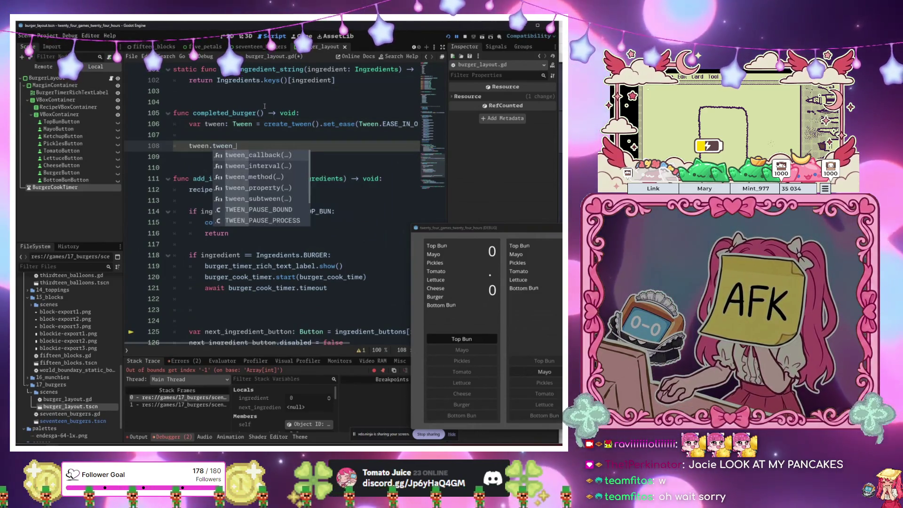
type("n_p")
key("Return")
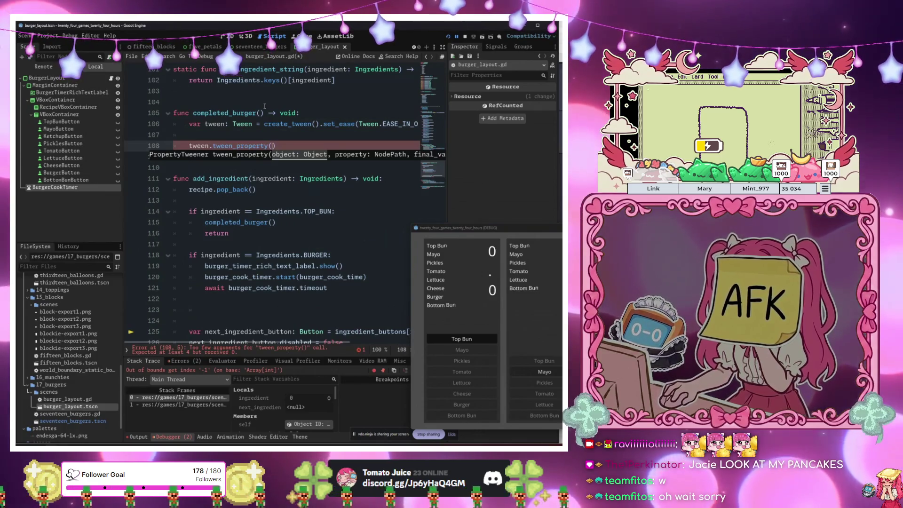
type("self, \"")
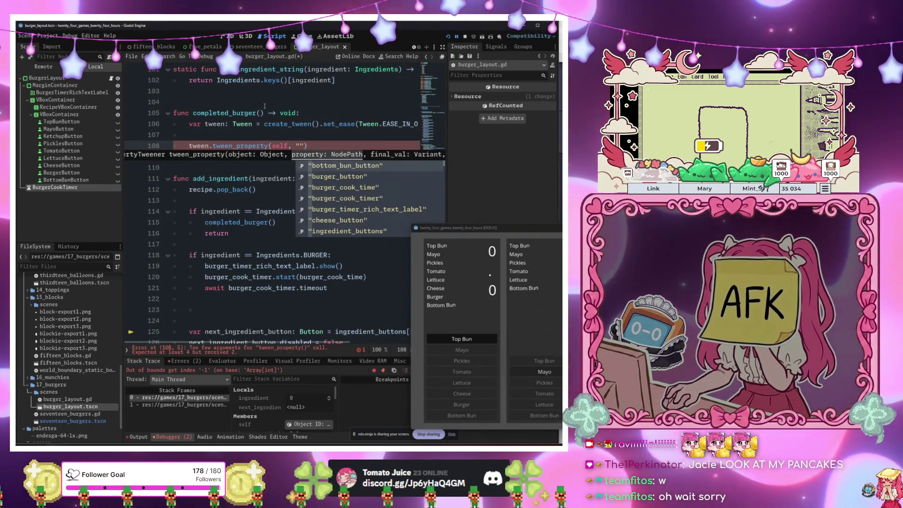
type("modulate")
key("Return")
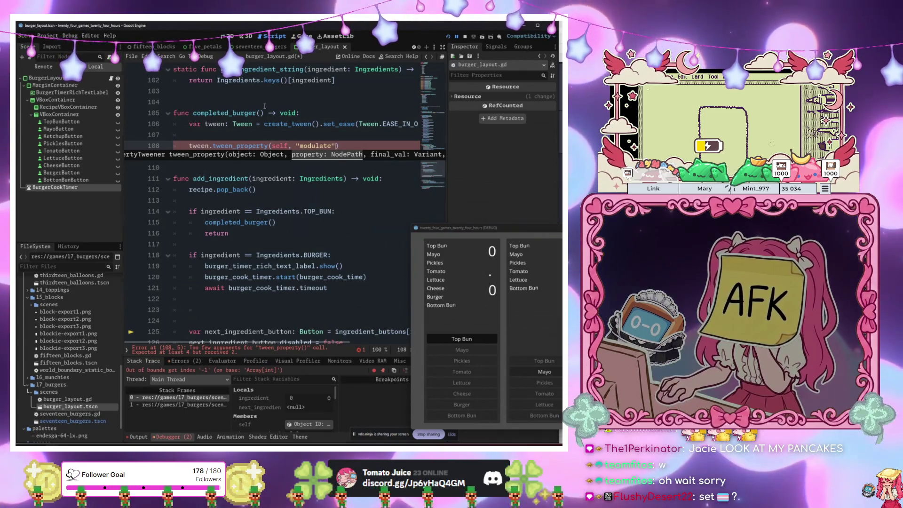
type(", Color.G")
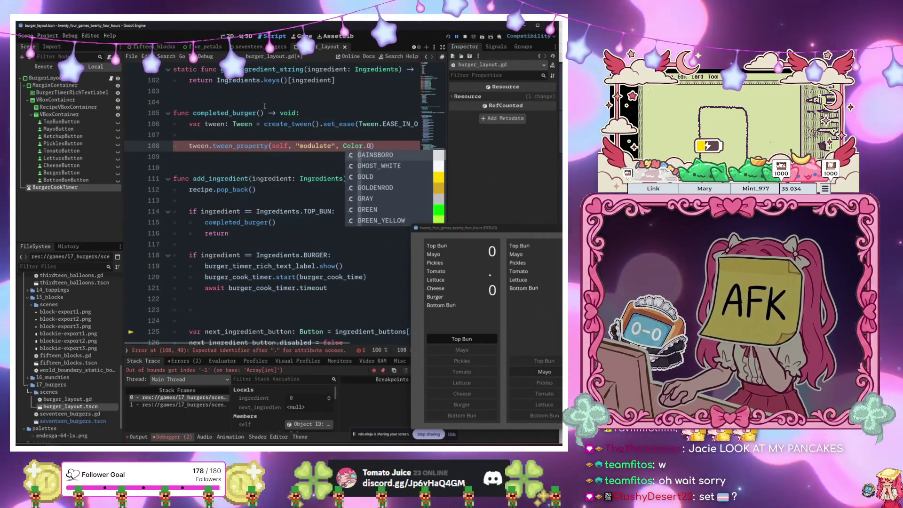
type("RE")
key("Return")
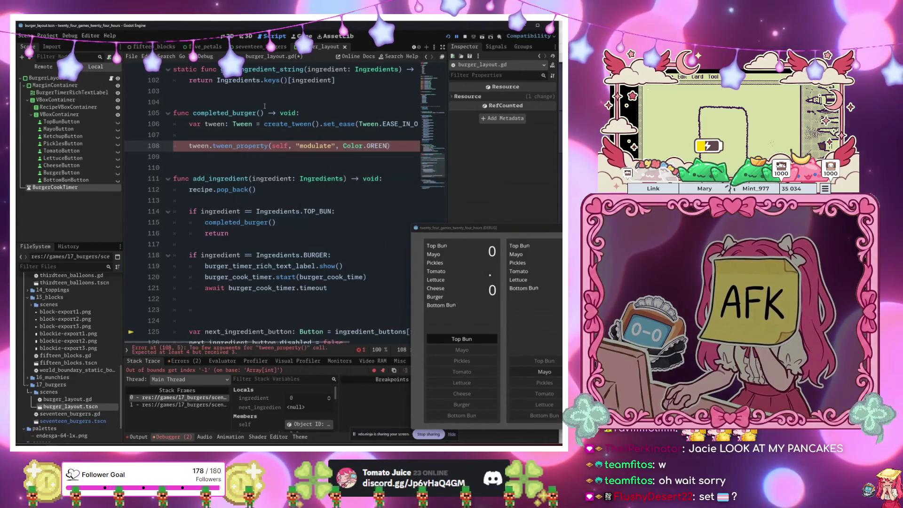
type(", 0.5")
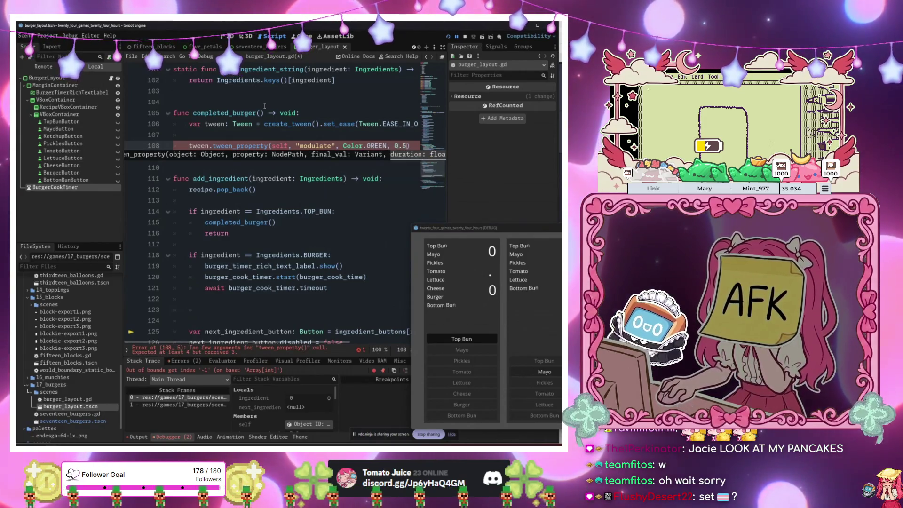
Step: Add a second tween step fading modulate to Color.TRANSPARENT
key("Return")
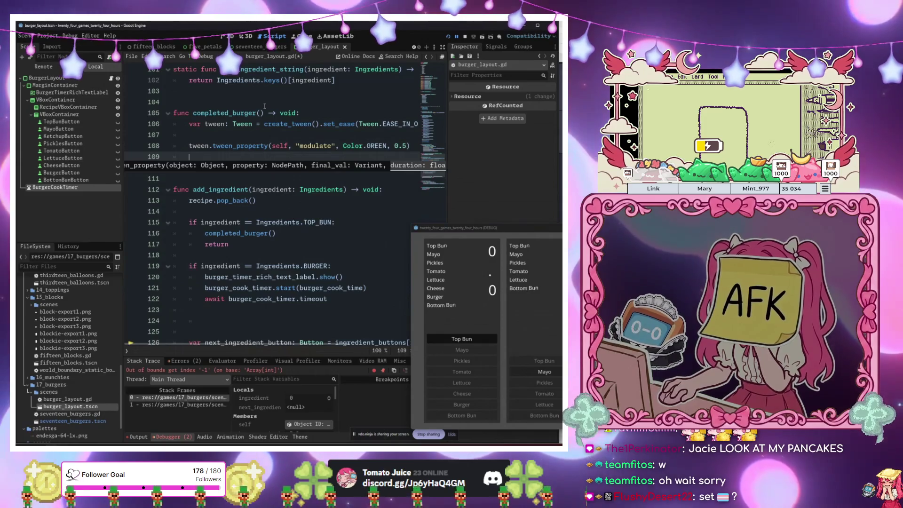
type("tween.twee")
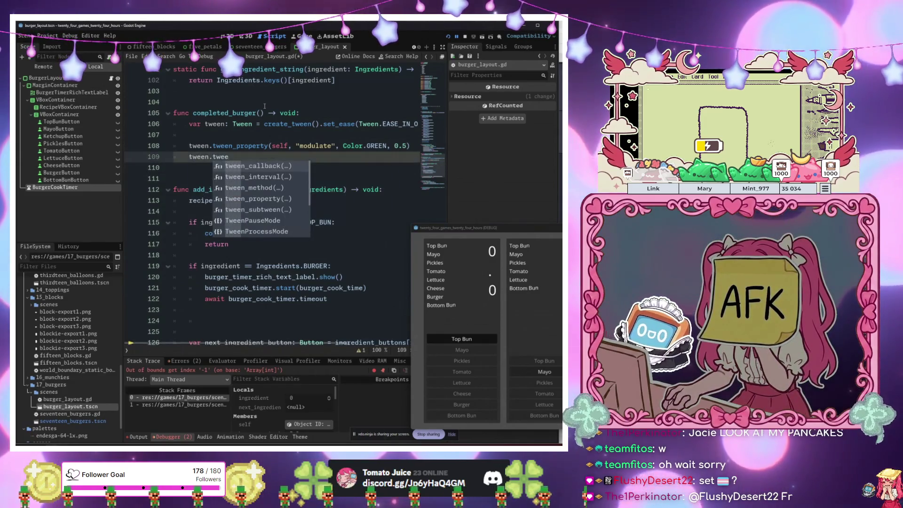
type("n_p")
key("Return")
type("s")
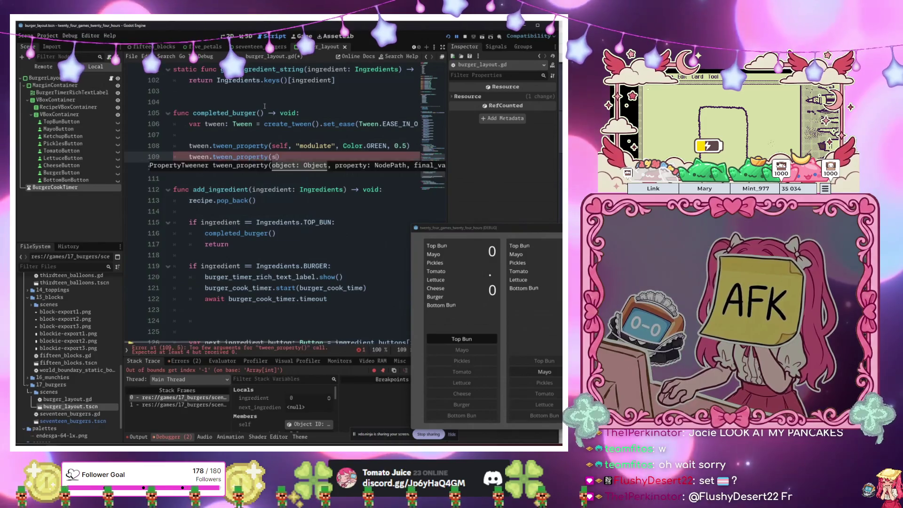
type("elf, \"")
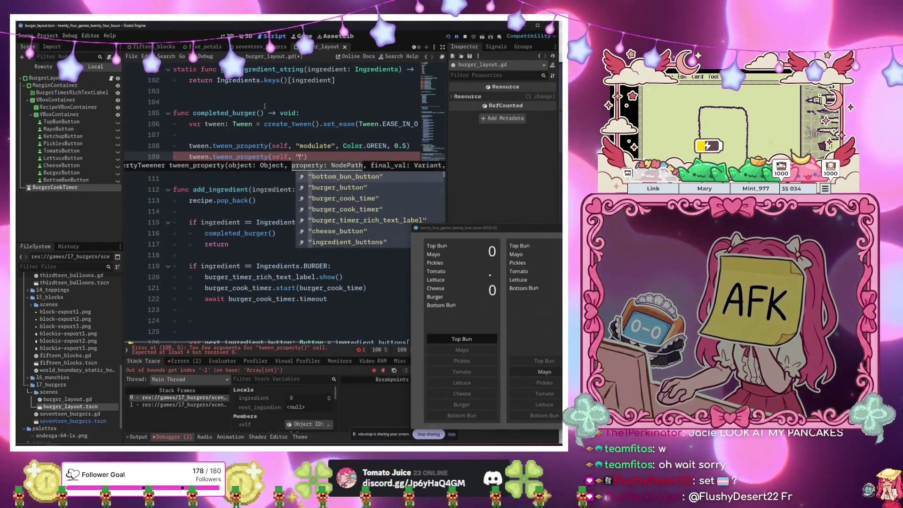
type("m")
key("Down")
key("Down")
key("Return")
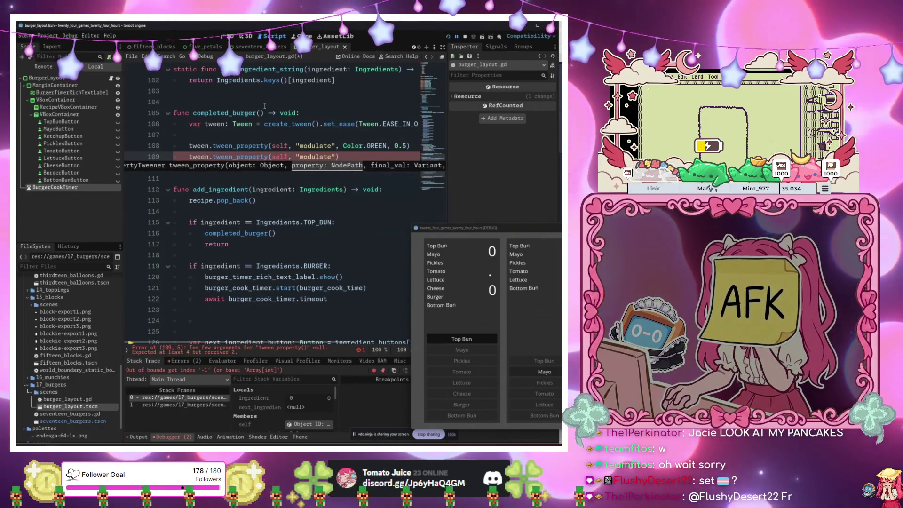
type("Color.tr")
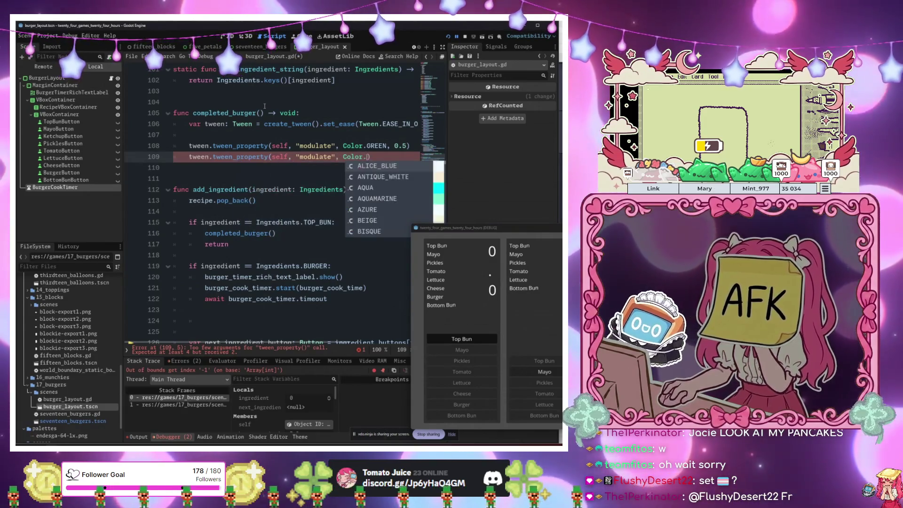
key("Return")
type(", 0.")
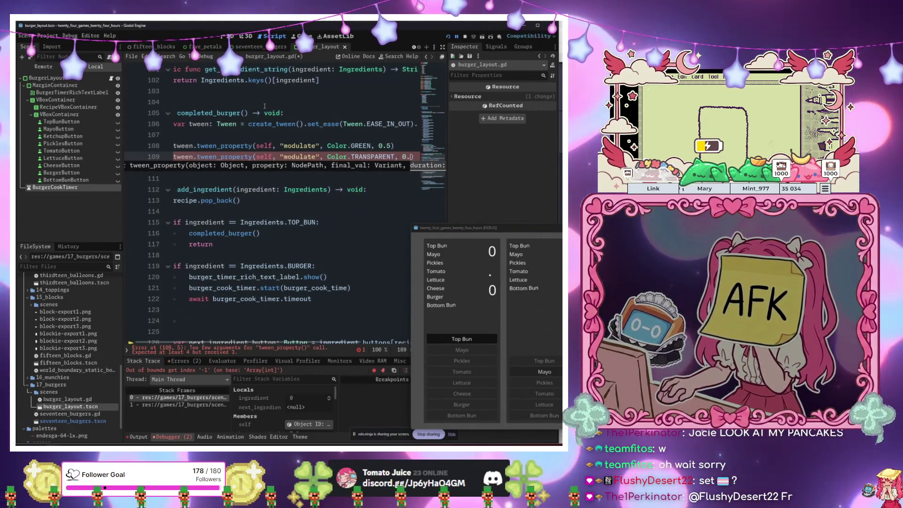
type("4")
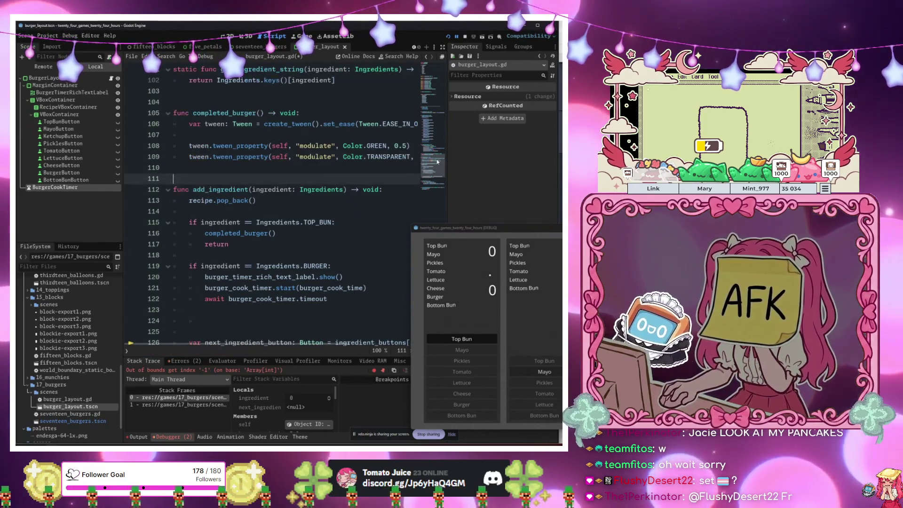
scroll(282, 244, "up", 20)
left_click(283, 244)
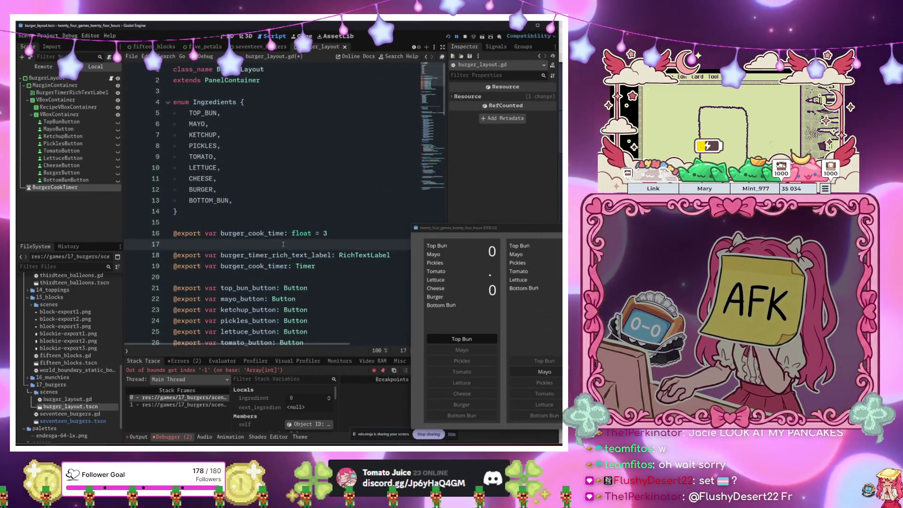
key("Return")
type("@")
key("BackSpace")
key("Up")
type("@export var c")
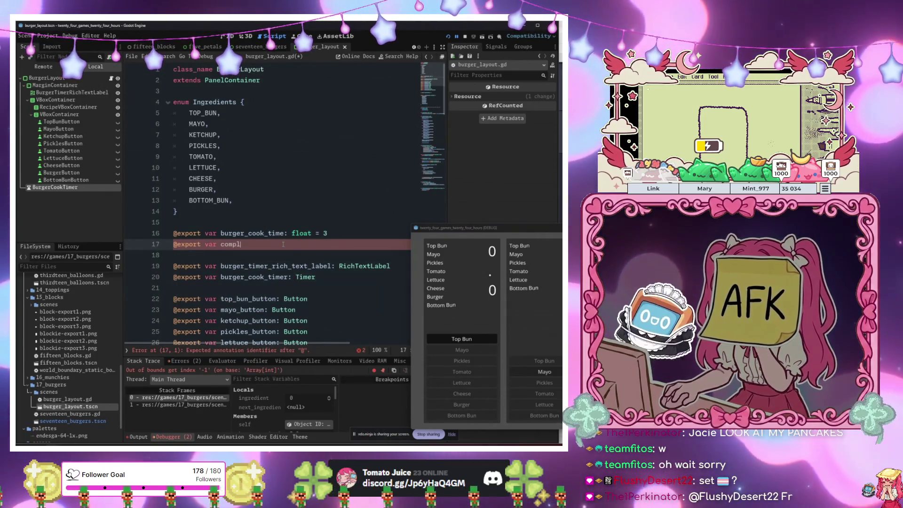
type("letion_fas")
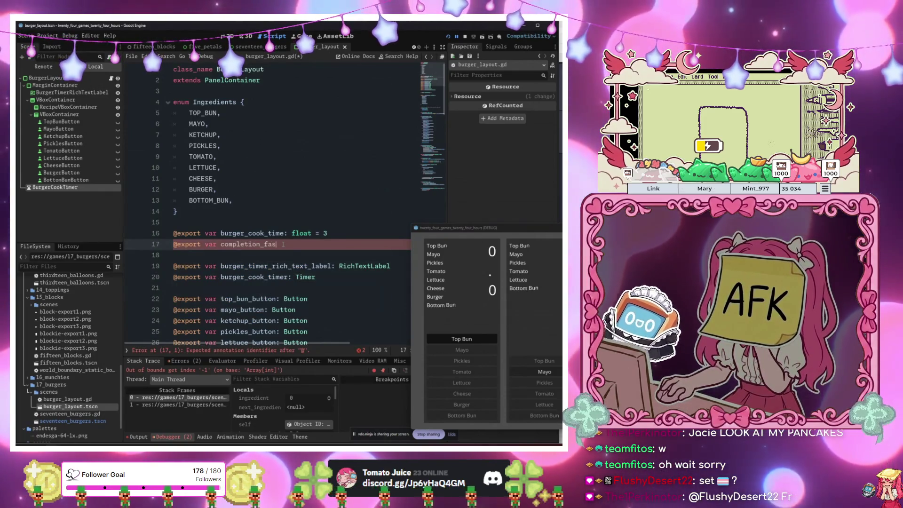
type("float 1")
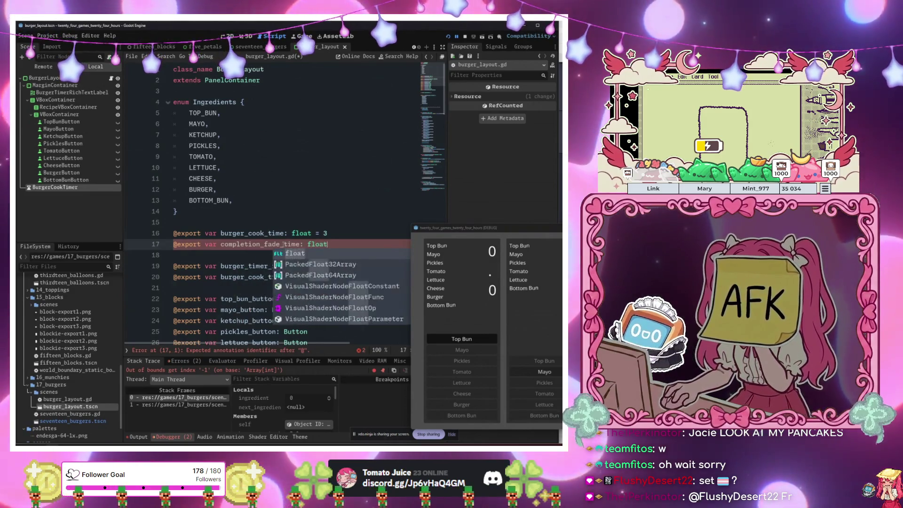
type(" +")
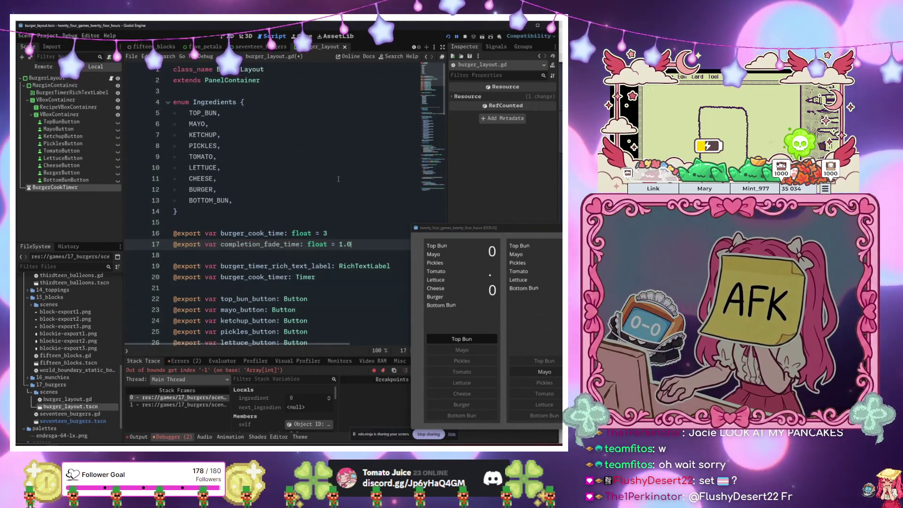
Step: Replace both 0.5 tween durations with completion_fade_time / 2
scroll(338, 179, "down", 20)
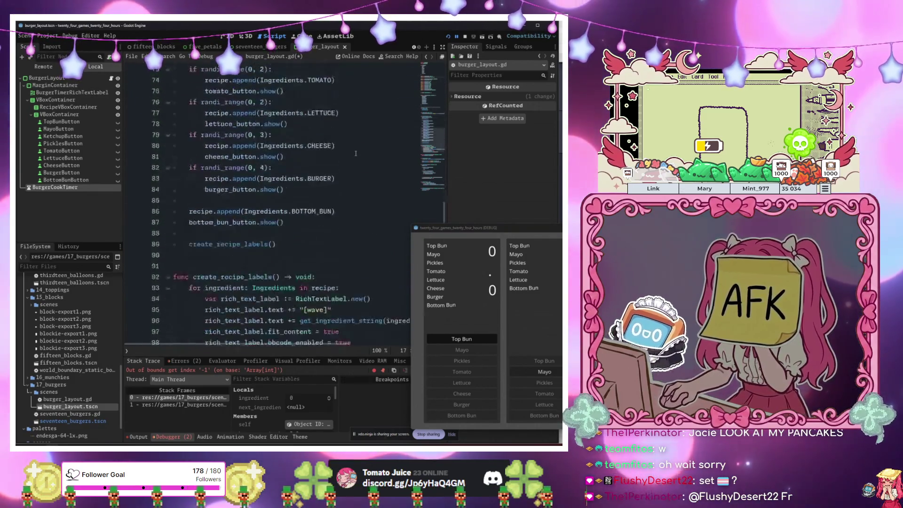
scroll(356, 152, "down", 10)
left_click(429, 127)
mouse_move(429, 127)
left_mouse_down()
mouse_move(429, 73)
mouse_move(429, 156)
left_mouse_up()
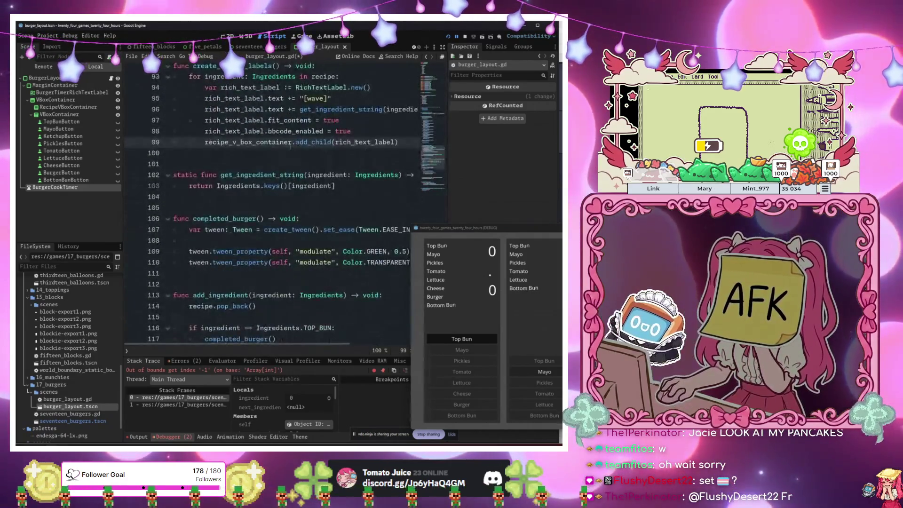
left_click(396, 251)
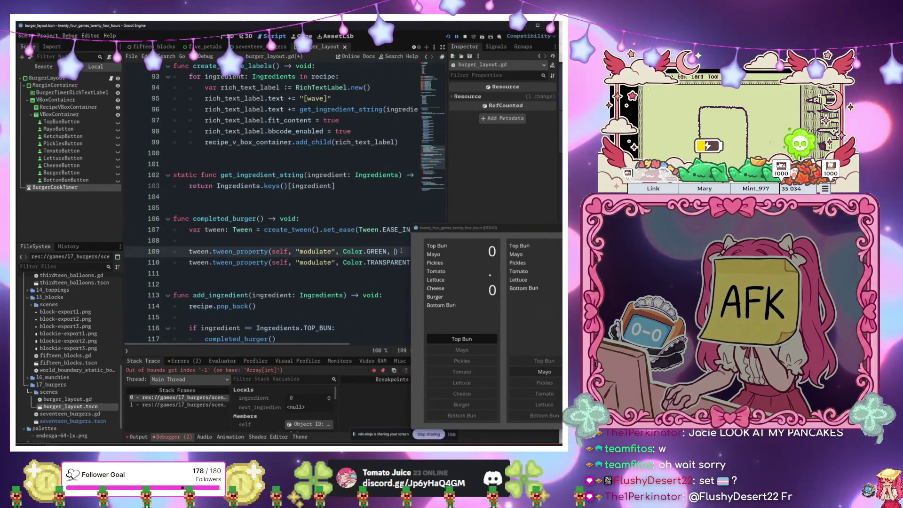
type("come")
key("Down")
key("Return")
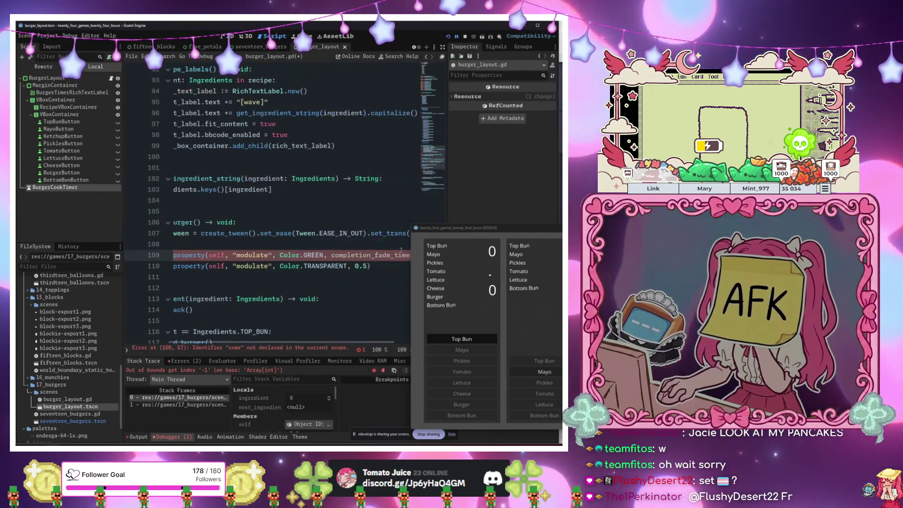
type("/ 2")
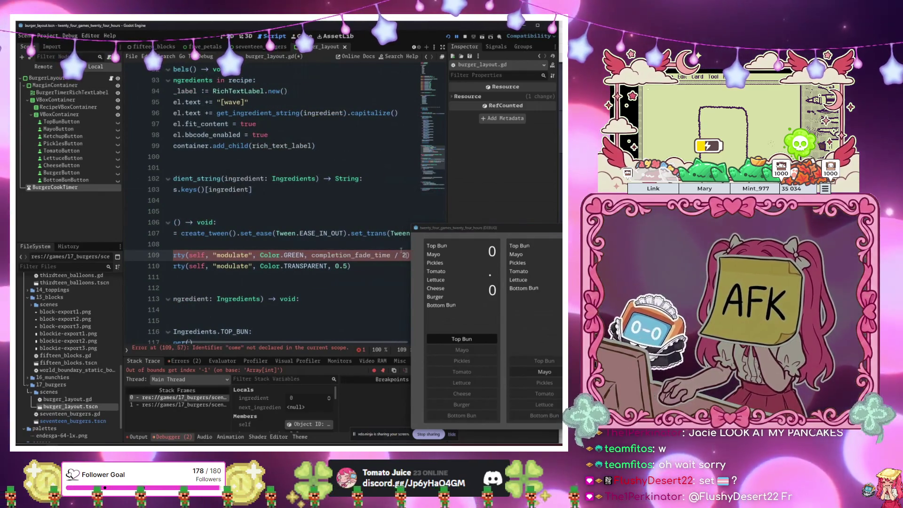
left_click_drag(405, 256, 314, 261)
key("ctrl+c")
double_click(342, 266)
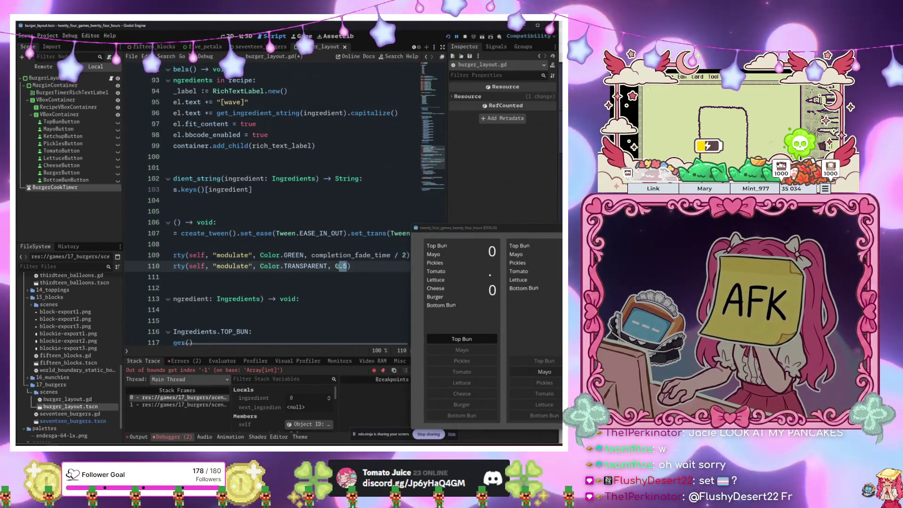
key("ctrl+v")
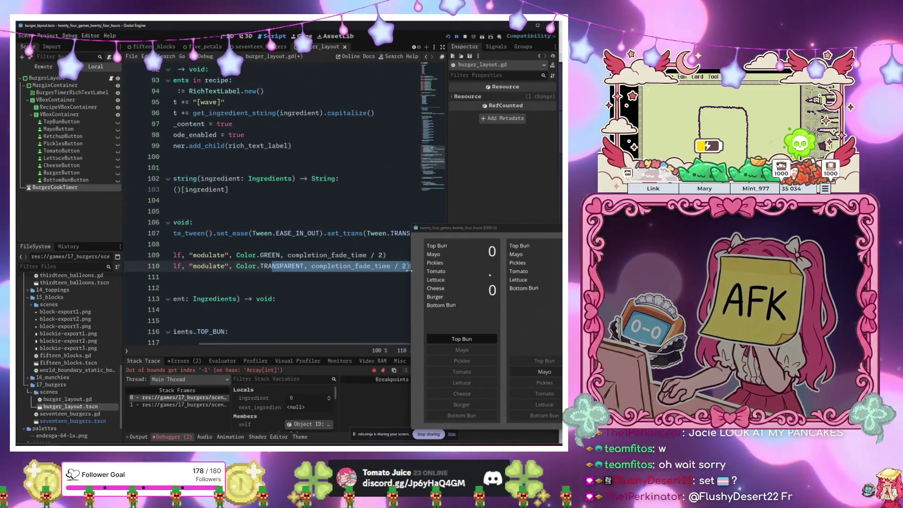
left_click_drag(448, 229, 149, 229)
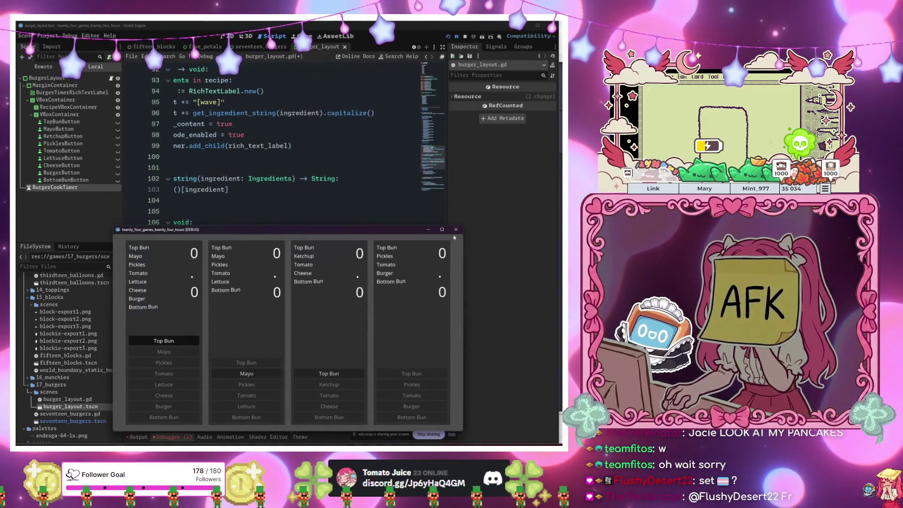
Step: Scroll through burger_layout.gd to find the timer label line in _process
scroll(328, 254, "up", 5)
left_click(328, 255)
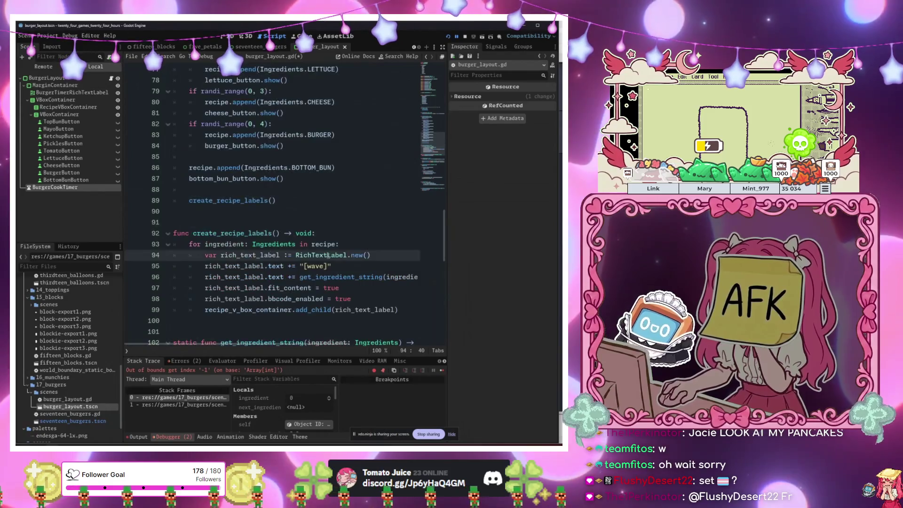
left_click(327, 281)
scroll(326, 281, "down", 5)
left_click(356, 242)
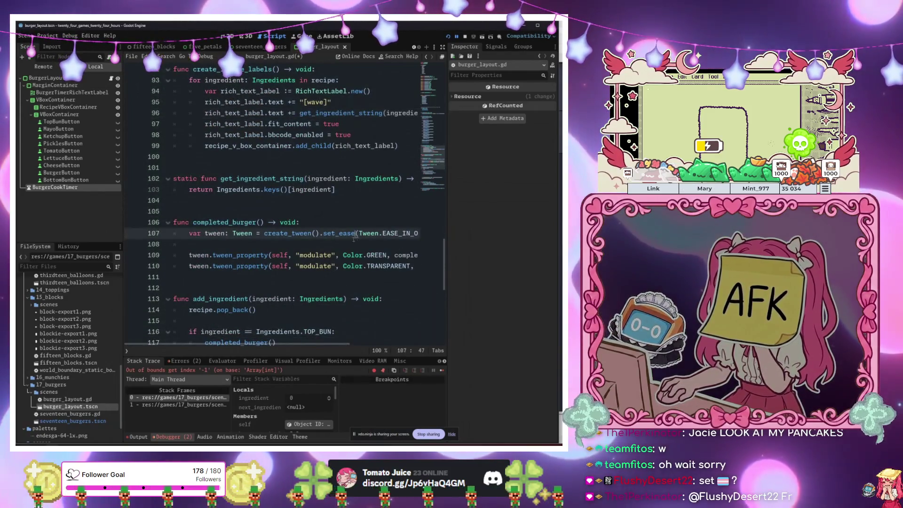
scroll(319, 261, "up", 4)
scroll(319, 261, "up", 11)
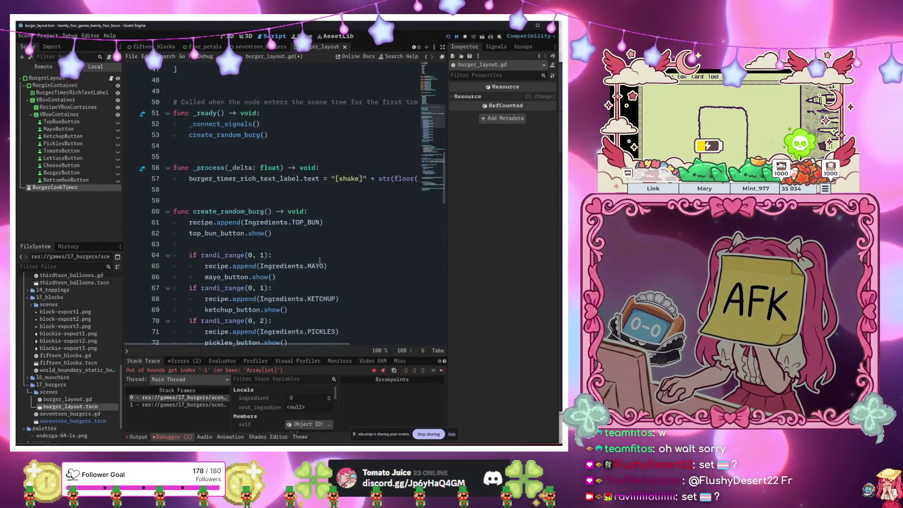
left_click(315, 258)
scroll(301, 257, "down", 3)
scroll(295, 256, "up", 5)
left_click(330, 244)
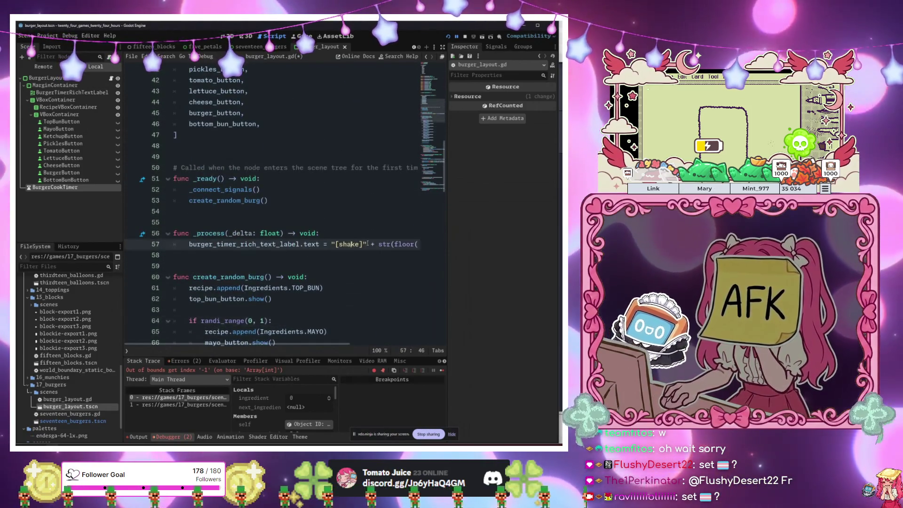
left_click(371, 244)
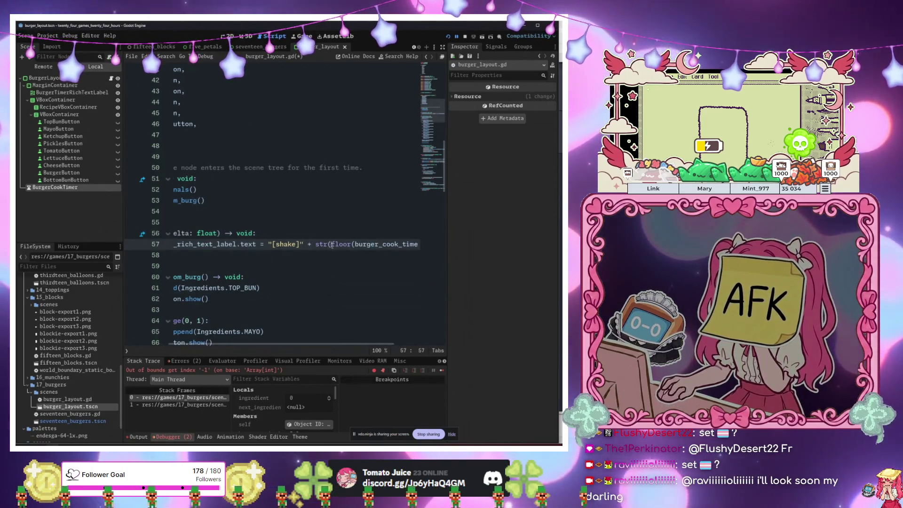
Step: Wrap floor(burger_cook_timer.time_left) in int() inside str() so the timer shows whole numbers
type("int(")
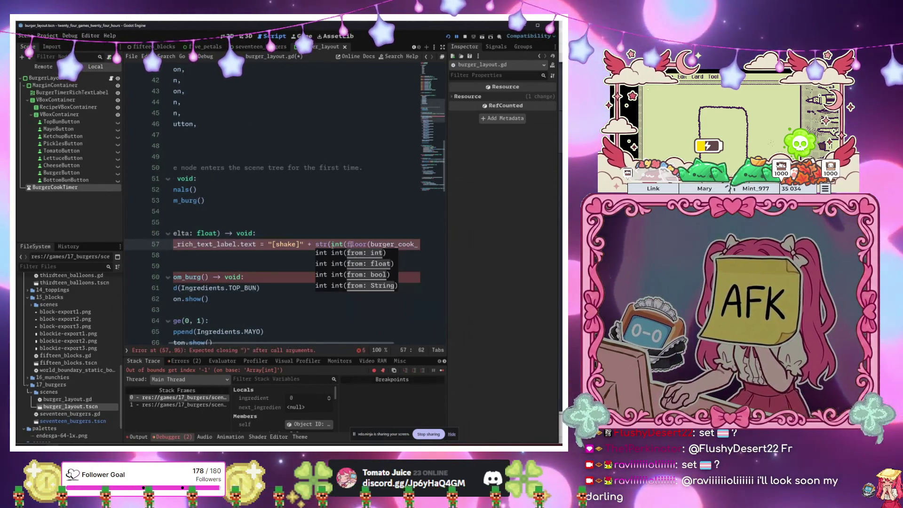
key("Home")
key("End")
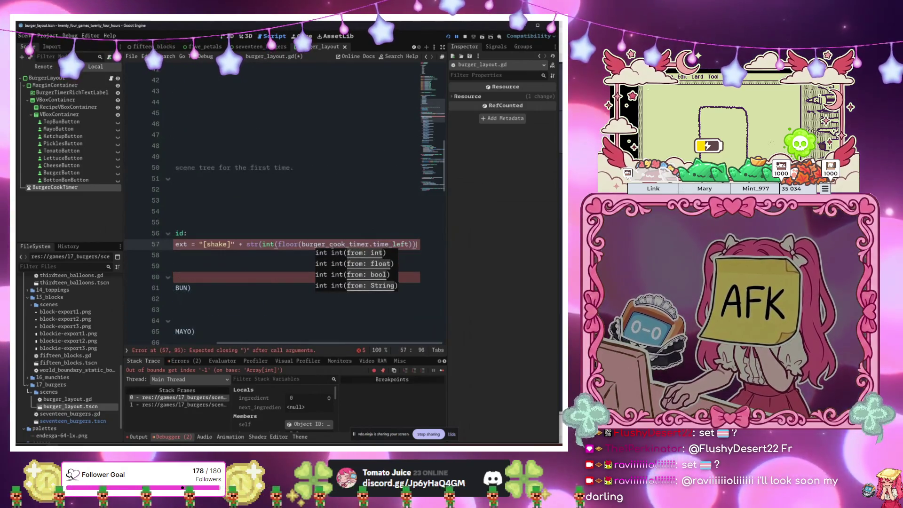
type(")")
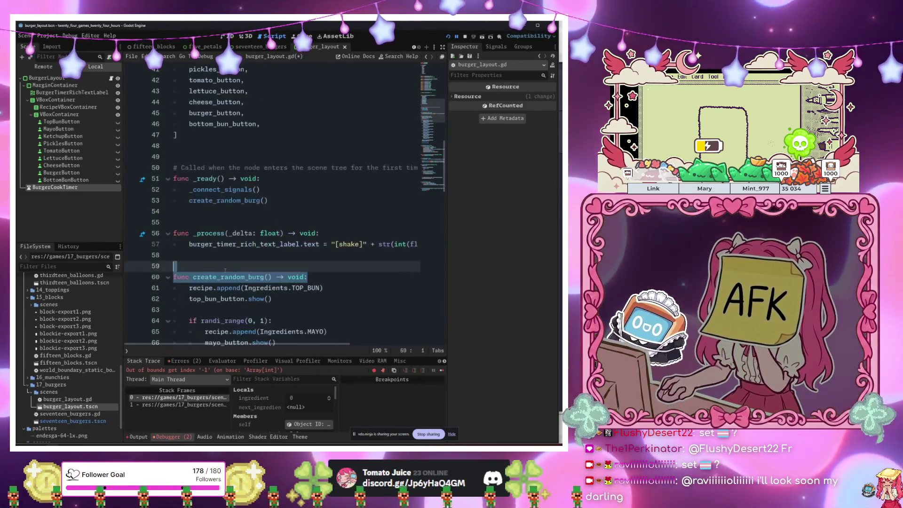
left_click_drag(307, 277, 249, 269)
scroll(249, 269, "down", 15)
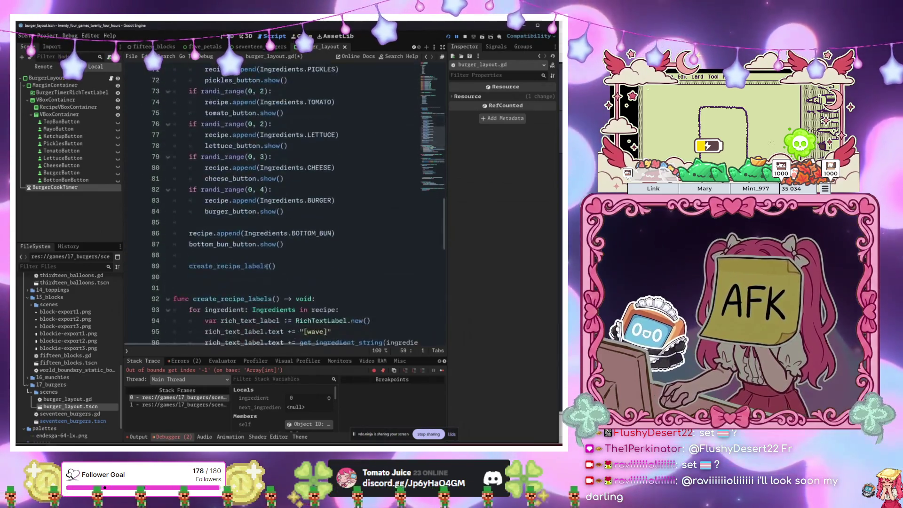
left_click(267, 267)
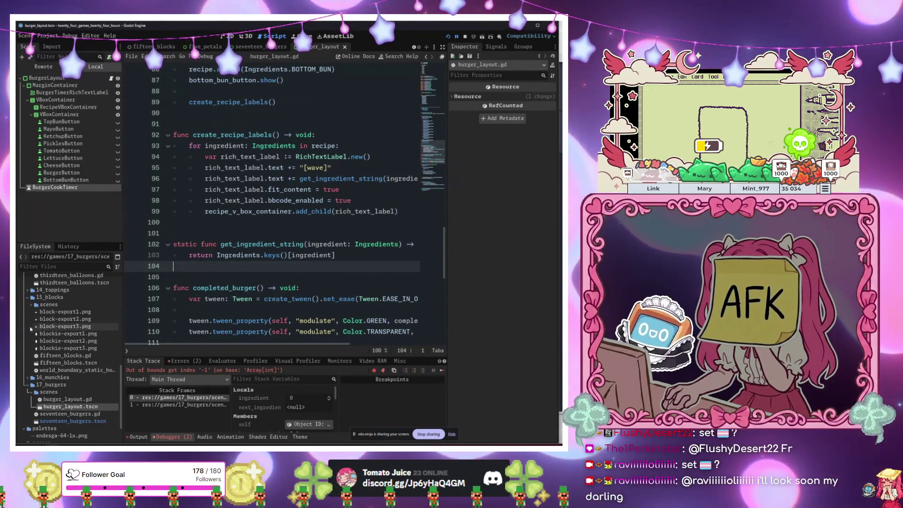
scroll(292, 285, "down", 5)
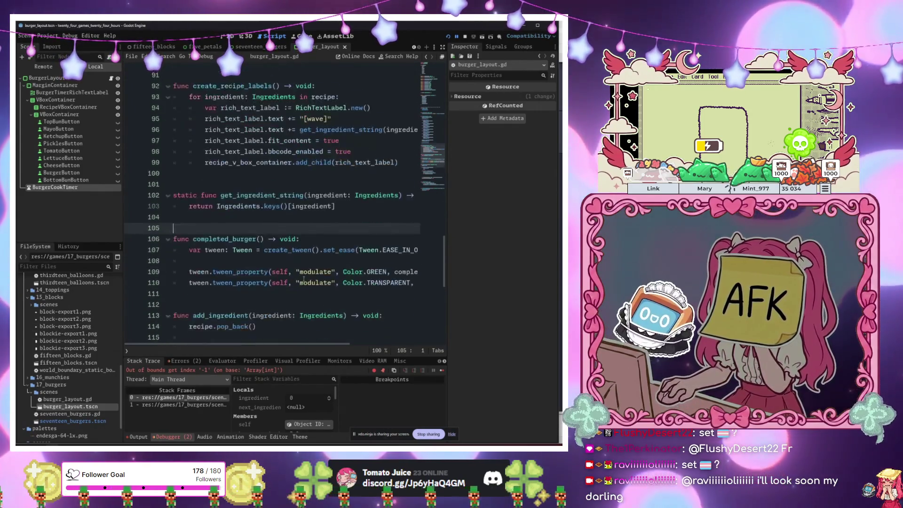
Step: After the fade tweens, await tween.finished and add an emit_signal() call
left_click(284, 179)
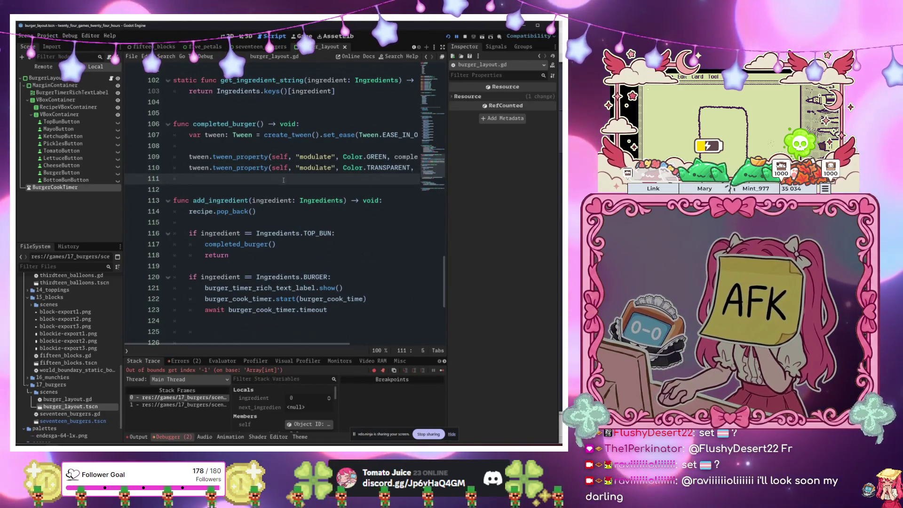
key("Return")
type("tween.")
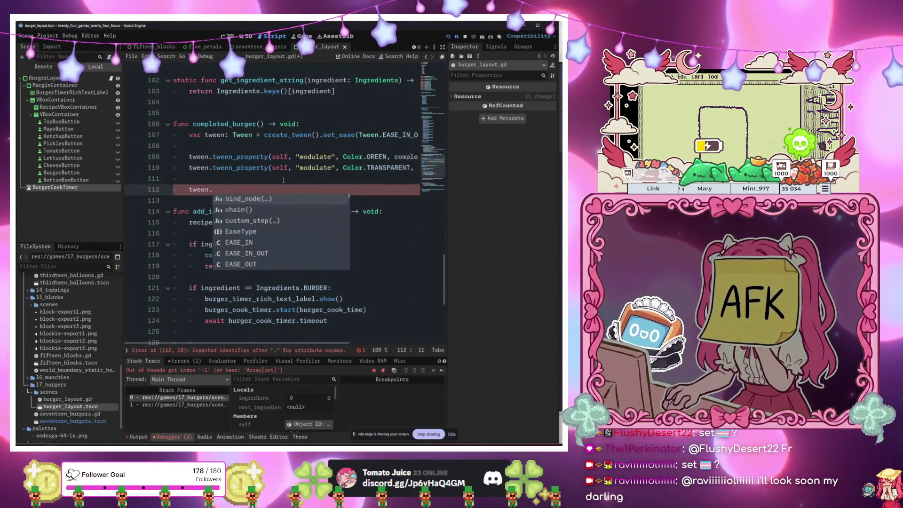
key("BackSpace")
key("BackSpace")
key("BackSpace")
type("await ")
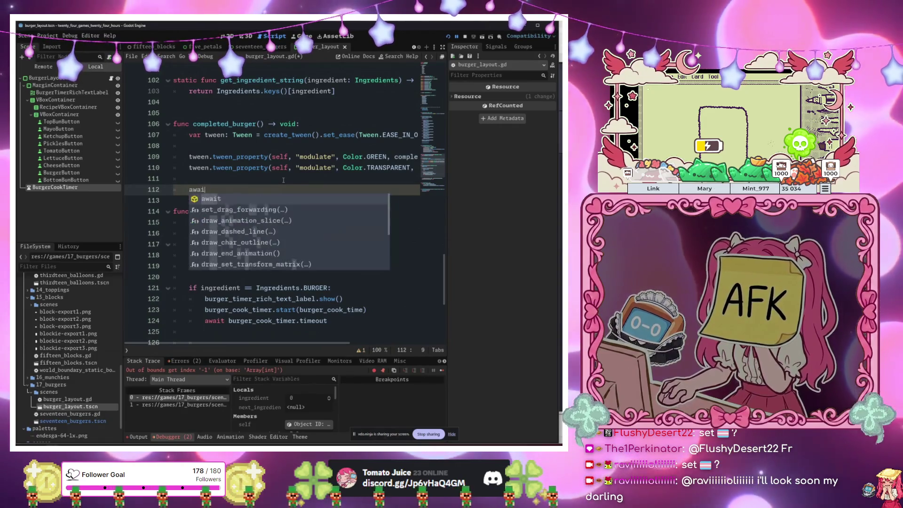
type("tween.finished")
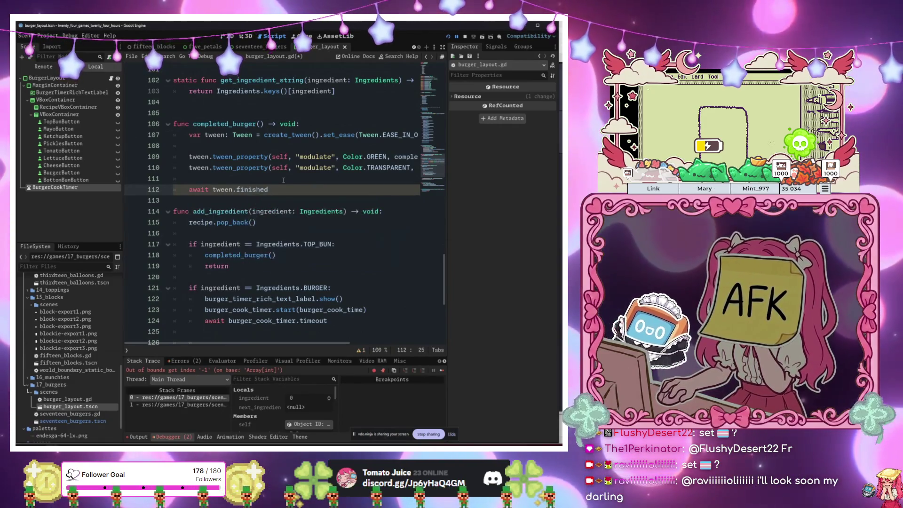
key("Return")
key("Return")
type("twee")
key("BackSpace")
key("BackSpace")
key("BackSpace")
key("BackSpace")
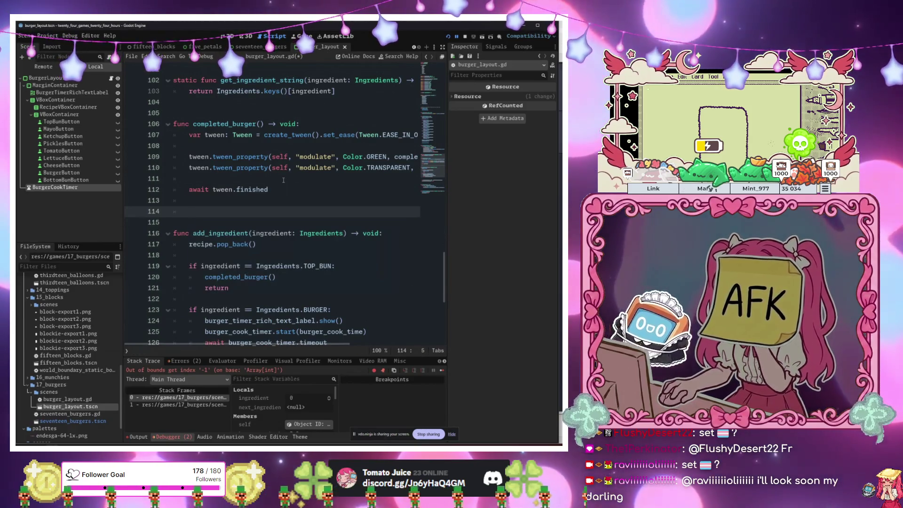
type("que")
key("Return")
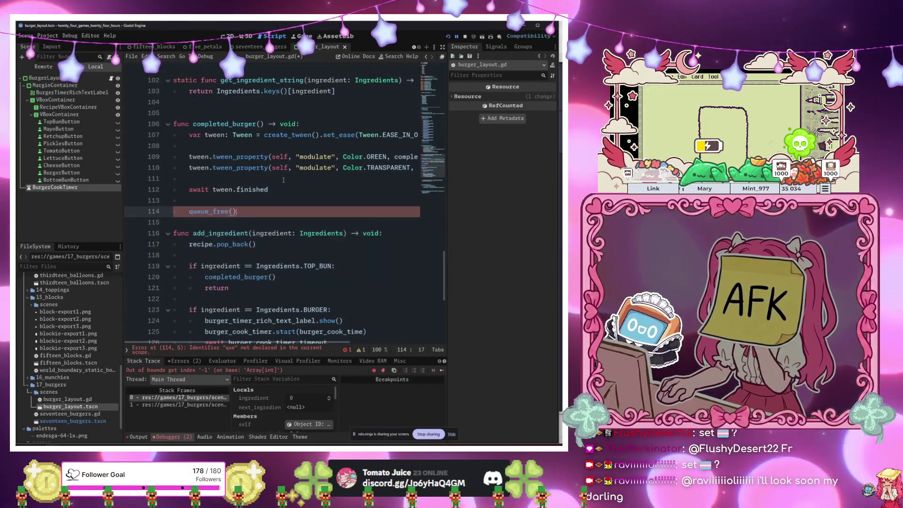
key("BackSpace")
key("BackSpace")
key("BackSpace")
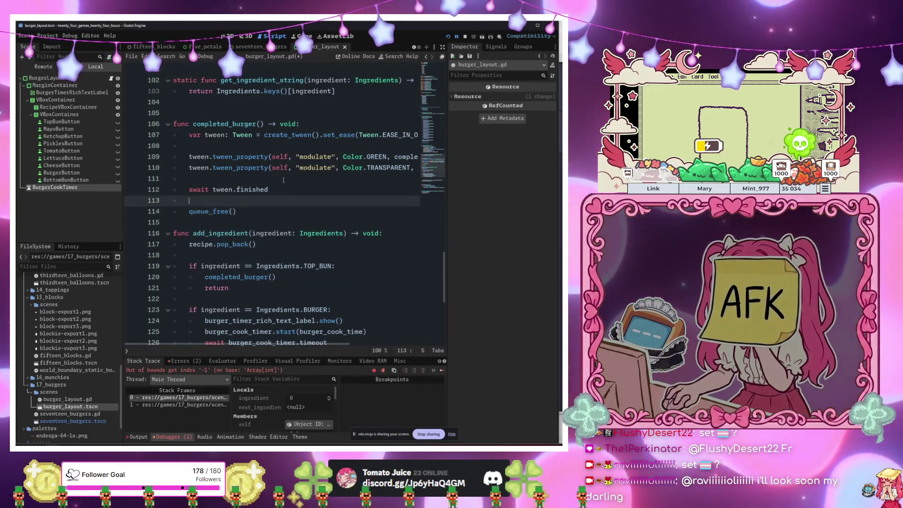
type("emi")
key("Return")
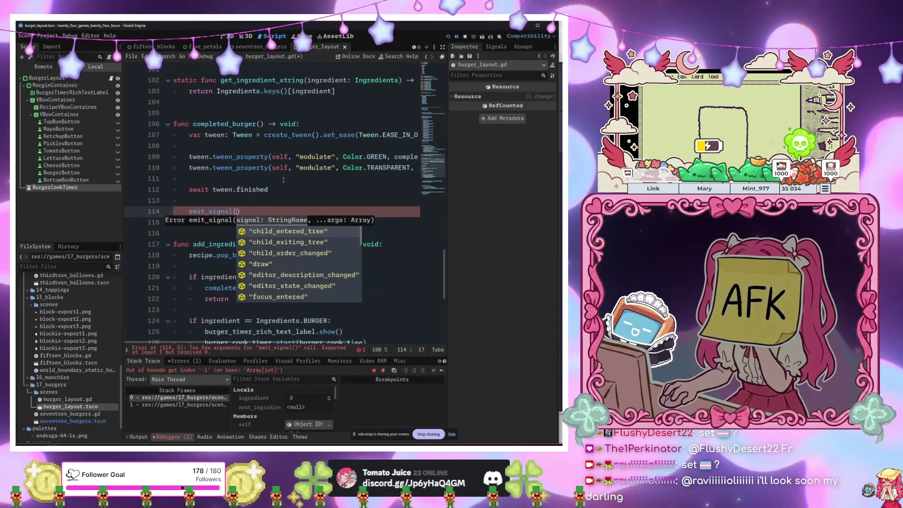
Step: Declare 'signal burger_completed' above the Ingredients enum
scroll(272, 141, "up", 4)
scroll(265, 115, "up", 20)
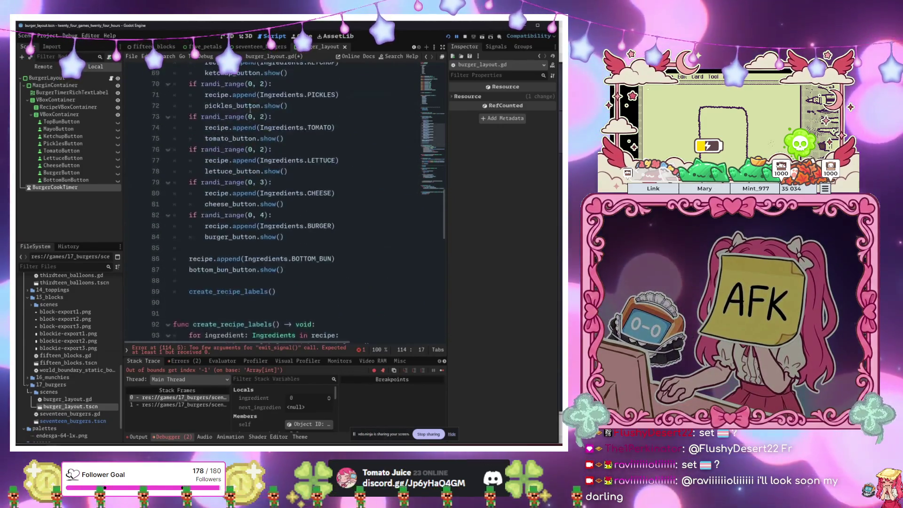
left_click(250, 104)
scroll(250, 104, "up", 2)
scroll(249, 103, "up", 2)
left_click(253, 93)
key("Return")
key("Return")
key("Return")
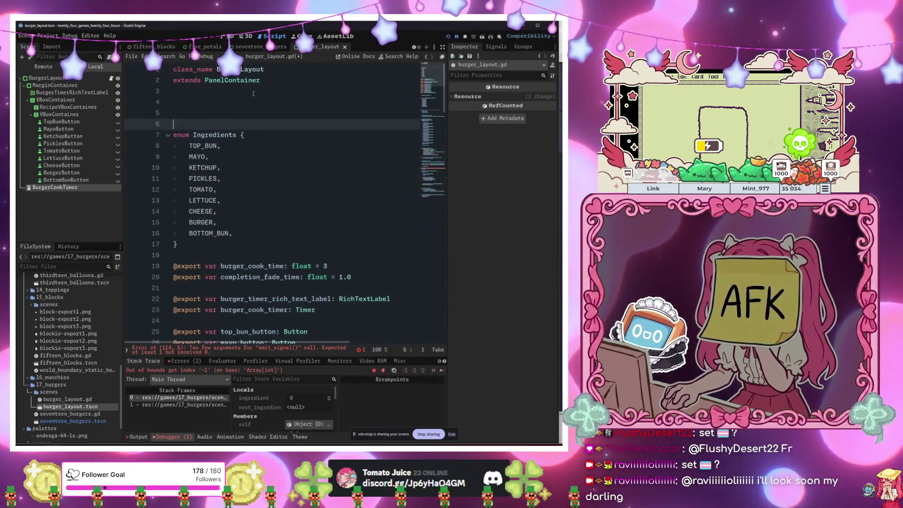
key("Up")
key("Up")
key("Return")
type("signal burg")
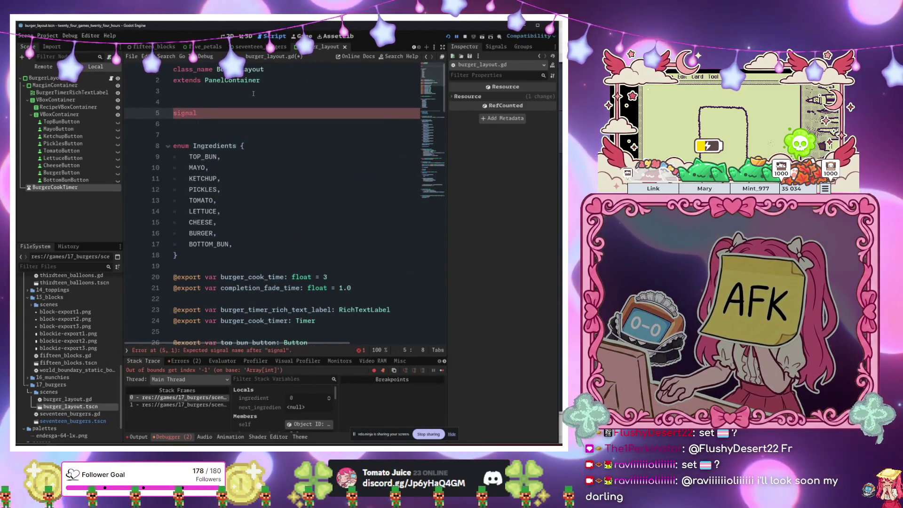
type("er_comple")
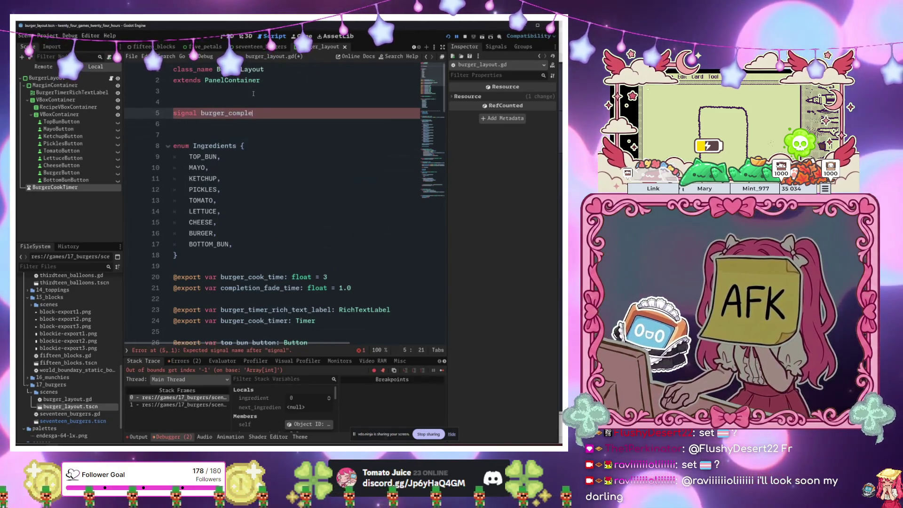
type("ted")
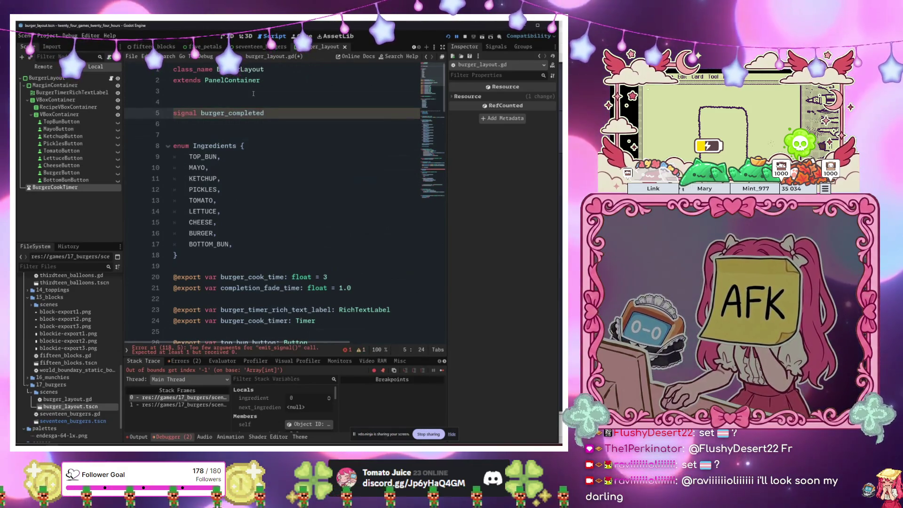
Step: Make the call emit_signal("burger_completed") and save the script
scroll(414, 104, "down", 20)
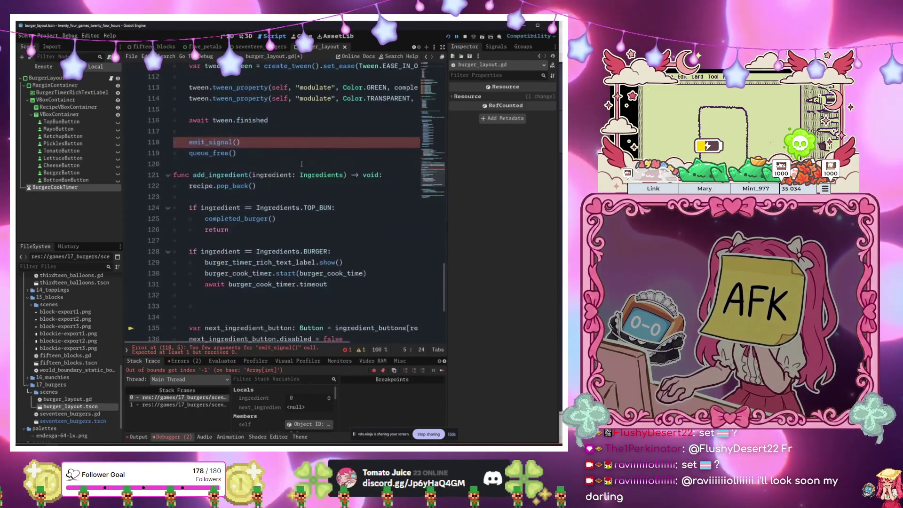
left_click(242, 142)
type("\"burger")
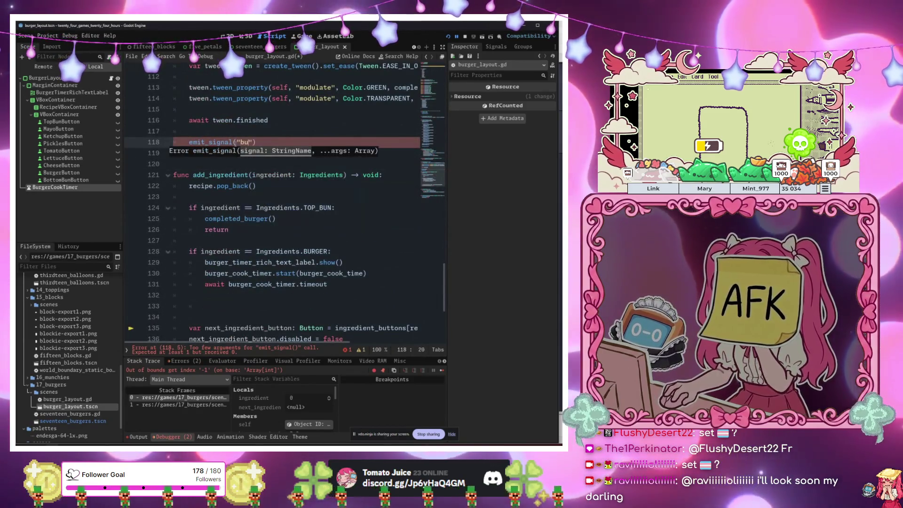
type("_com")
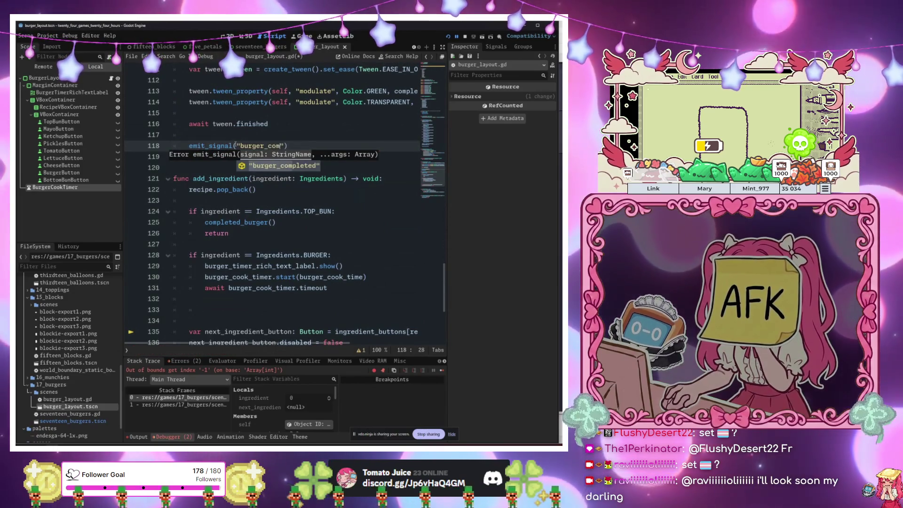
key("Return")
left_click(233, 135)
key("ctrl+s")
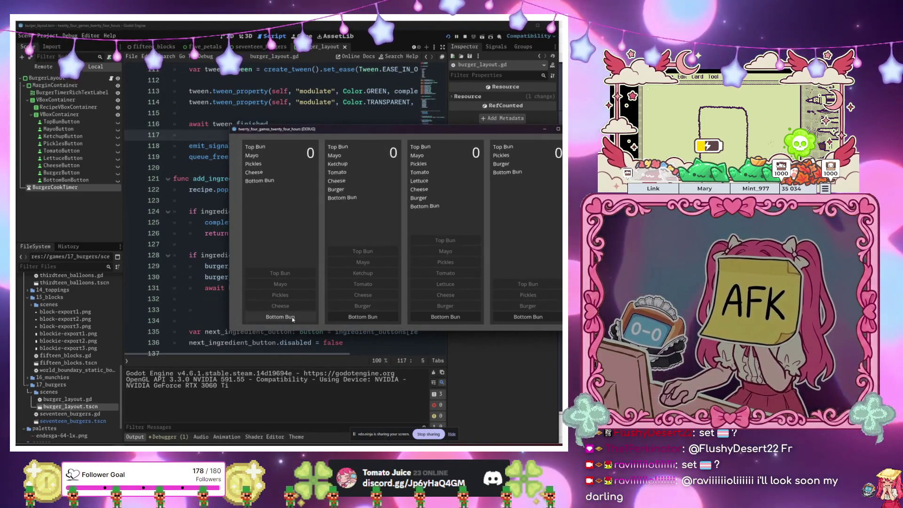
Step: In the running game, stack ingredients to complete every burger order until all columns vanish
left_click(354, 318)
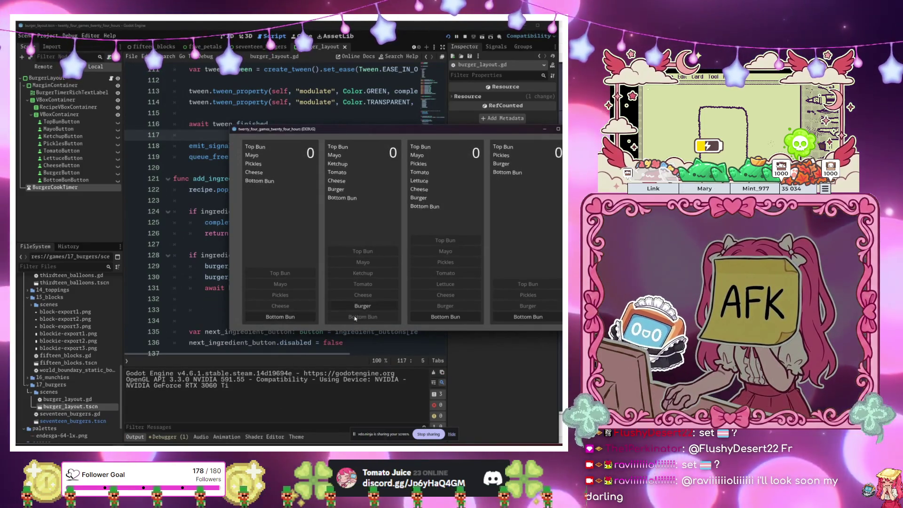
left_click(362, 306)
left_click(446, 316)
left_click(445, 306)
left_click(528, 317)
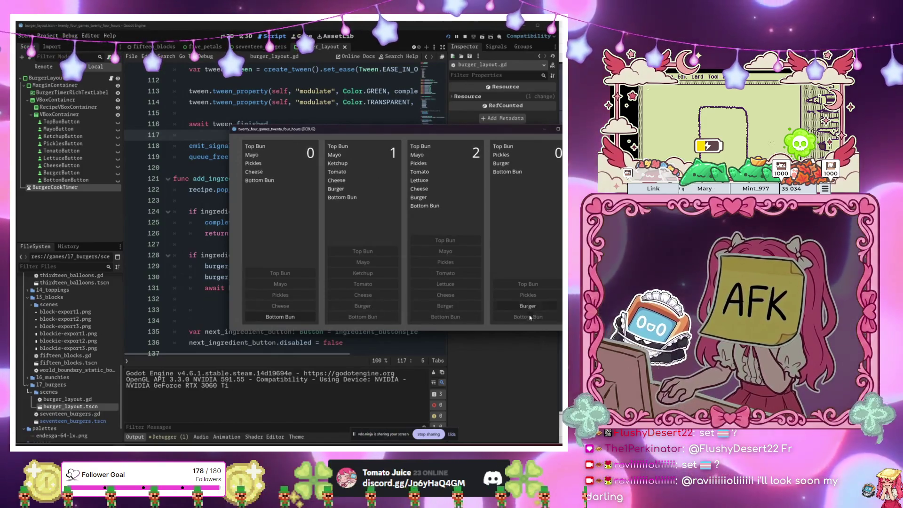
left_click(528, 305)
left_click(528, 295)
left_click(527, 284)
left_click(280, 316)
left_click(280, 305)
left_click(280, 295)
left_click(280, 284)
left_click(280, 273)
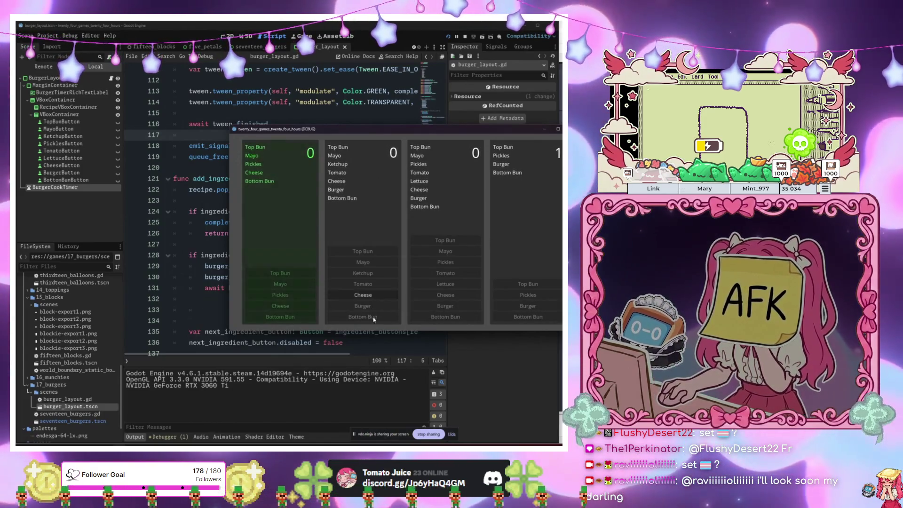
left_click(362, 295)
left_click(322, 284)
left_click(322, 273)
left_click(322, 262)
left_click(322, 251)
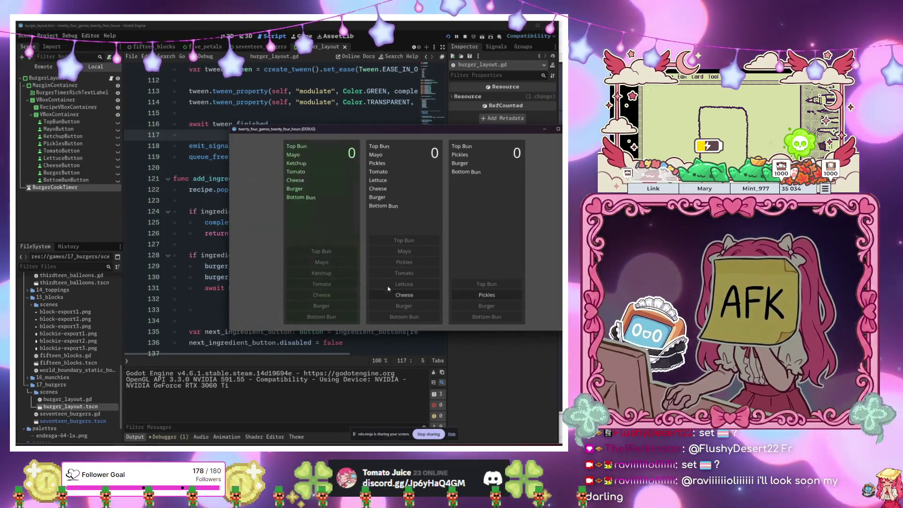
left_click(385, 294)
left_click(384, 284)
left_click(373, 273)
left_click(372, 262)
left_click(372, 251)
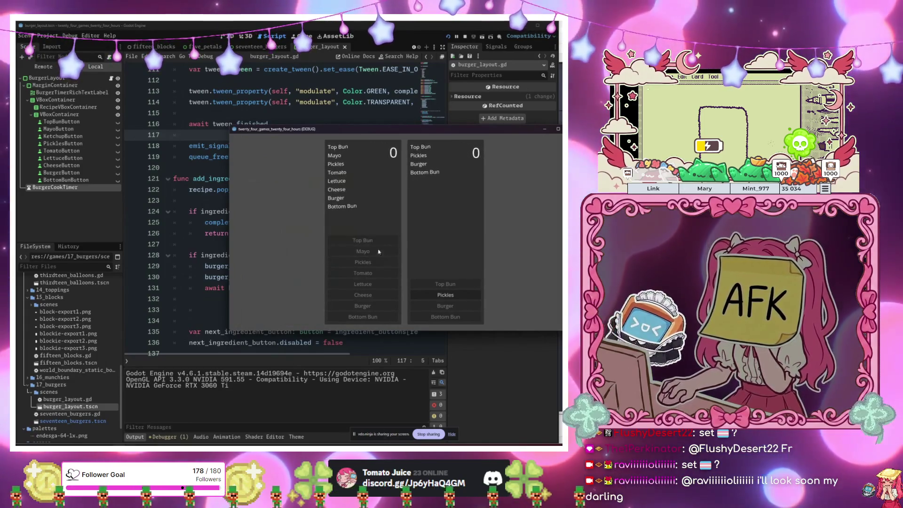
left_click(371, 241)
left_click(405, 295)
left_click(404, 284)
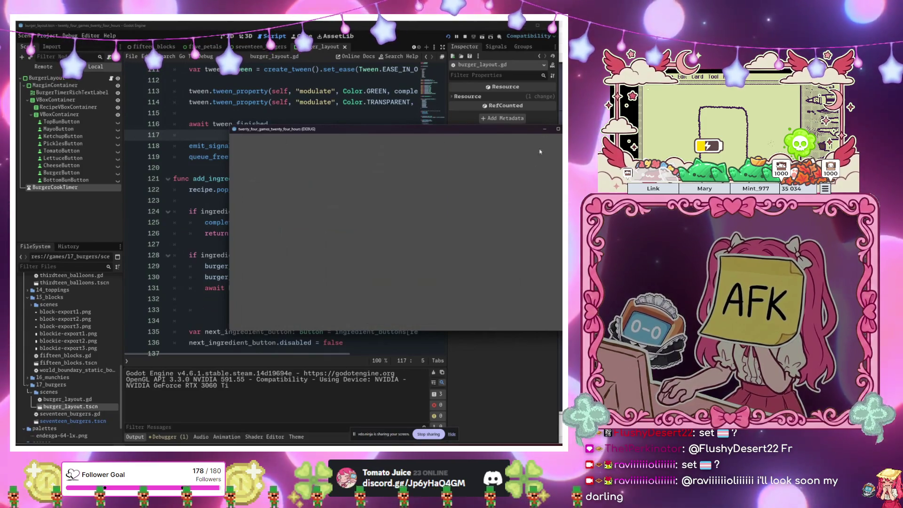
Step: Close the game window and switch to the seventeen_burgers scene
left_click(558, 128)
left_click(333, 211)
left_click(329, 135)
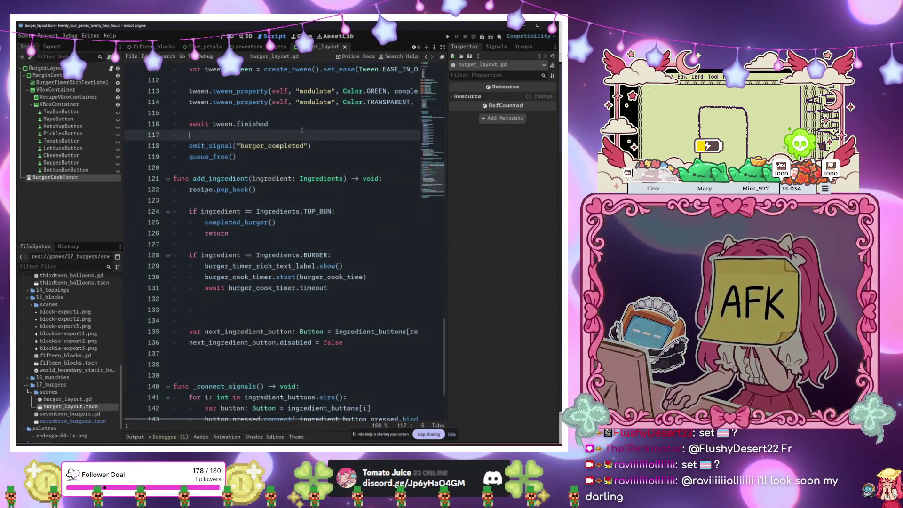
scroll(329, 135, "up", 13)
left_click(260, 47)
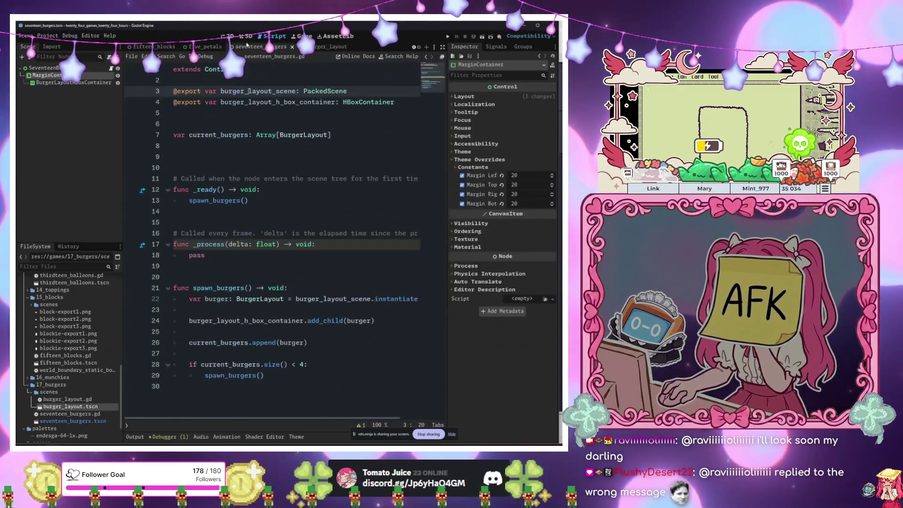
left_click(229, 35)
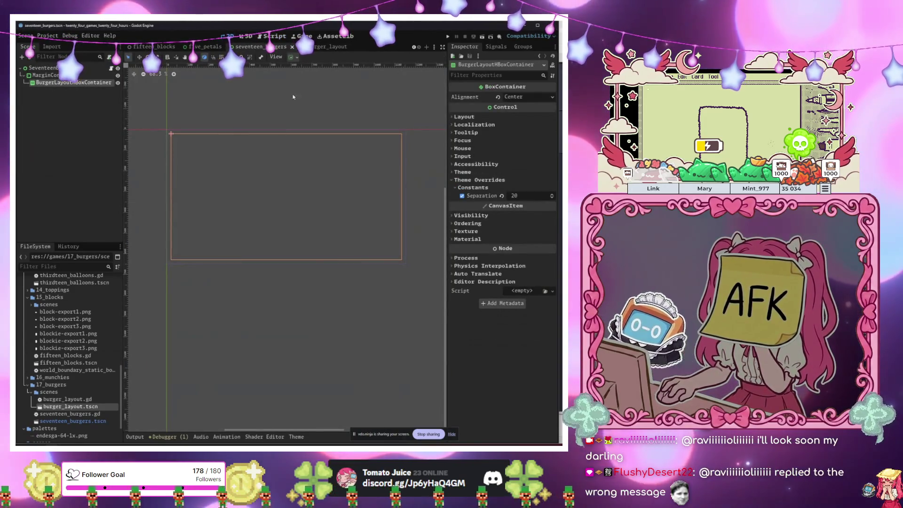
left_click(325, 49)
left_click(111, 69)
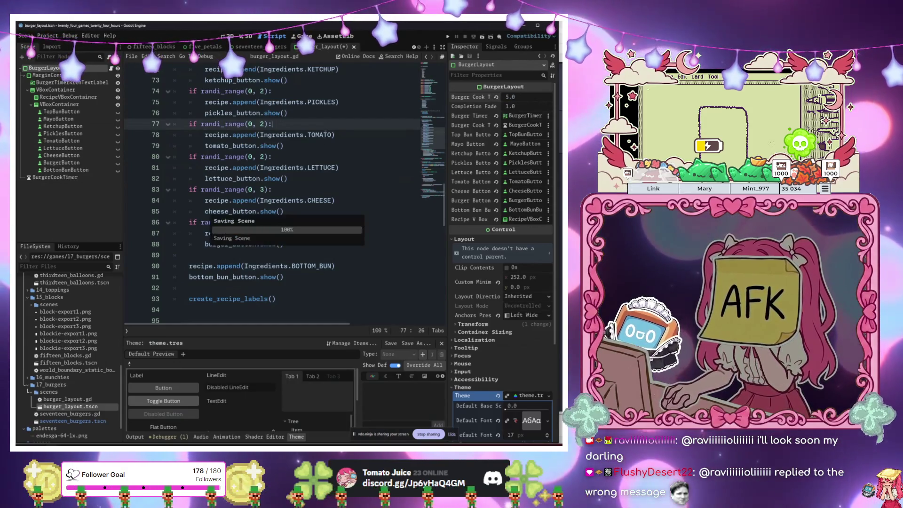
left_click(284, 146)
key("Up")
key("Up")
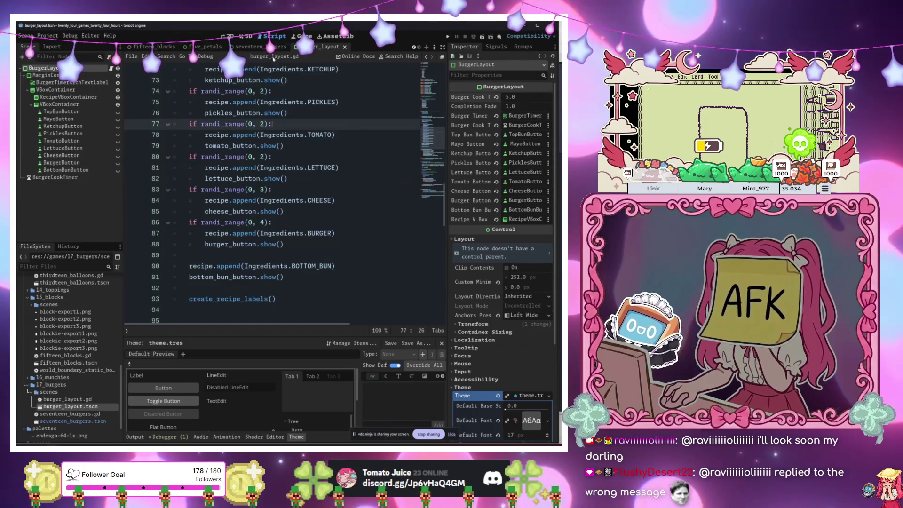
left_click(247, 47)
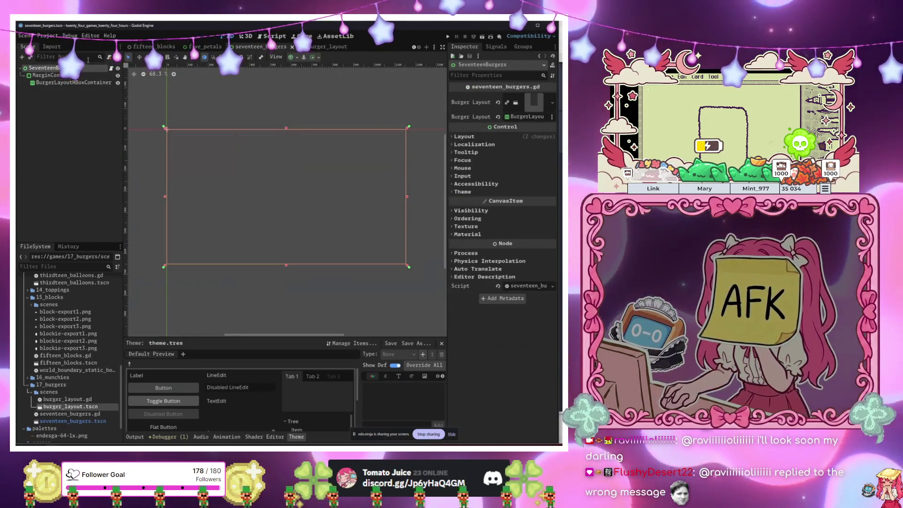
left_click(44, 68)
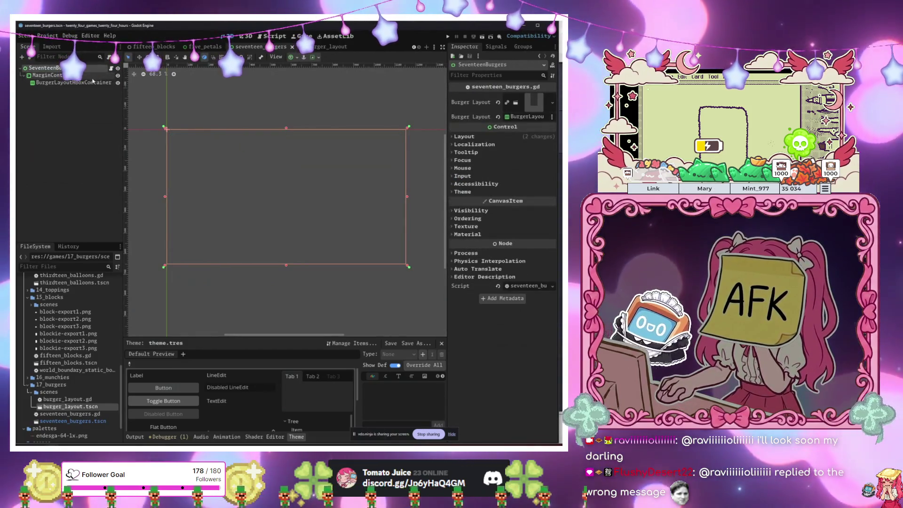
left_click(111, 68)
scroll(259, 193, "down", 3)
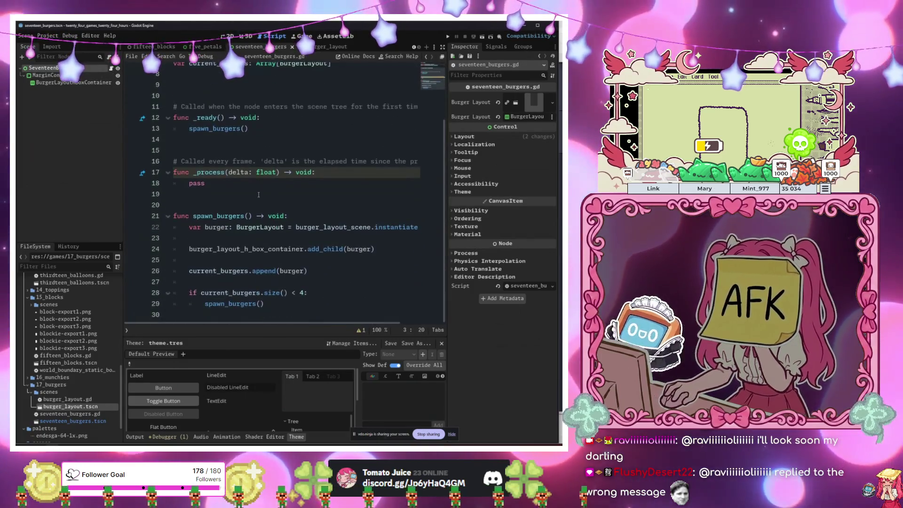
Step: Below the spawn check, add a burger.burger_completed.connect() call
left_click(336, 293)
key("Down")
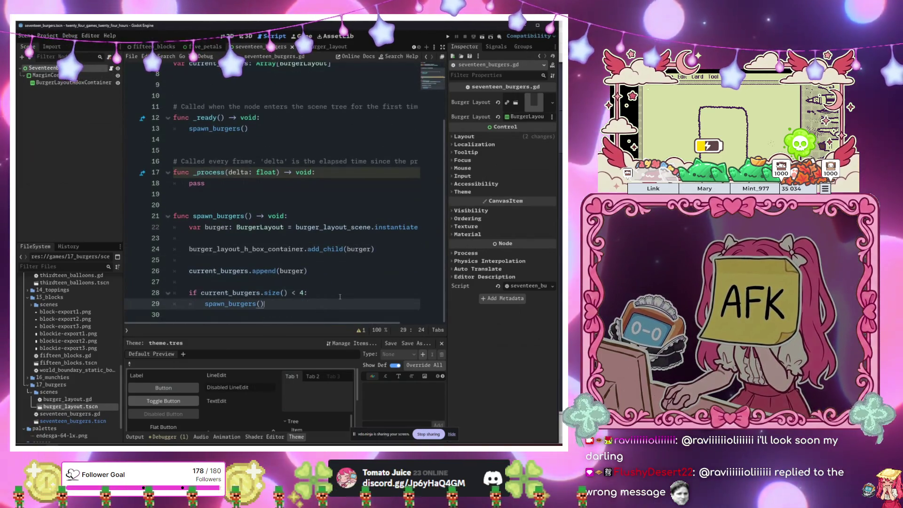
key("Down")
key("Return")
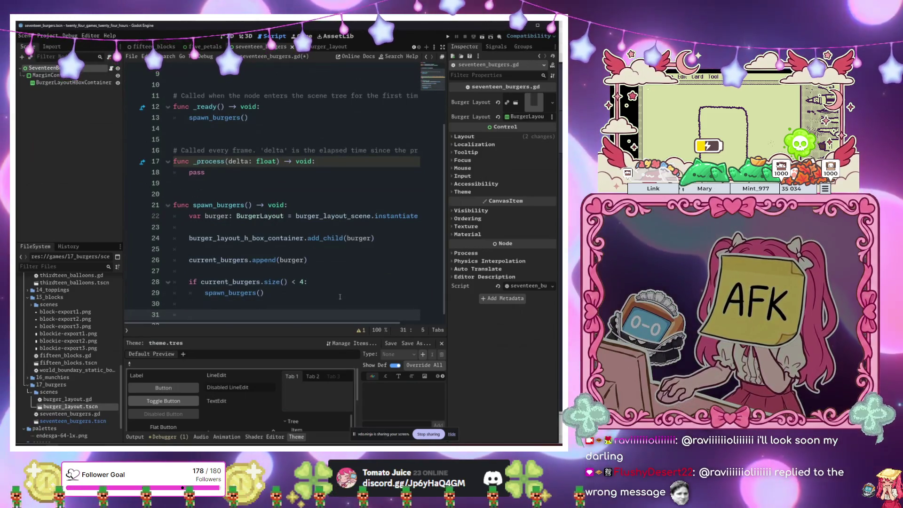
type("burger.")
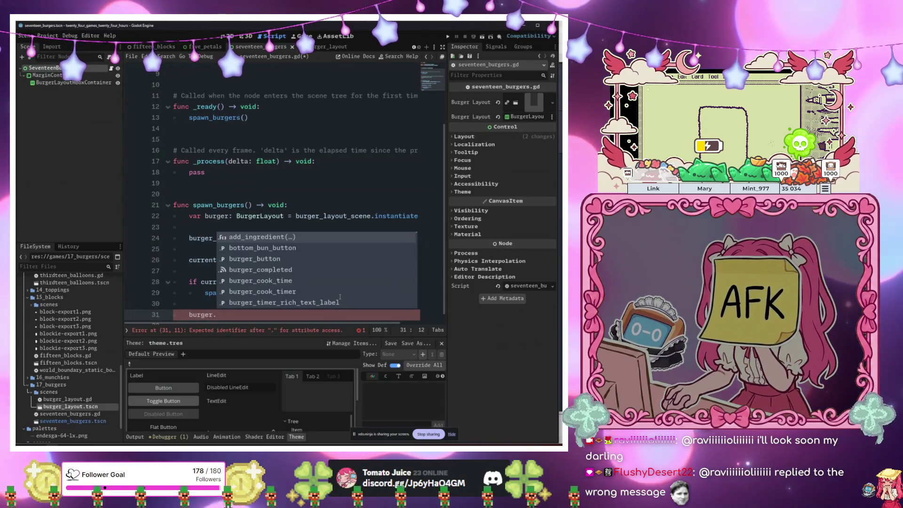
key("Down")
key("Down")
key("Down")
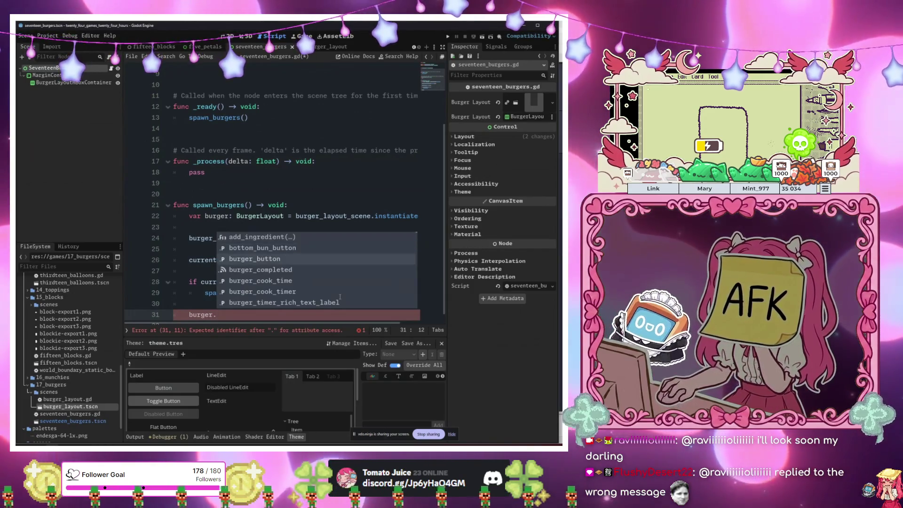
key("Return")
type(".")
key("Return")
key("End")
Step: Add a new function func _burger_completed() -> void: with a placeholder pass body
key("Return")
key("Return")
key("Return")
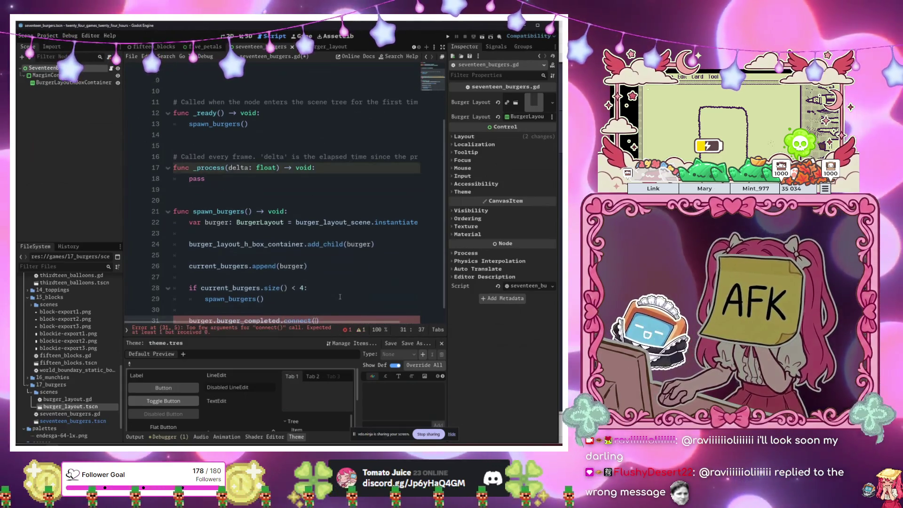
key("BackSpace")
type("func _")
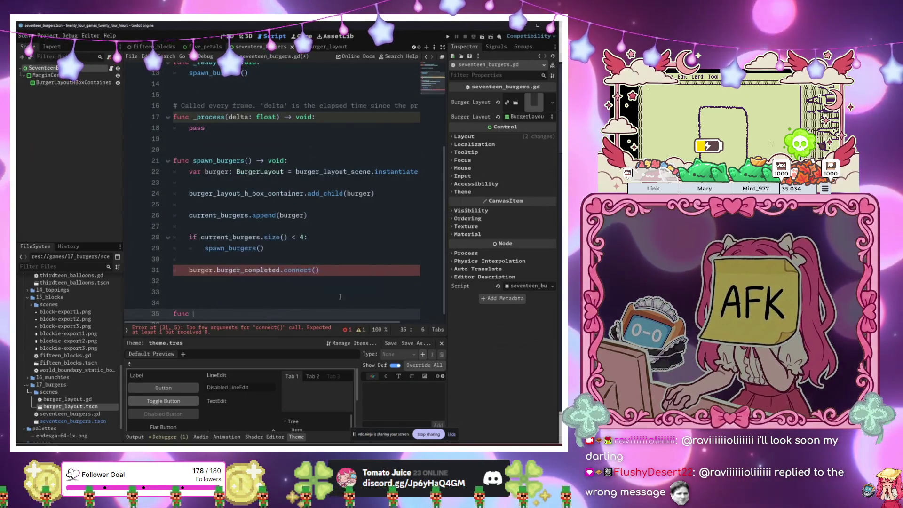
type("burger_comp")
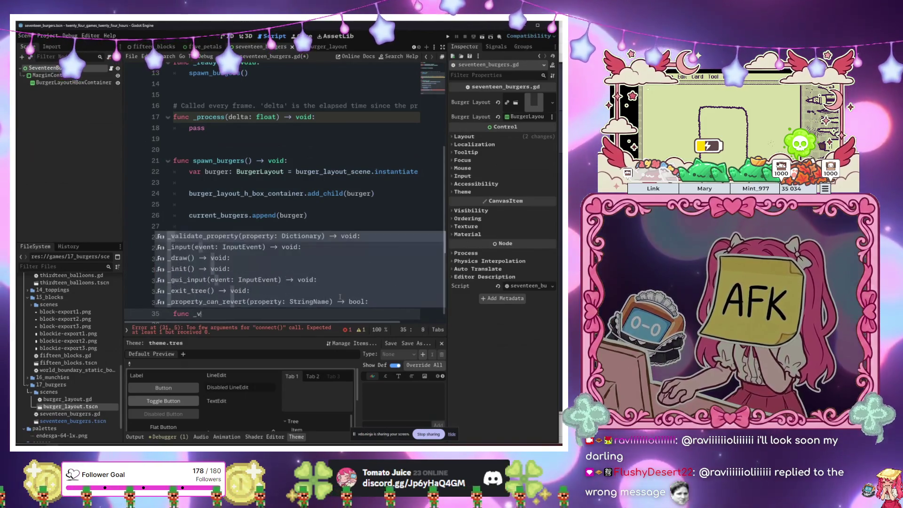
type("leted() -> void:")
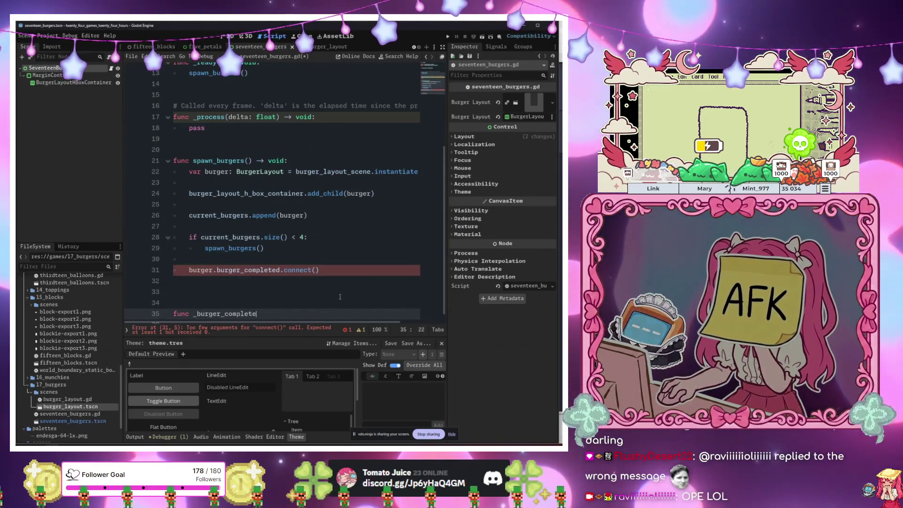
key("Return")
type("pass")
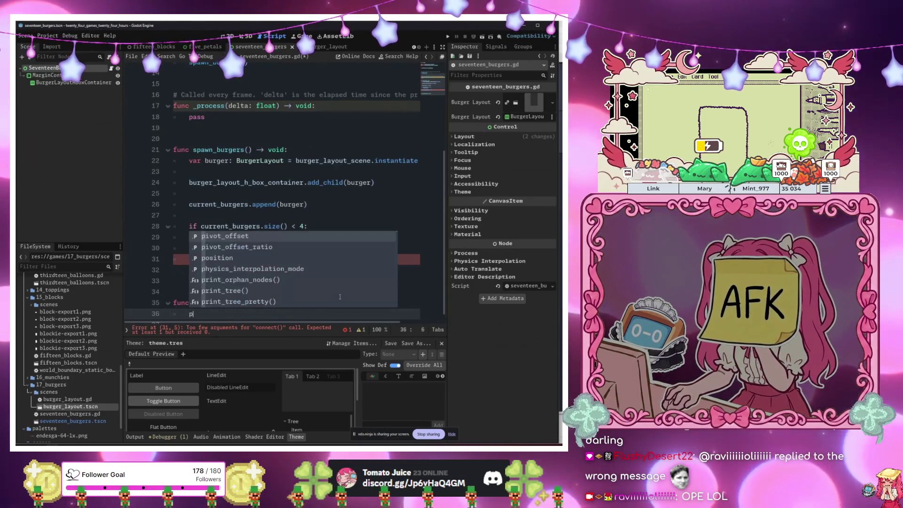
Step: Pass _burger_completed into connect() and make the function body call spawn_burgers()
key("Up")
key("Up")
key("Up")
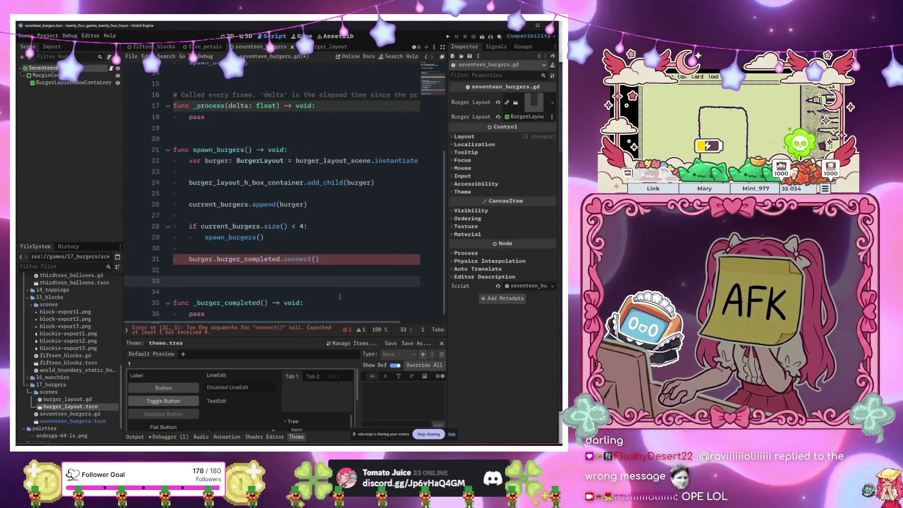
key("Up")
key("Up")
key("End")
key("Left")
type("_burger_completed")
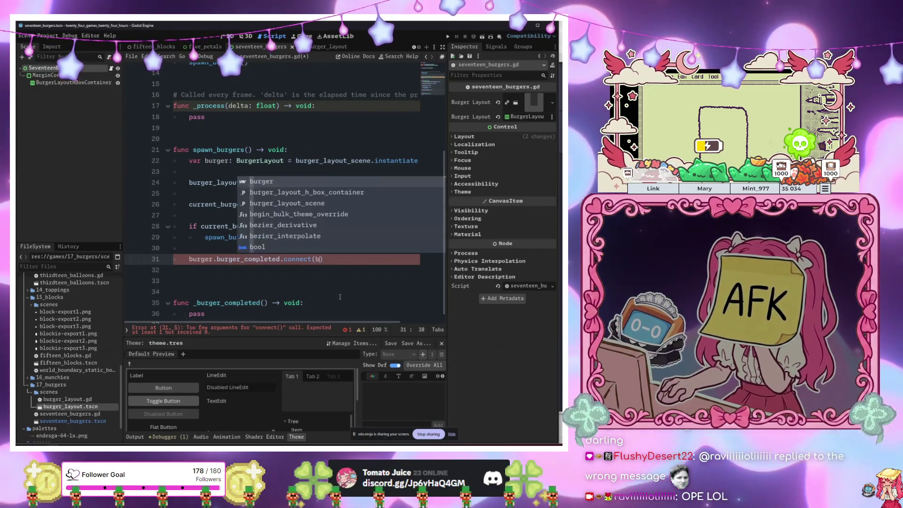
key("Down")
key("Down")
key("Down")
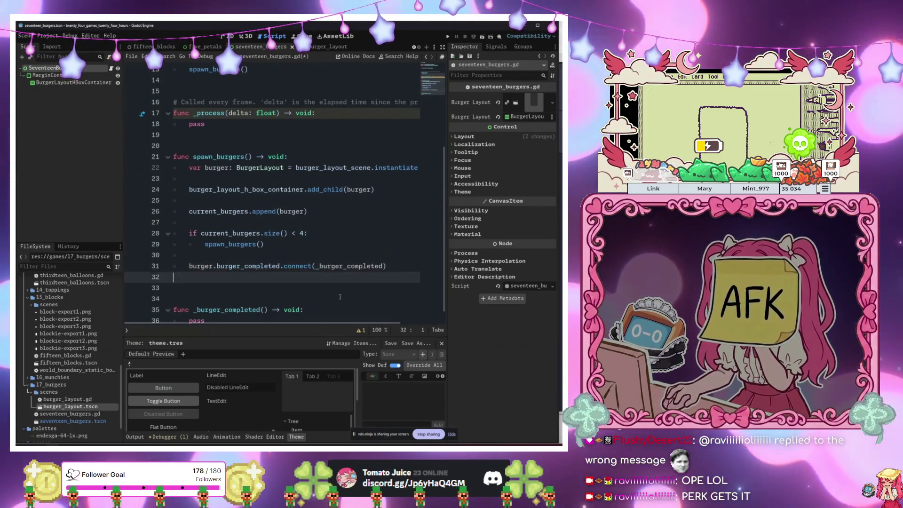
key("BackSpace")
key("BackSpace")
key("BackSpace")
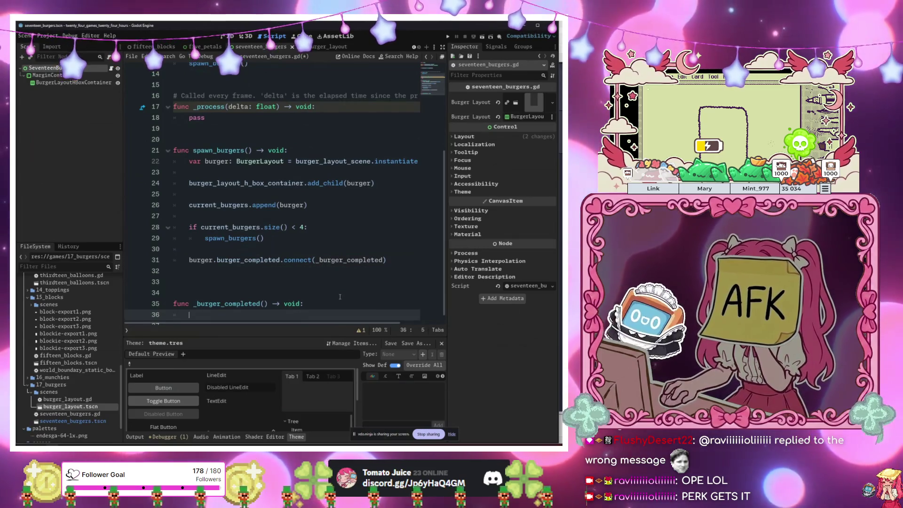
type("spawn_burgers(")
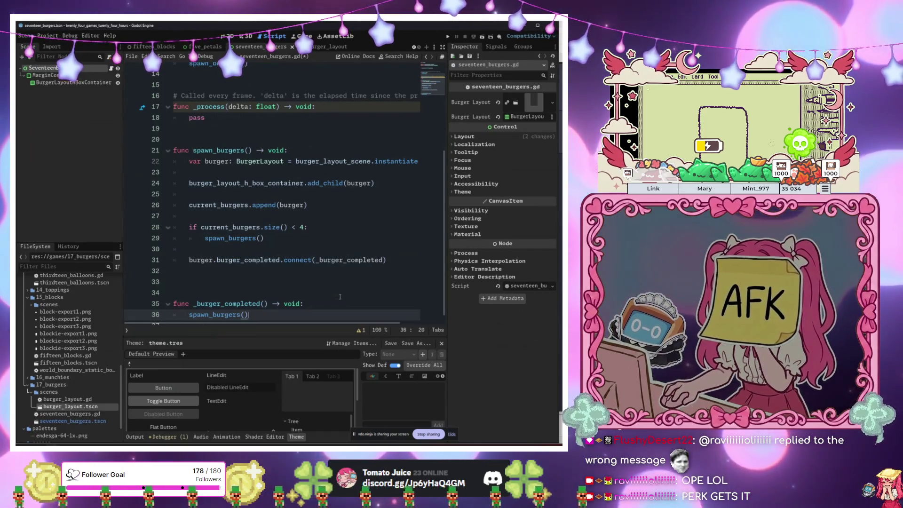
key("End")
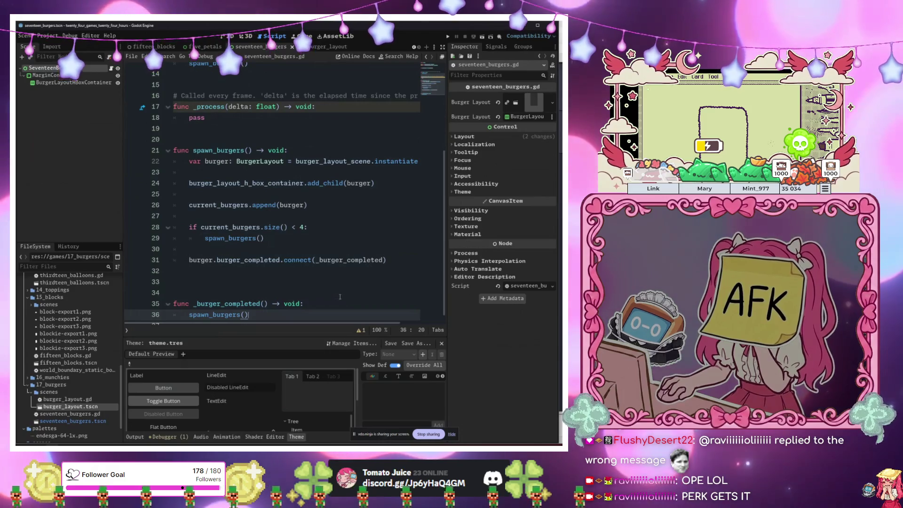
Step: In _burger_completed, add points += 1 and begin an if points line
left_click(330, 239)
left_click(313, 292)
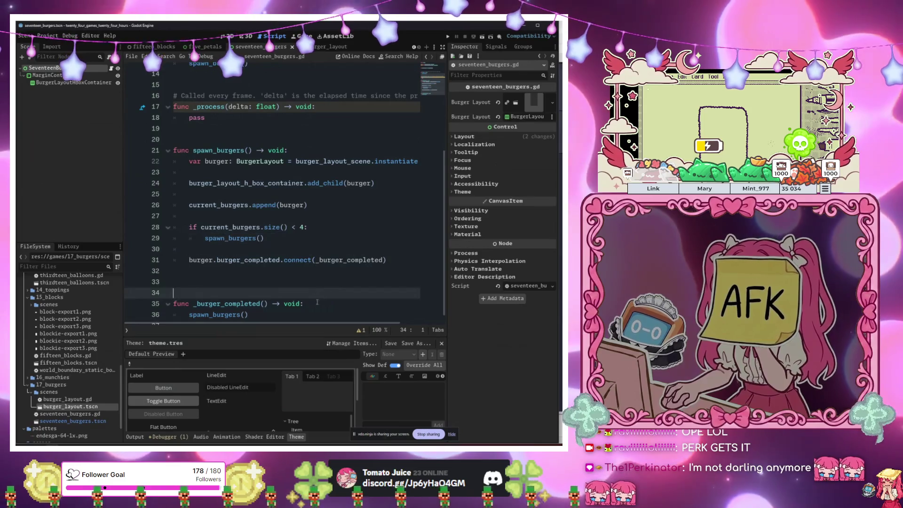
left_click(315, 314)
left_click(316, 304)
key("Return")
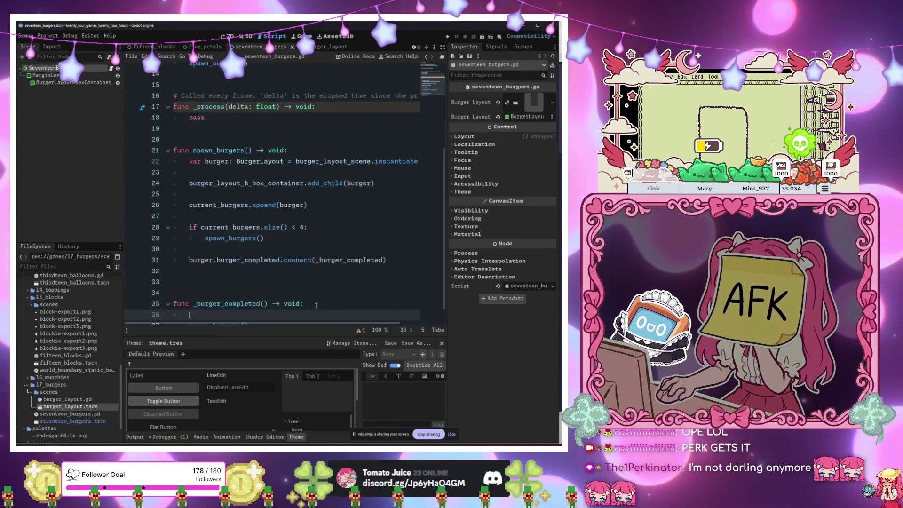
type("points += 1")
key("Return")
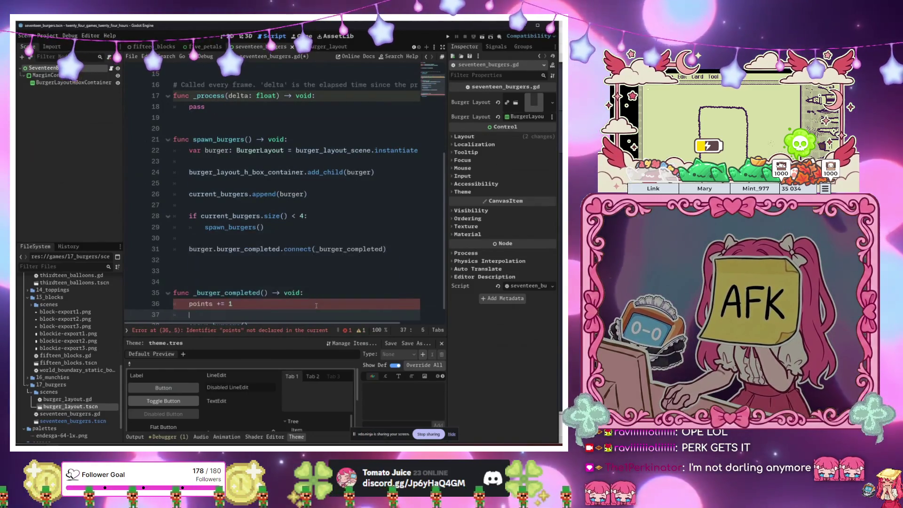
key("Return")
type("if poi")
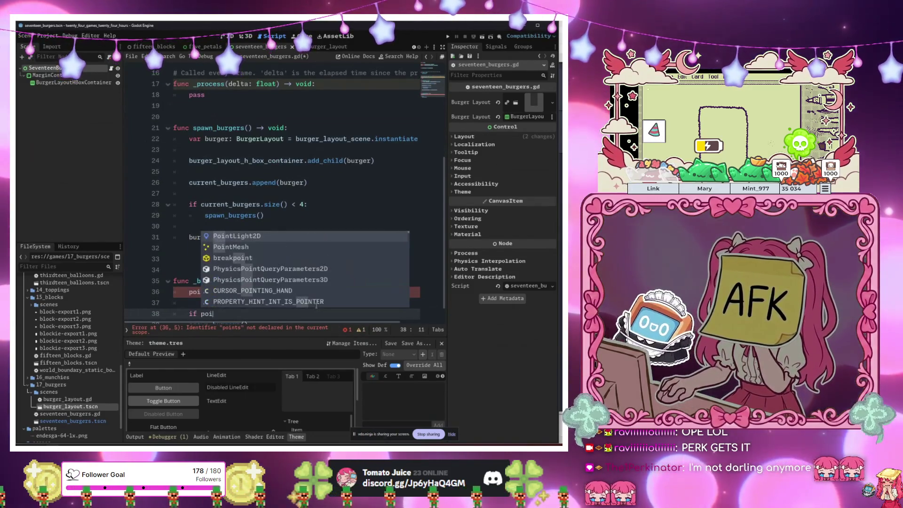
Step: Declare var points: int = 0 among the variables and add a blank line at the script top
scroll(315, 306, "up", 4)
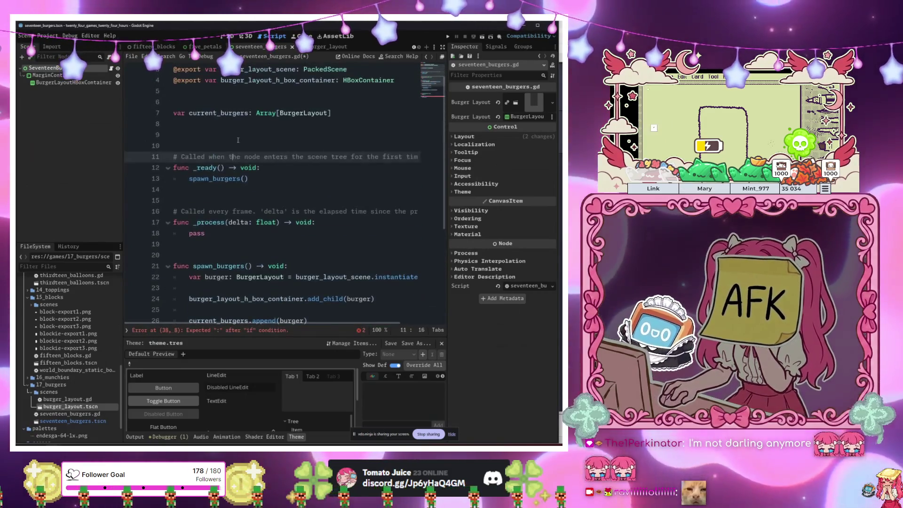
left_click(243, 124)
type("var points: ")
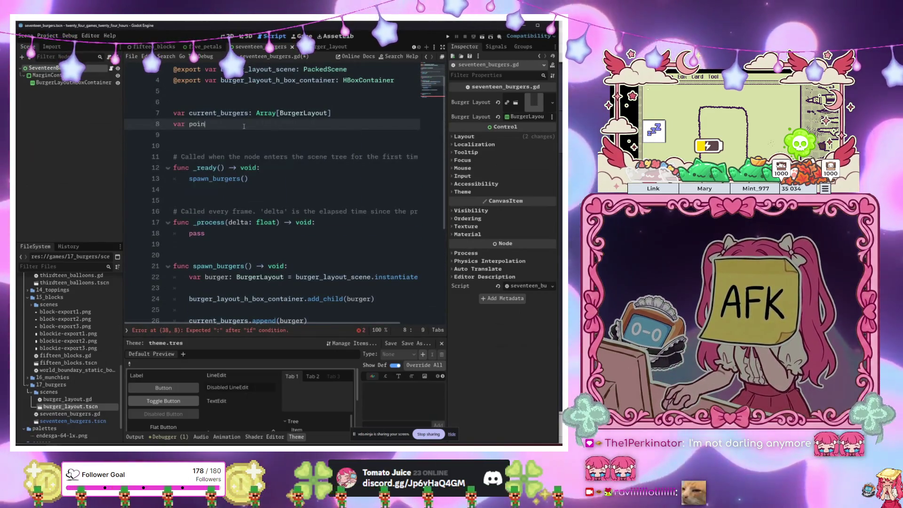
type("int =")
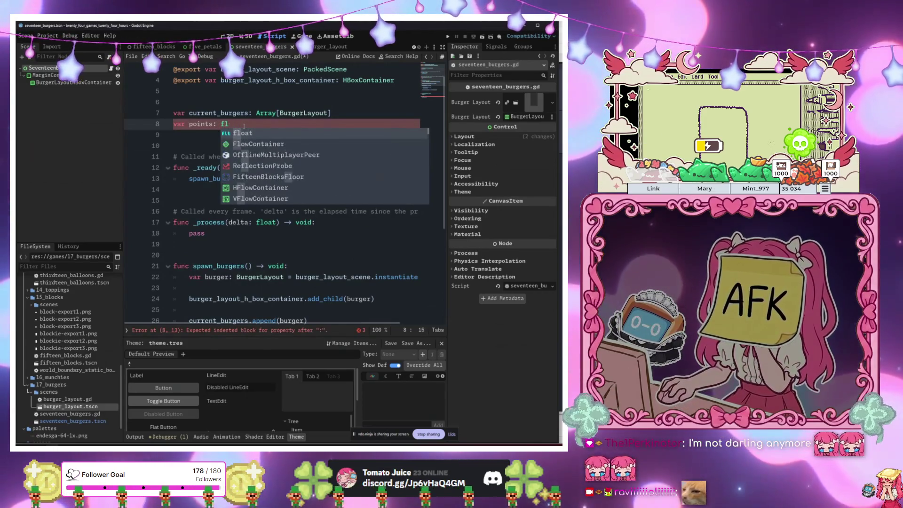
type(" 1")
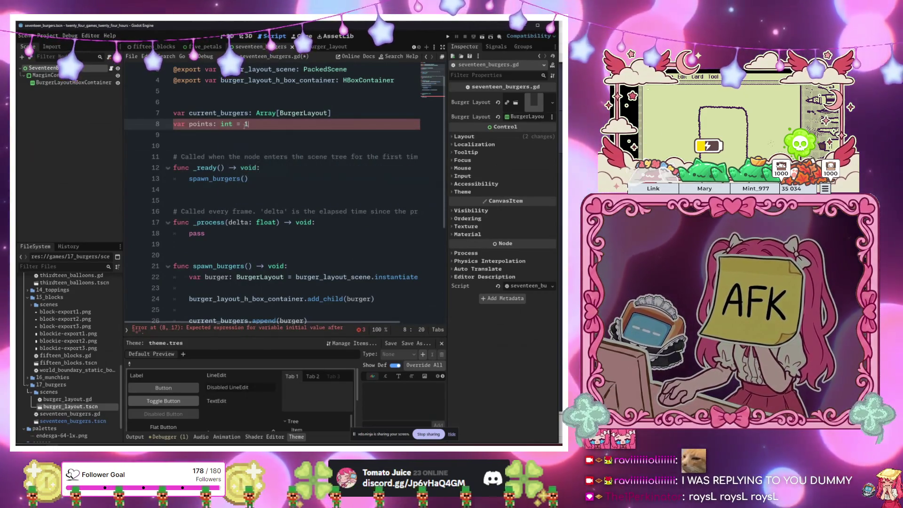
scroll(250, 113, "up", 1)
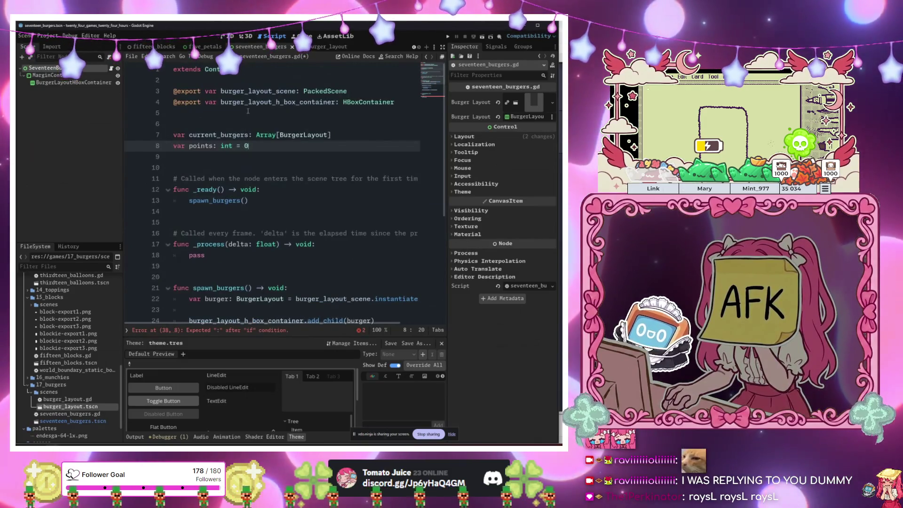
left_click(258, 91)
key("ctrl+shift+Return")
key("ctrl+shift+Return")
key("ctrl+shift+Return")
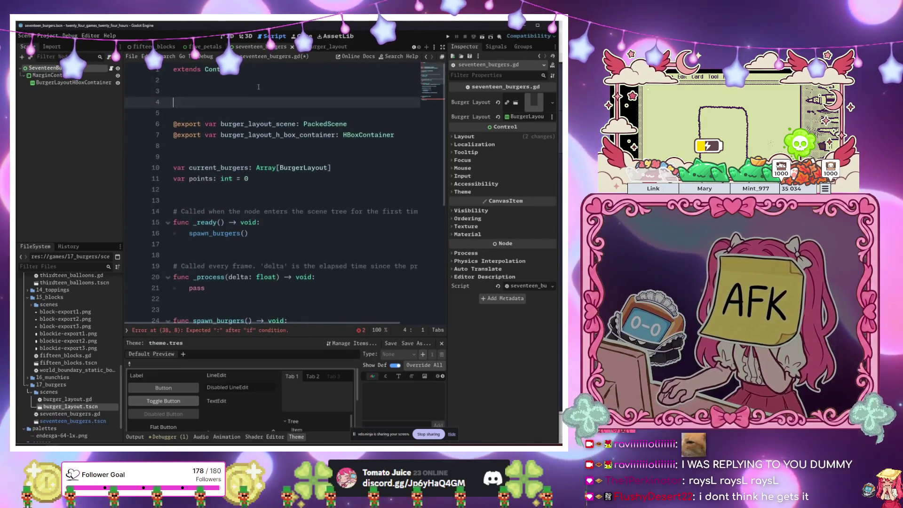
type("@export var burgers")
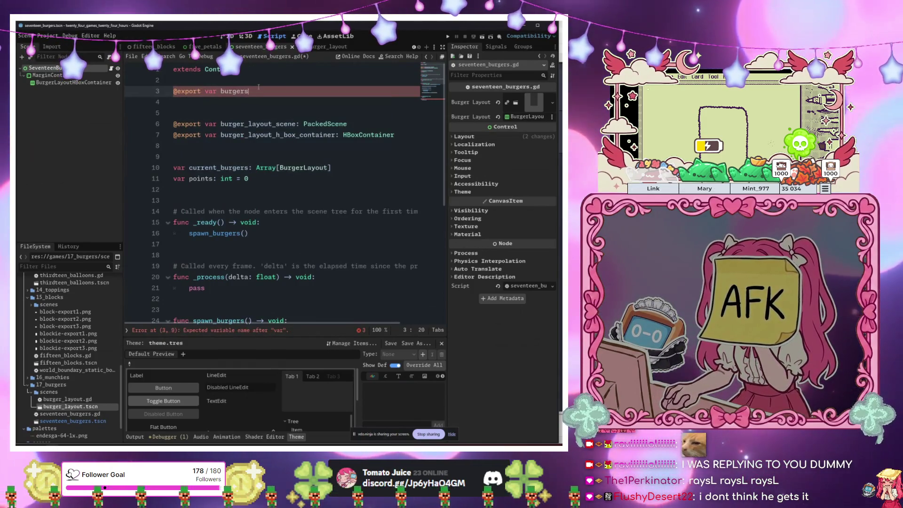
key("BackSpace")
type("_of_burgers_to_win:")
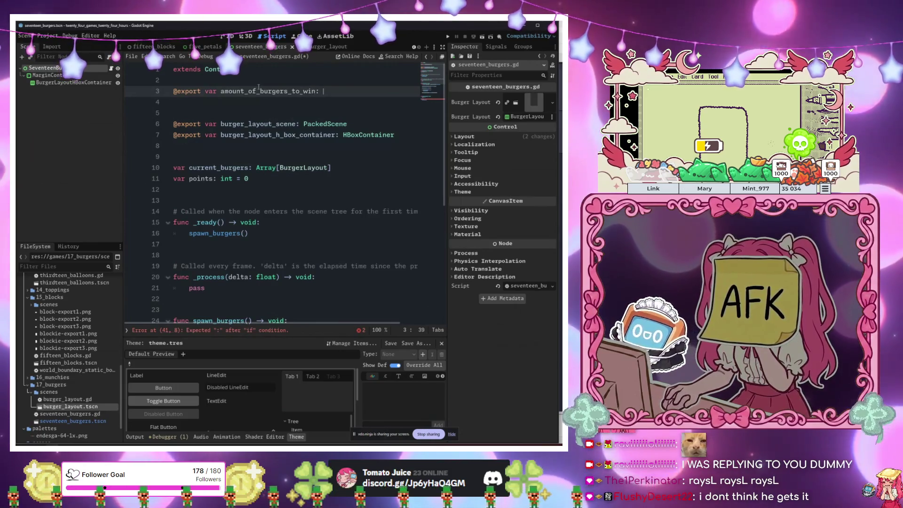
type("int = 1")
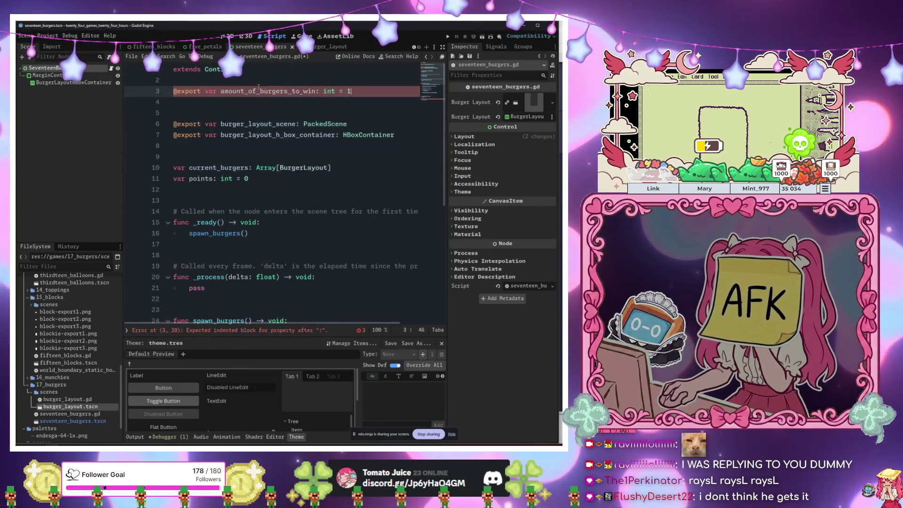
type("1")
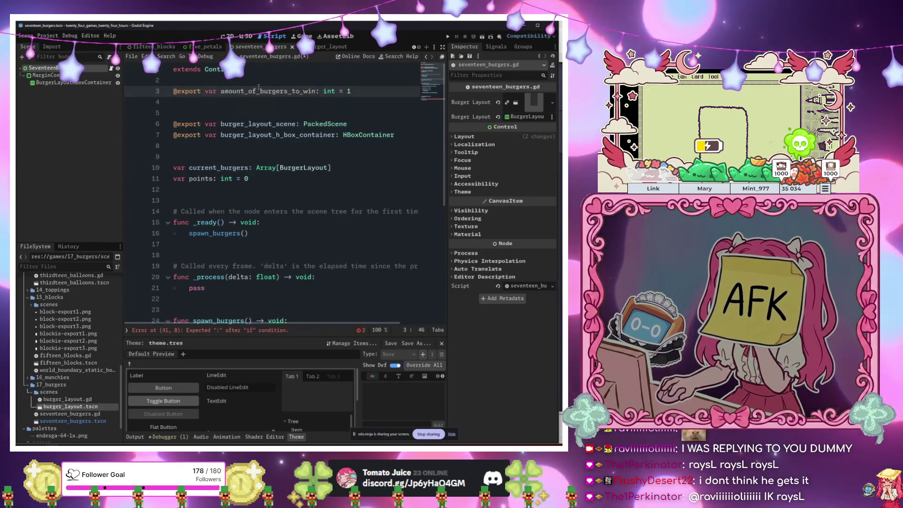
Step: Complete the check as if points == amount_of_burgers_to_win: and open its body
scroll(318, 134, "down", 6)
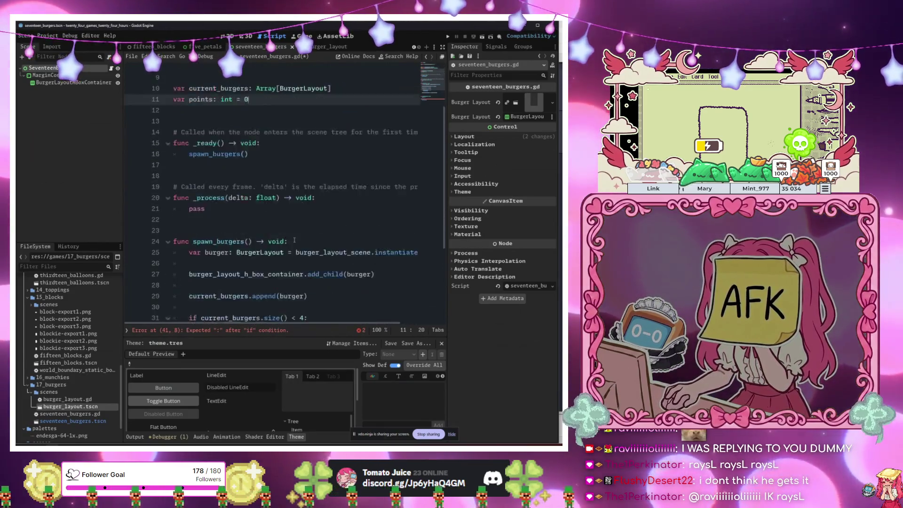
left_click(282, 290)
type("nts ==")
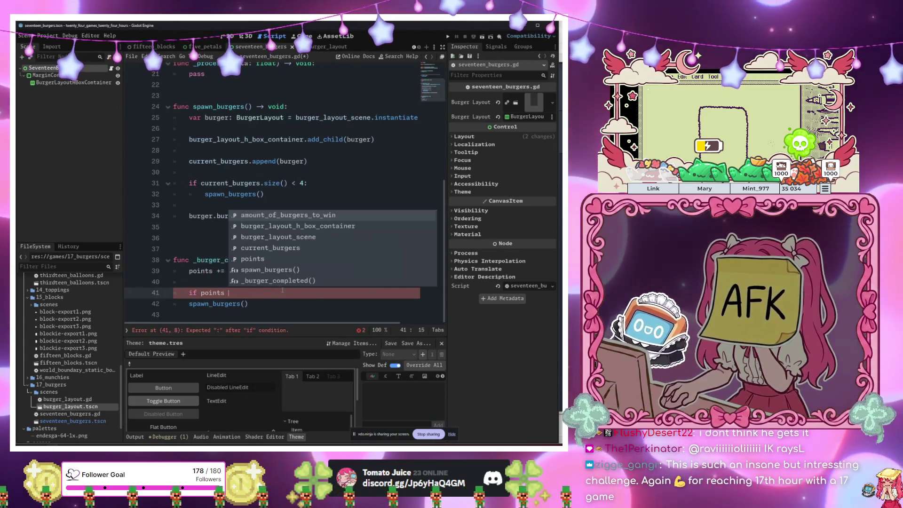
key("Return")
type(":")
key("Return")
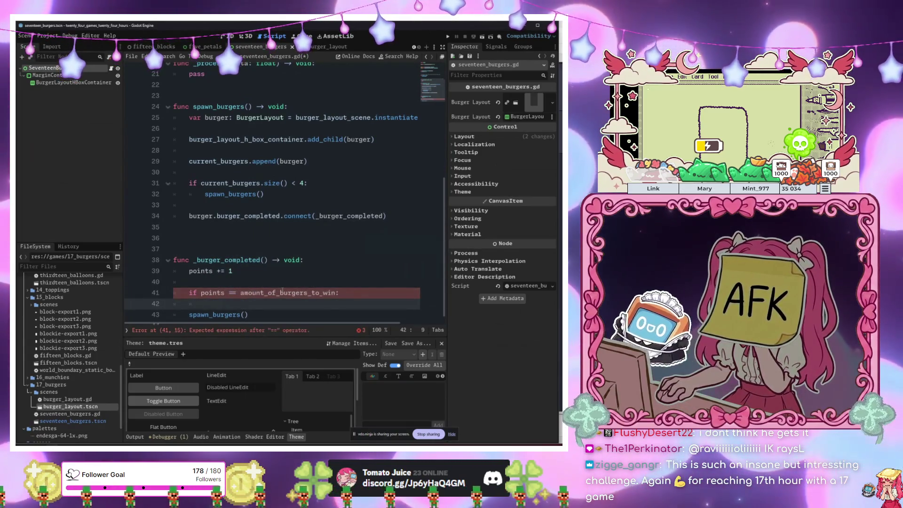
key("Return")
key("Up")
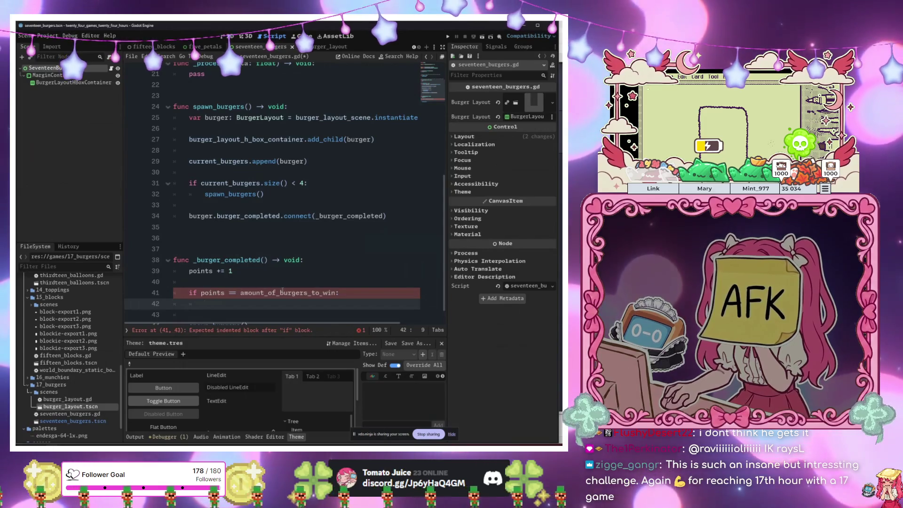
type("b")
key("BackSpace")
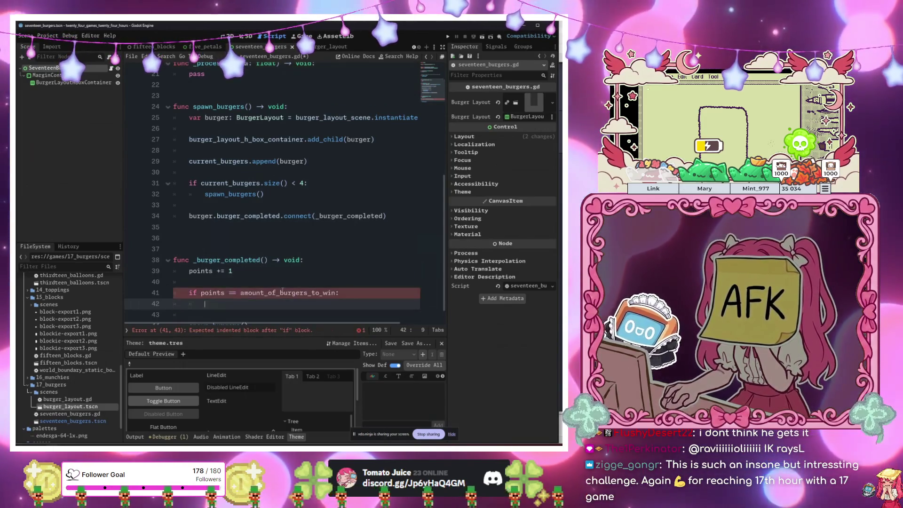
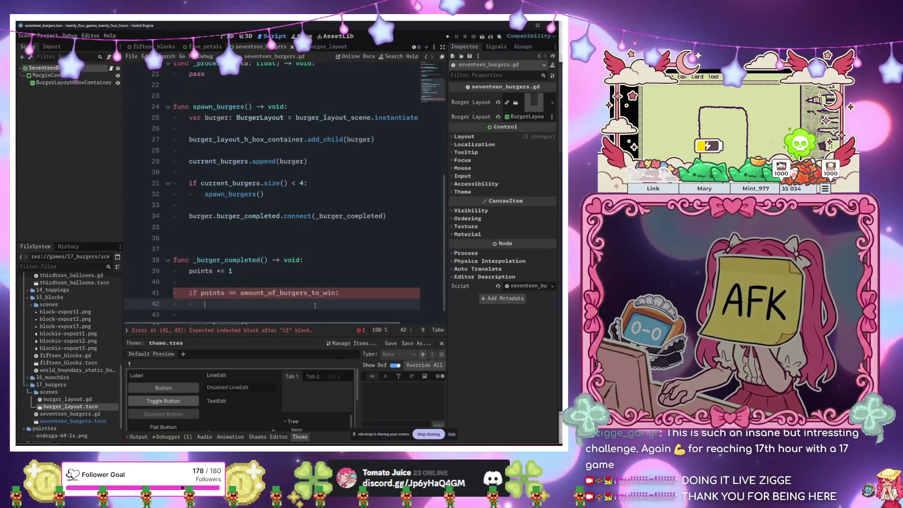
Step: Call win() inside the if that checks whether enough burgers are done
left_click(243, 312)
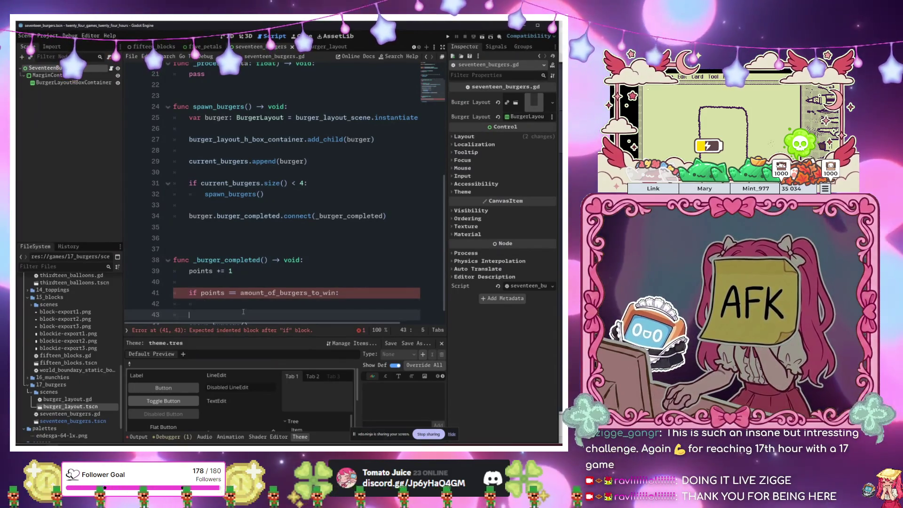
left_click(250, 307)
type("win()")
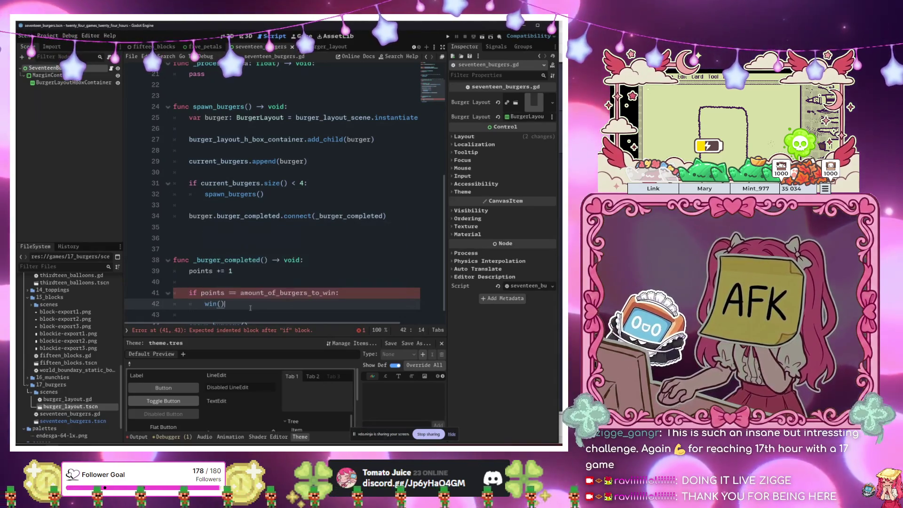
Step: Declare an empty func win() -> void: below _process, then switch to the fifteen_blocks scene
scroll(250, 308, "up", 5)
left_click(234, 250)
type("\\")
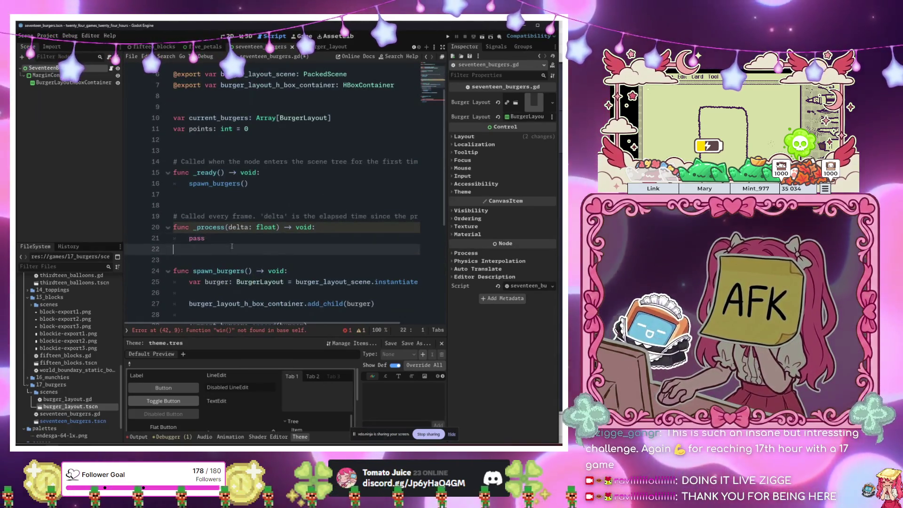
key("Return")
type("\\")
key("BackSpace")
key("BackSpace")
key("BackSpace")
key("Return")
key("Return")
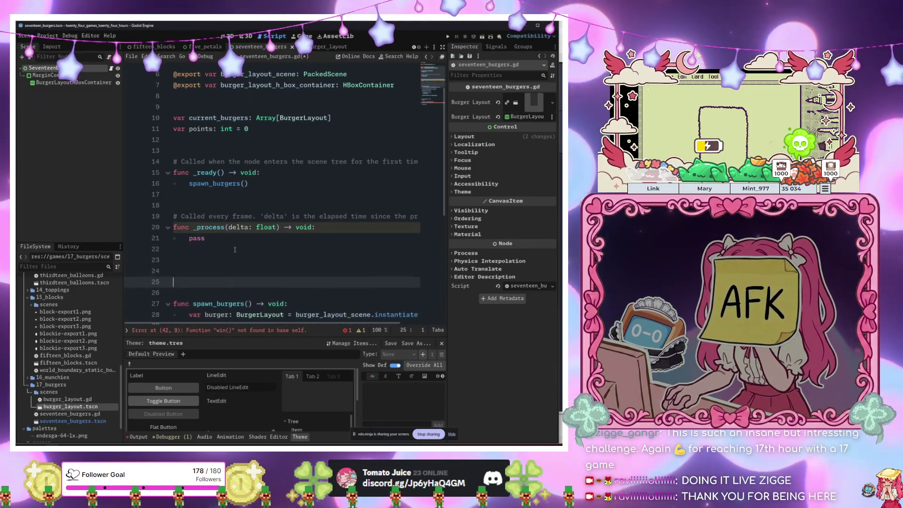
type("func win( -")
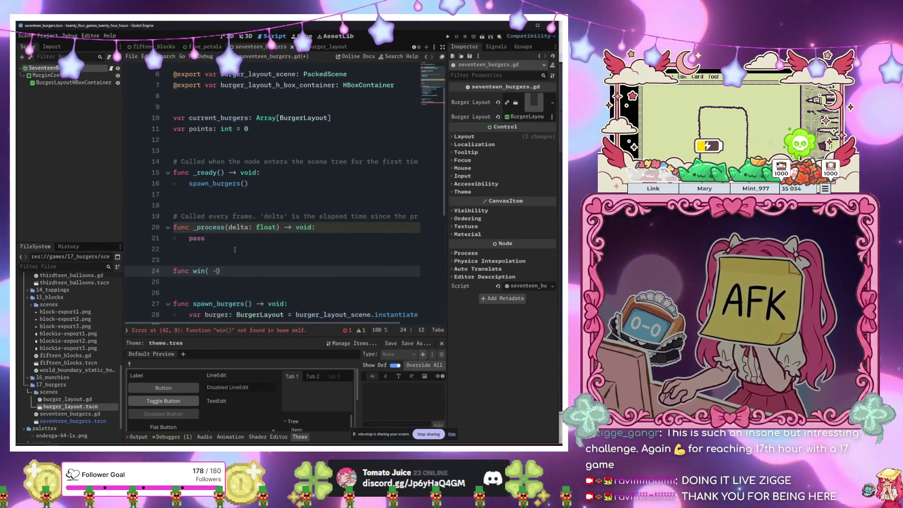
key("BackSpace")
key("BackSpace")
type(") -> void:")
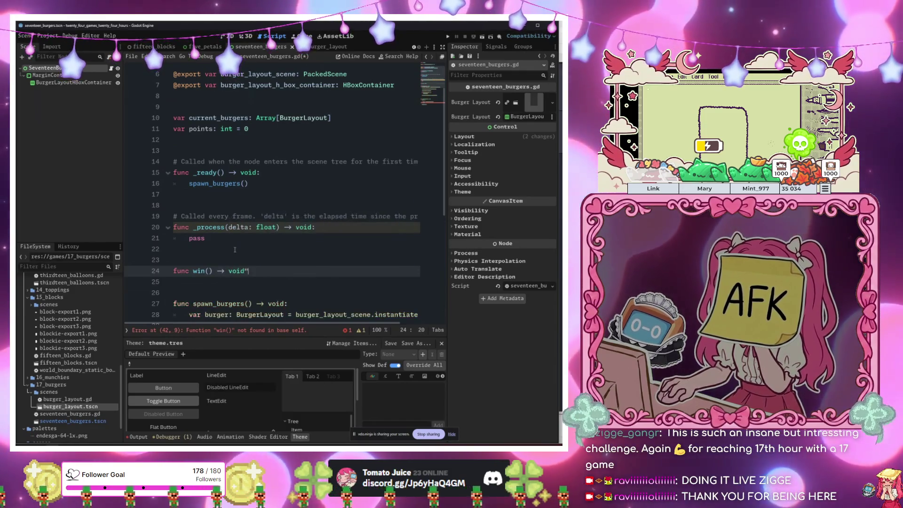
key("Return")
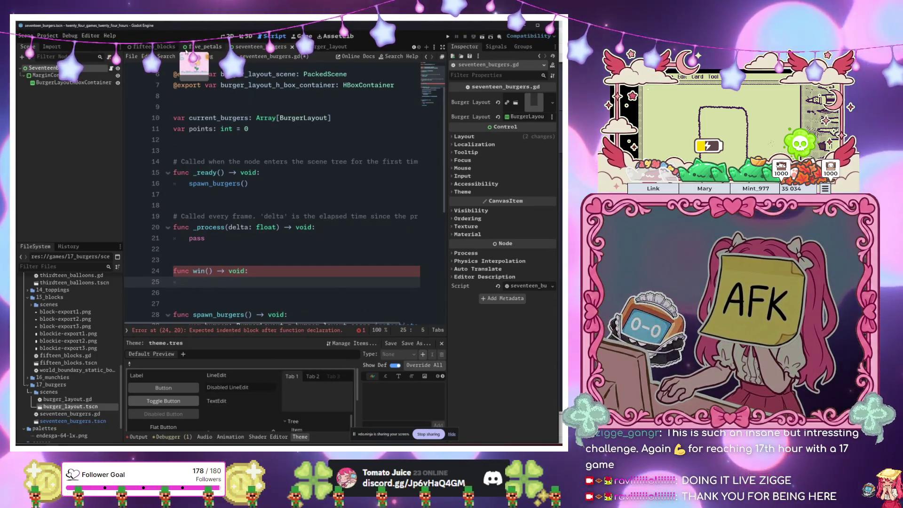
left_click(151, 47)
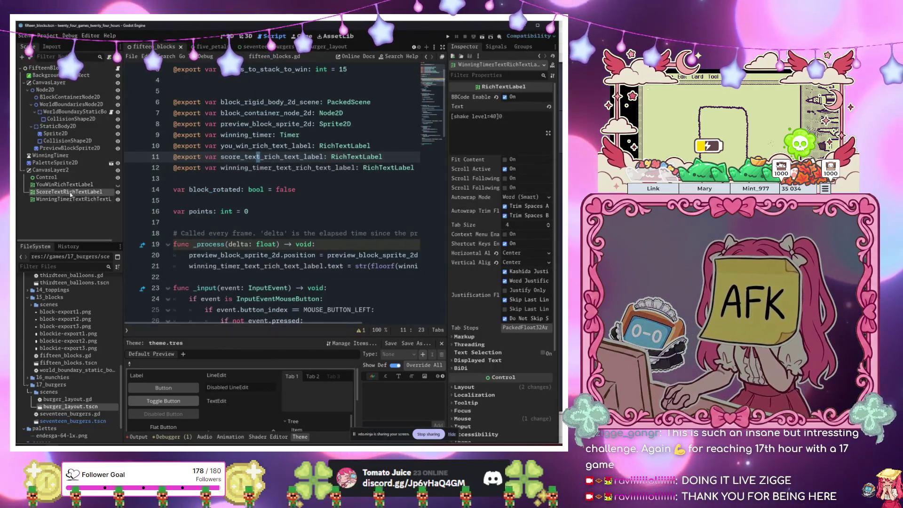
Step: Copy YouWinRichTextLabel from fifteen_blocks and paste it into the seventeen_burgers scene
left_click(66, 184)
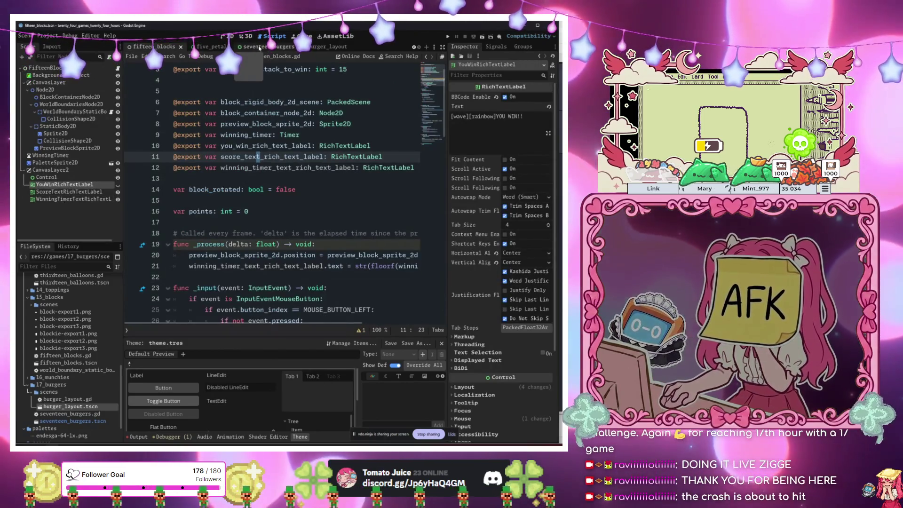
left_click(247, 47)
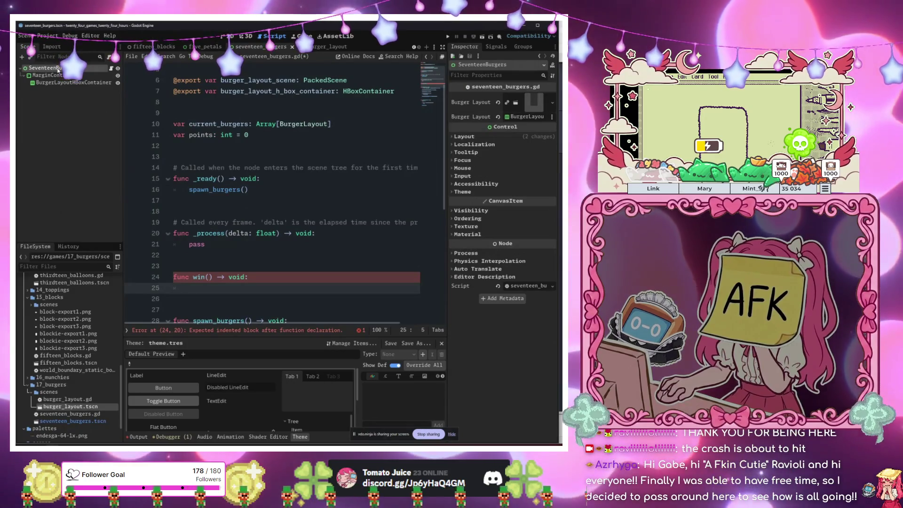
key("ctrl+v")
Step: Export the label as you_win_rich_text_label and call you_win_rich_text_label.show() inside win()
mouse_move(117, 92)
left_mouse_down()
mouse_move(197, 113)
mouse_move(198, 282)
mouse_move(198, 122)
mouse_move(207, 103)
left_mouse_up()
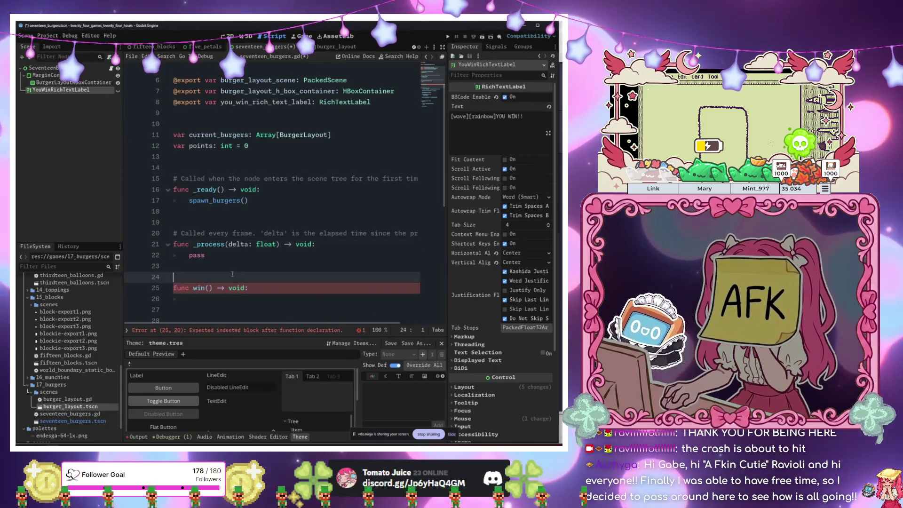
type("you_win_rich_text_label.sh")
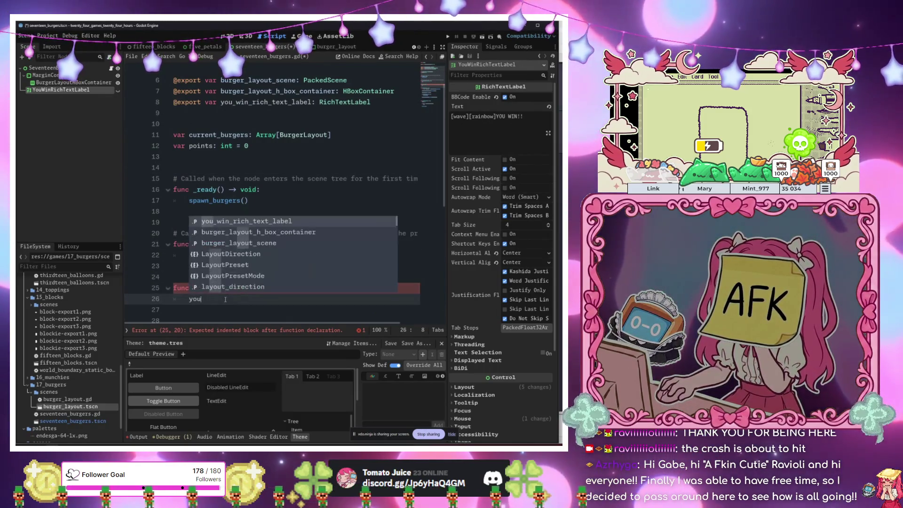
key("Down")
key("Down")
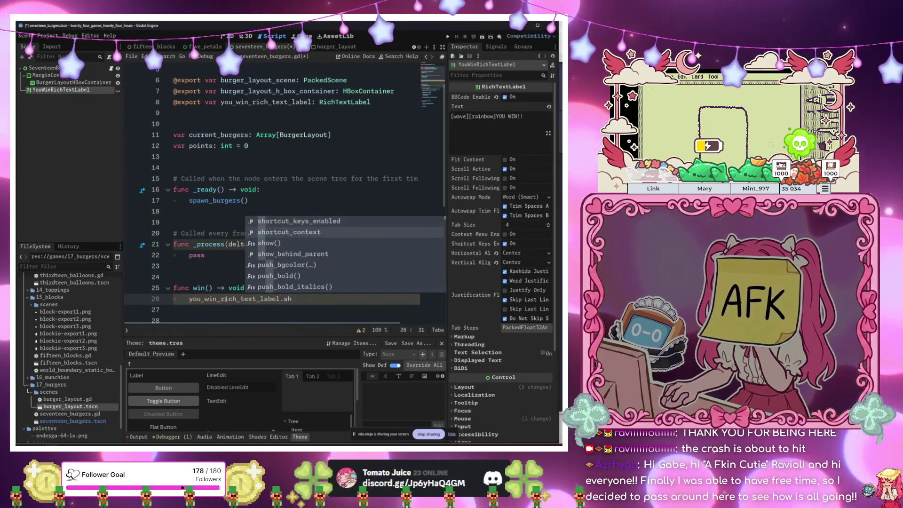
key("Return")
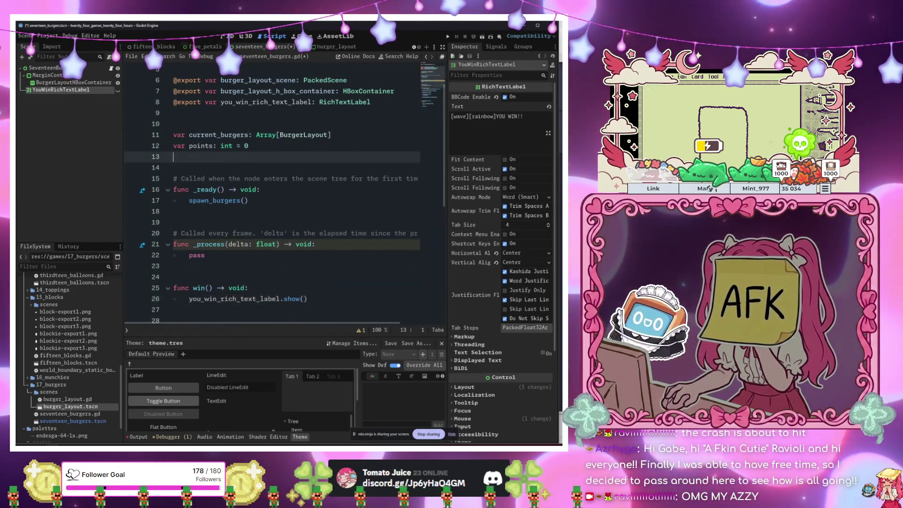
left_click(114, 92)
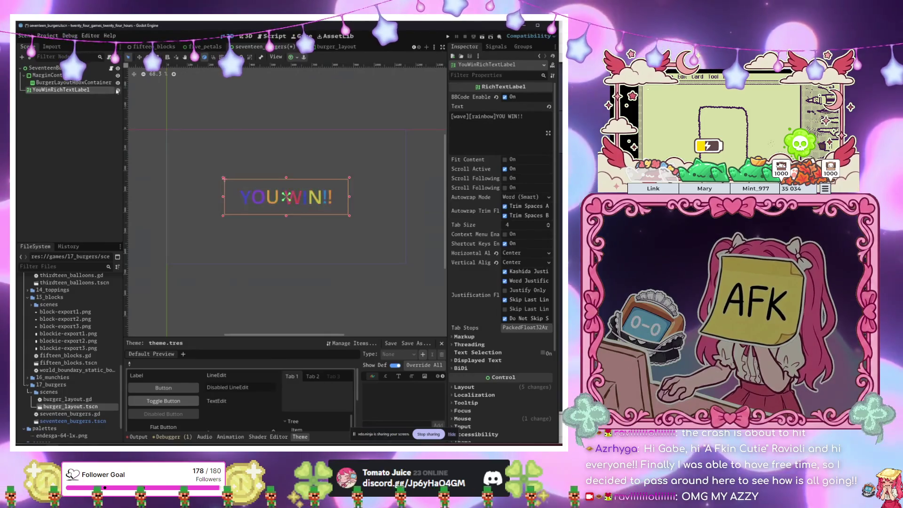
Step: Add a ColorRect under the SeventeenBurgers root, anchored to Full Rect
left_click(44, 67)
key("ctrl+a")
type("colr")
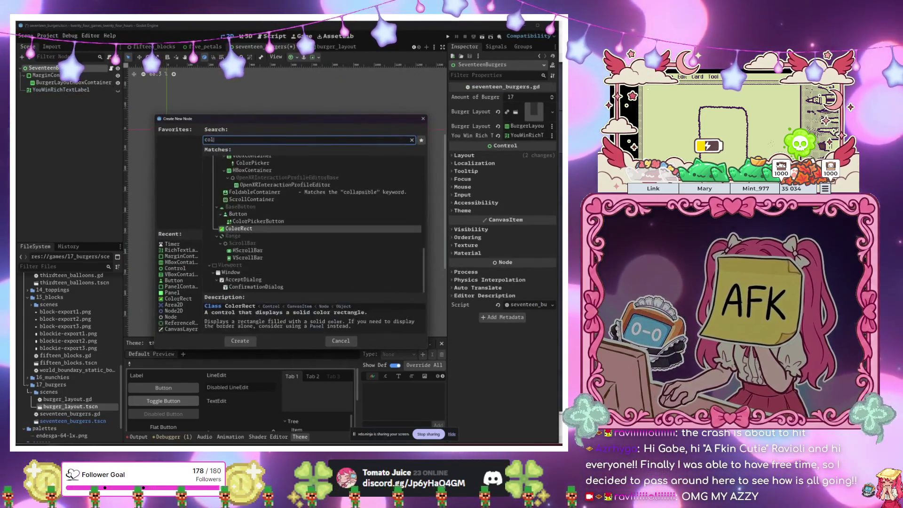
key("BackSpace")
type("or")
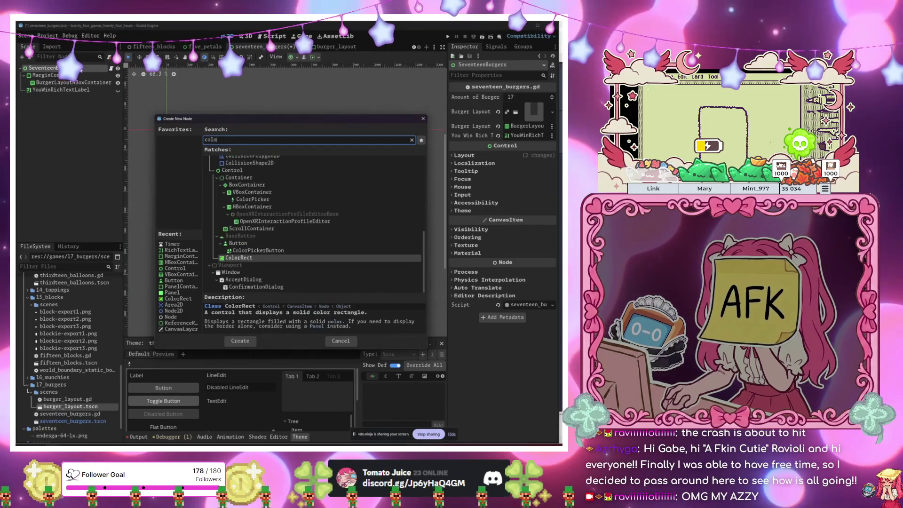
key("Return")
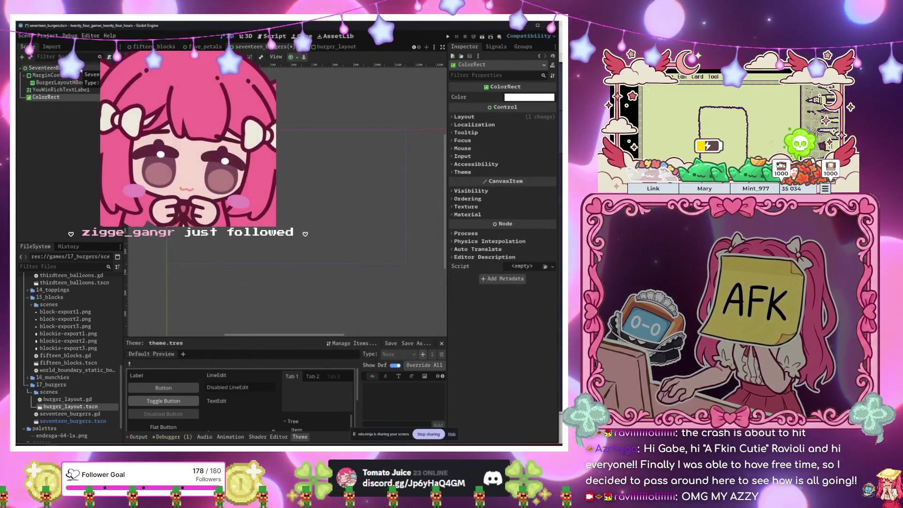
left_click(290, 57)
left_click(337, 113)
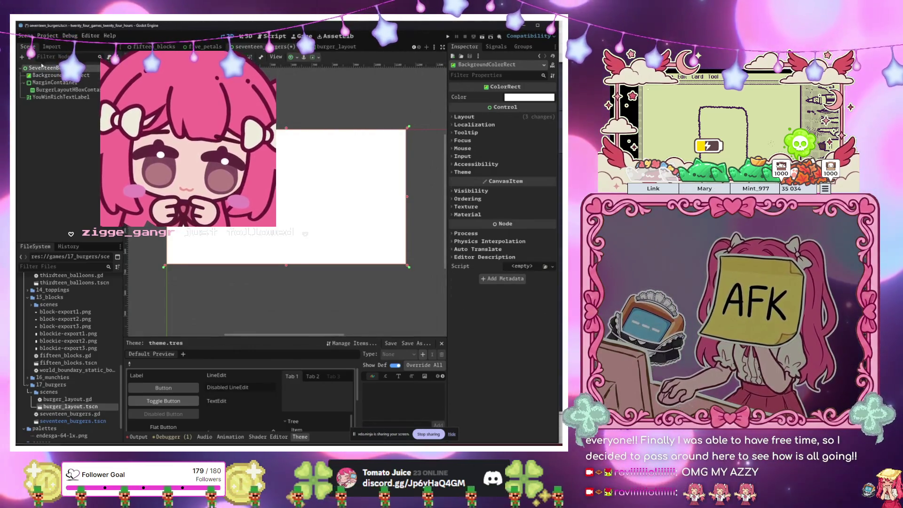
Step: Add a PaletteSprite2D colour palette strip to the scene and select it
left_click(29, 57)
key("Return")
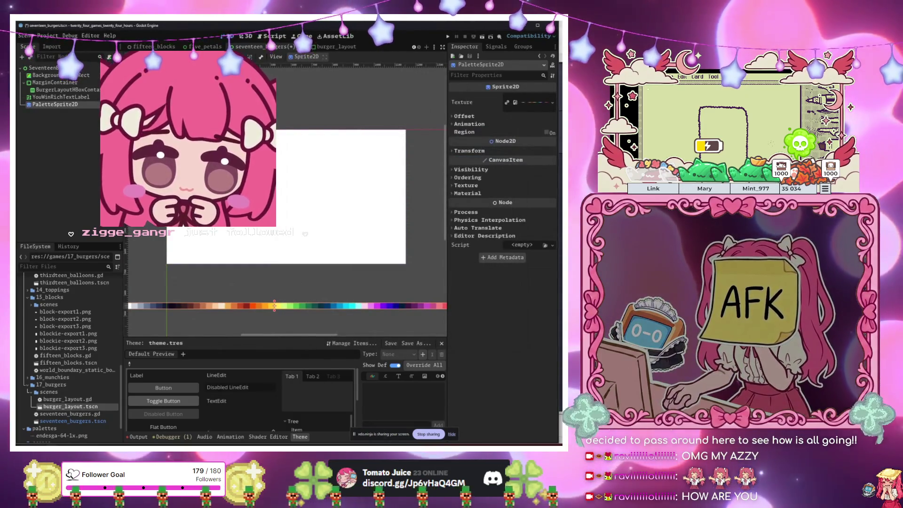
left_click(276, 245)
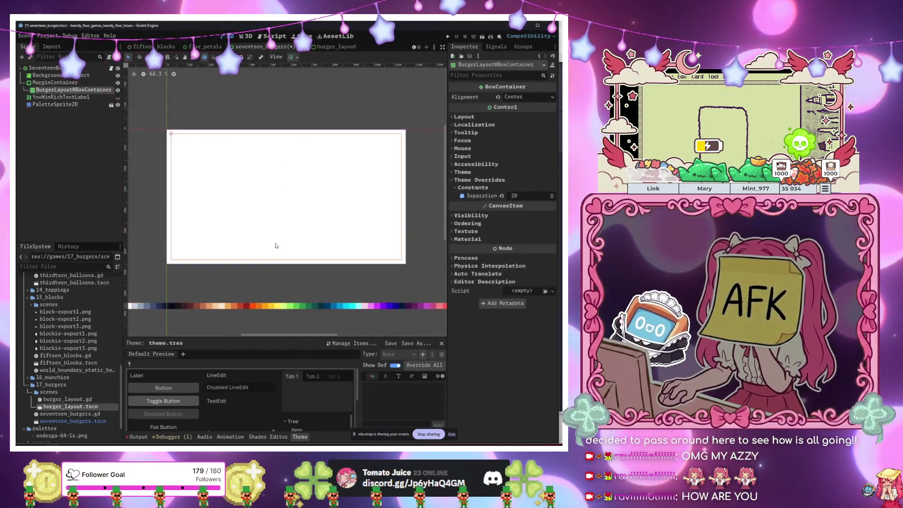
mouse_move(276, 246)
left_mouse_down()
mouse_move(320, 240)
mouse_move(265, 240)
left_mouse_up()
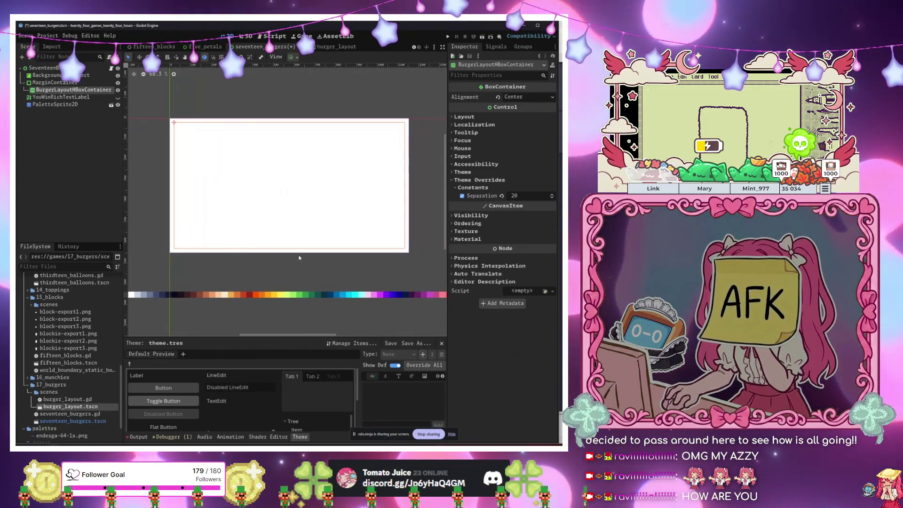
left_click(261, 295)
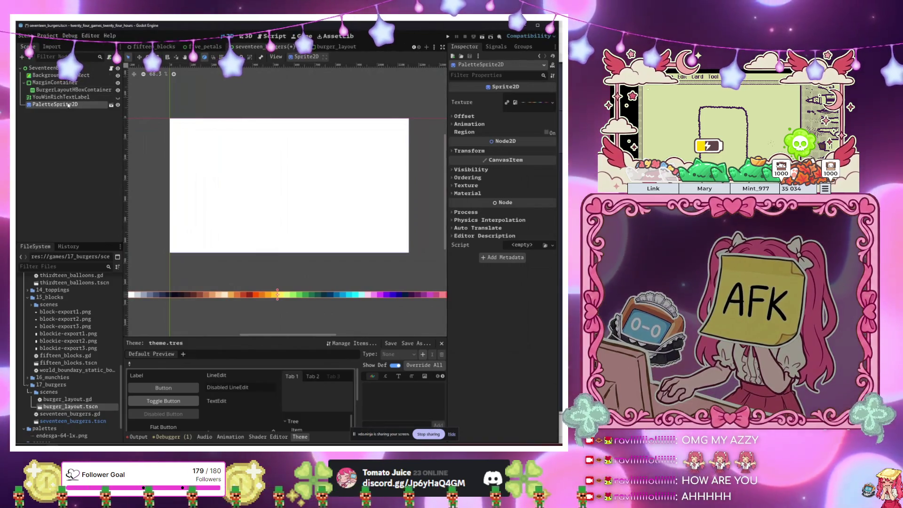
Step: Tint the palette sprite's modulate a darker blue-grey with the eyedropper
left_click(536, 105)
left_click(537, 107)
left_click(537, 107)
left_click(537, 107)
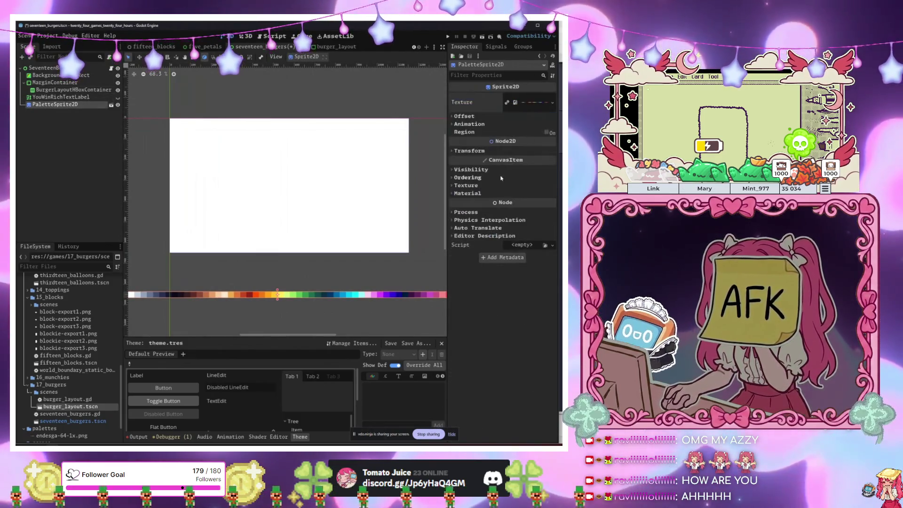
left_click(463, 151)
left_click(497, 227)
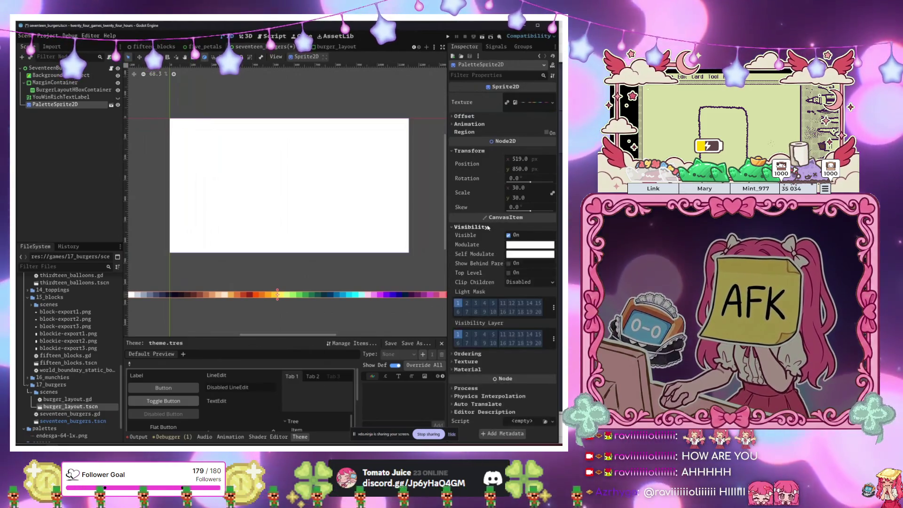
left_click(511, 246)
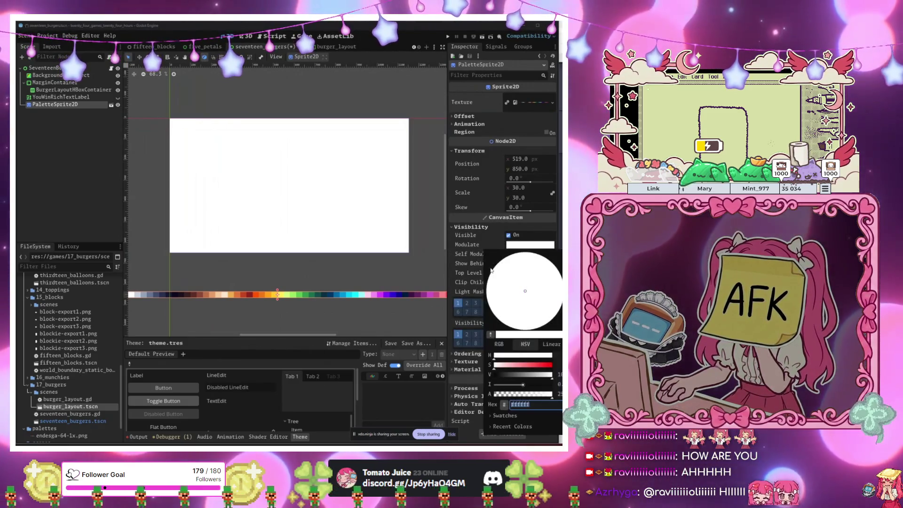
left_click(490, 334)
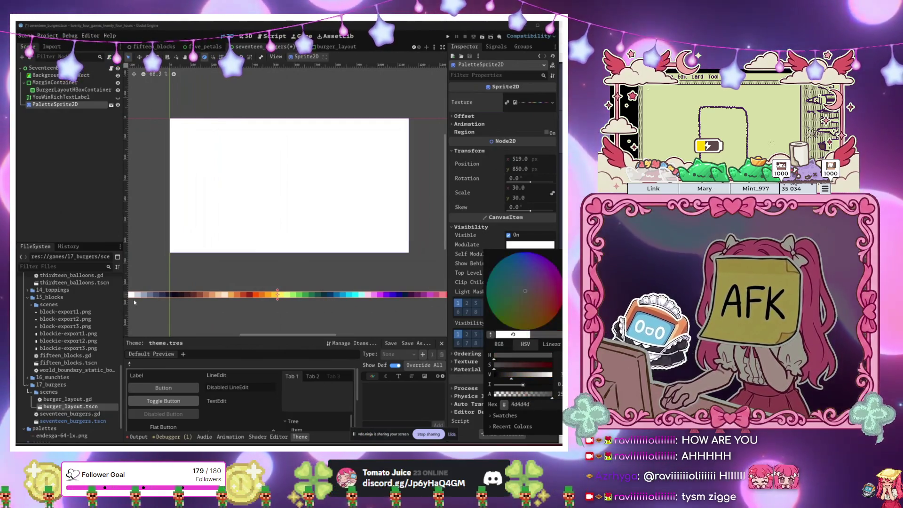
left_click(159, 295)
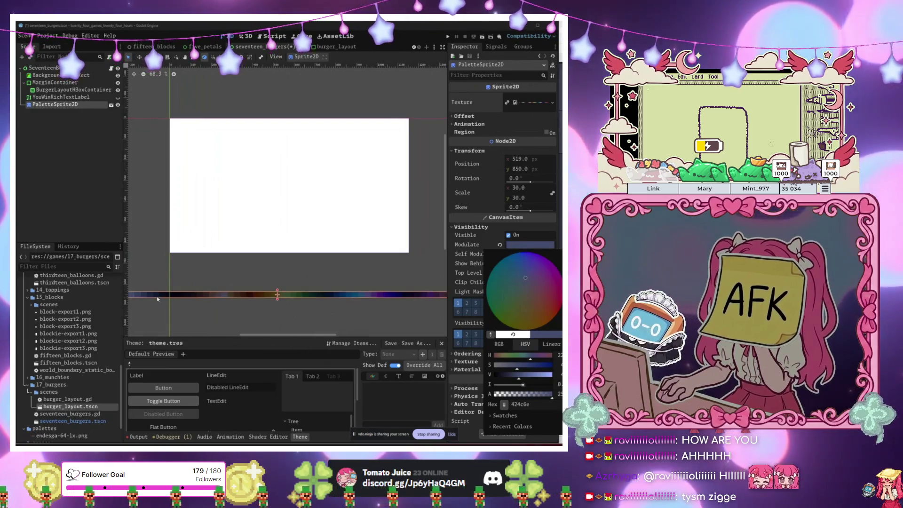
key("Escape")
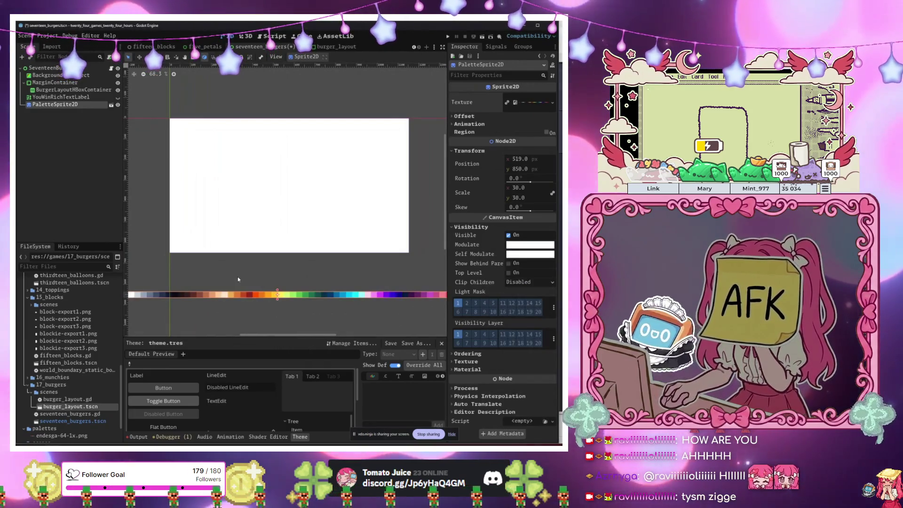
Step: Eyedrop dark navy from the palette strip into BackgroundColorRect's colour and run the scene
left_click(54, 74)
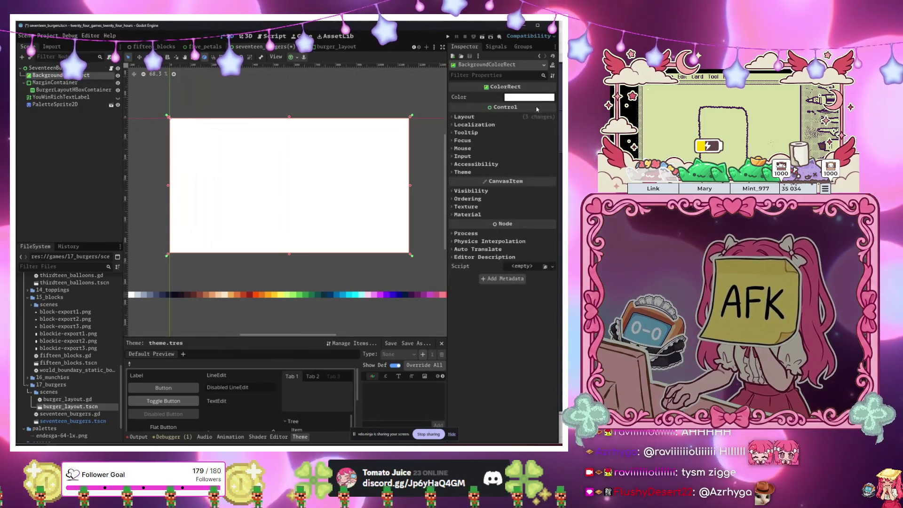
left_click(528, 97)
left_click(490, 187)
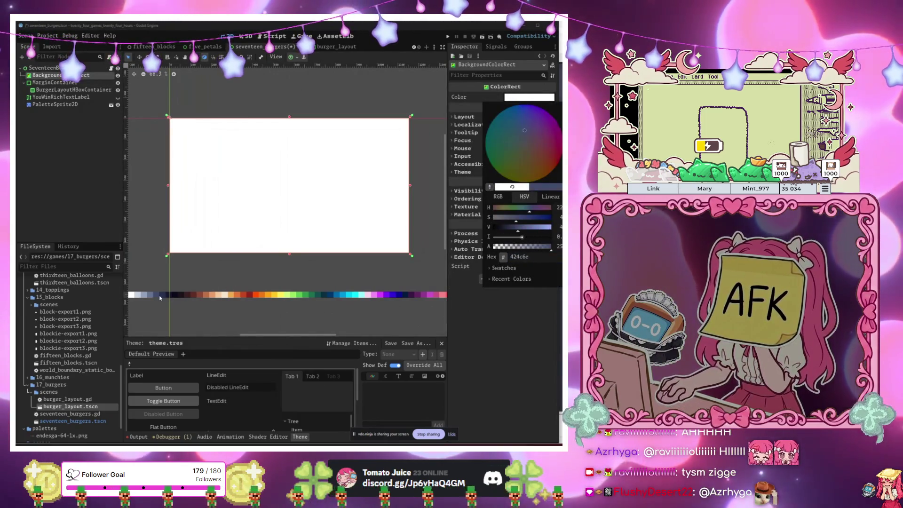
left_click(159, 297)
left_click(161, 270)
key("F6")
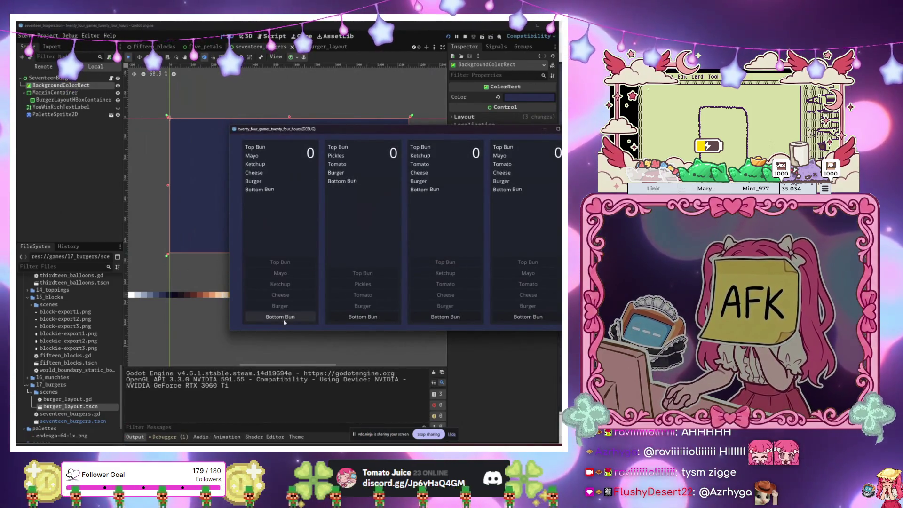
Step: Start bottom buns in all four burger columns and complete the first orders
left_click(287, 318)
left_click(362, 316)
left_click(445, 317)
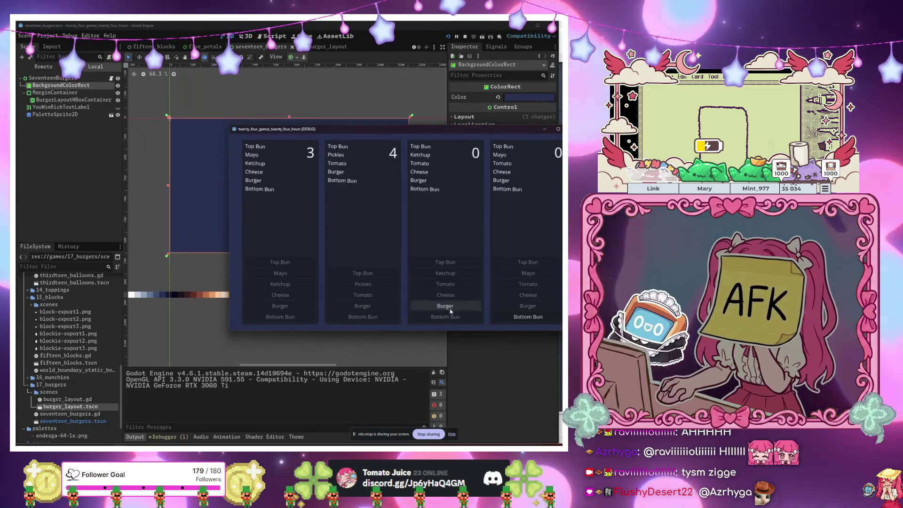
left_click(527, 318)
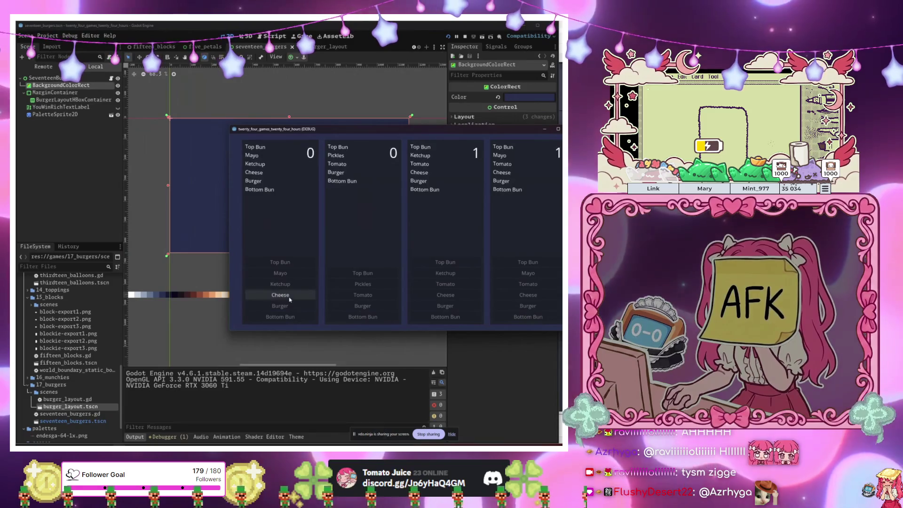
left_click(292, 267)
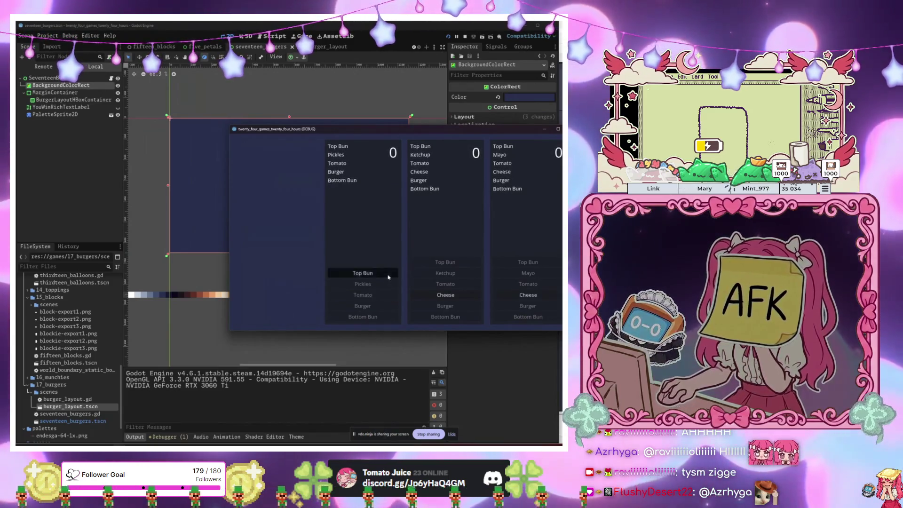
left_click(445, 317)
left_click(536, 307)
left_click(534, 294)
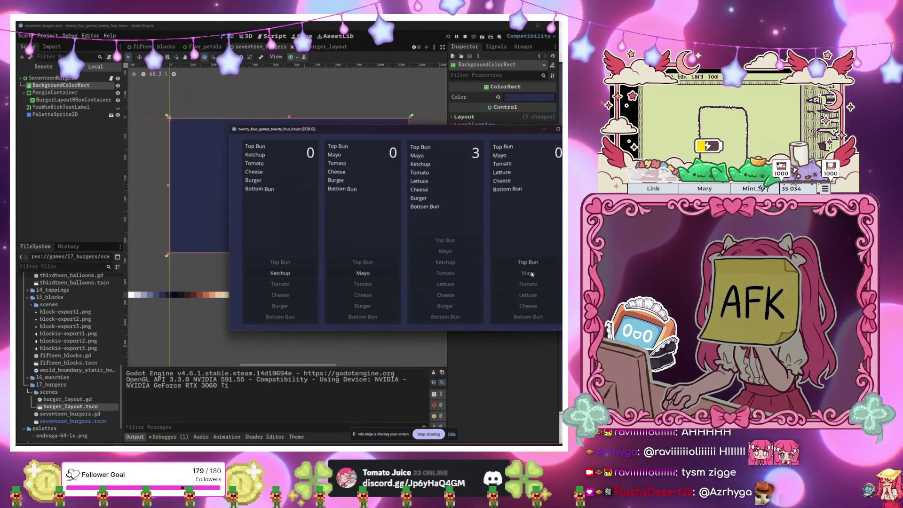
left_click(530, 273)
left_click(527, 262)
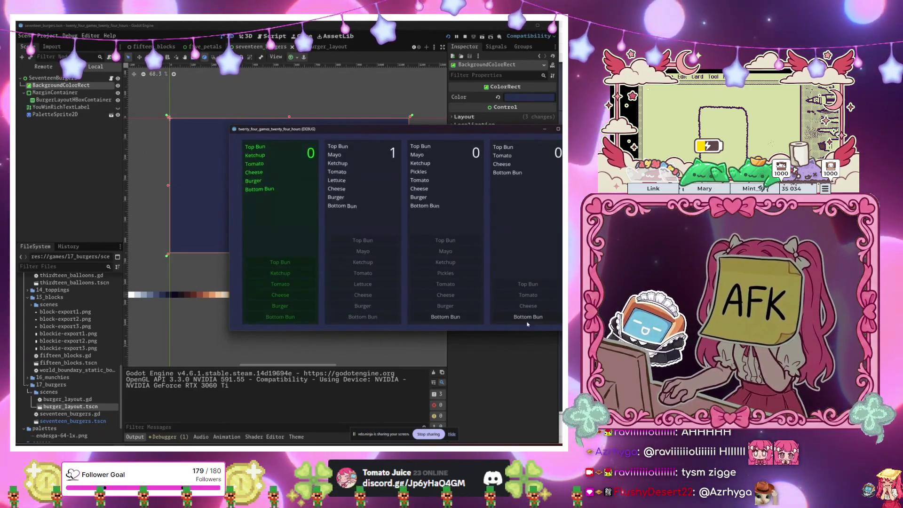
left_click(450, 314)
Step: Keep stacking ingredients to finish orders until YOU WIN!! appears, then close the game
left_click(365, 307)
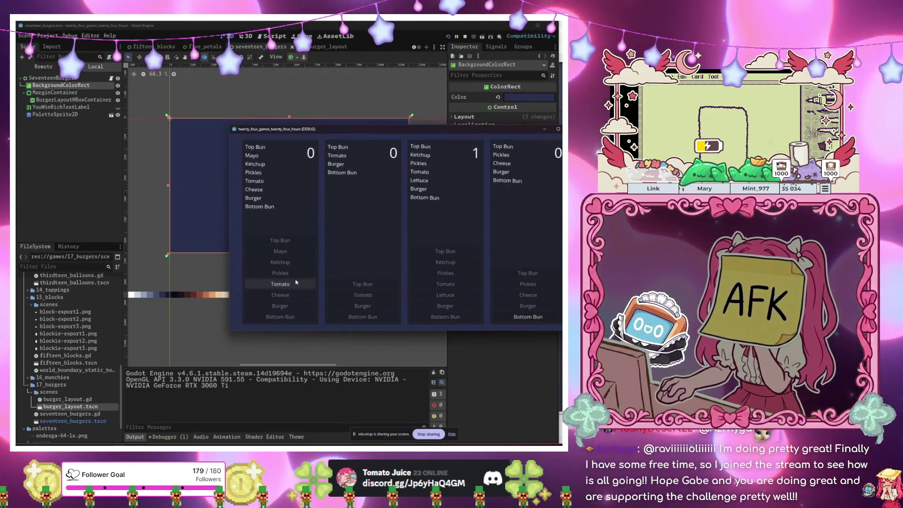
left_click(285, 254)
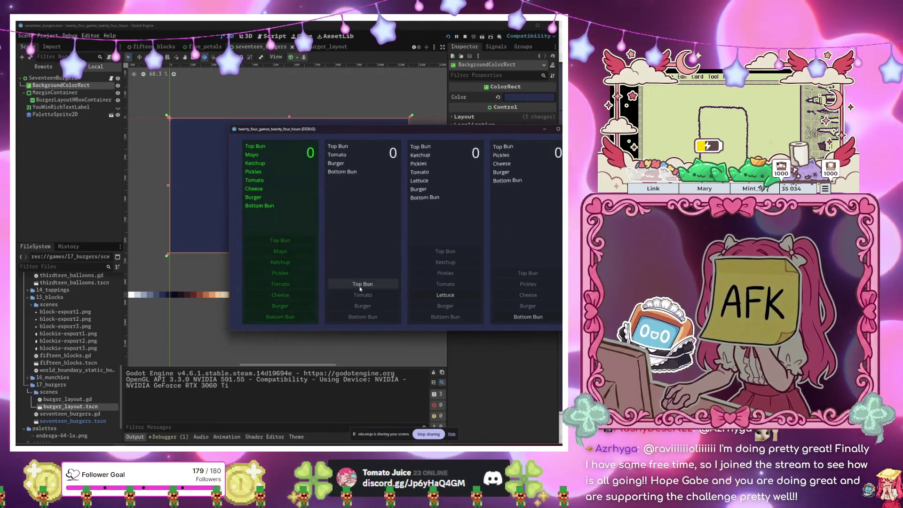
left_click(446, 295)
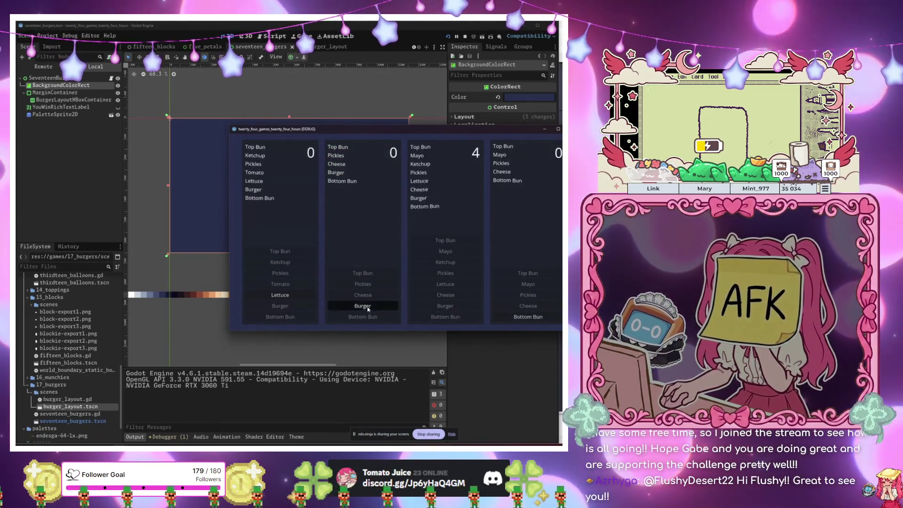
left_click(281, 276)
left_click(282, 263)
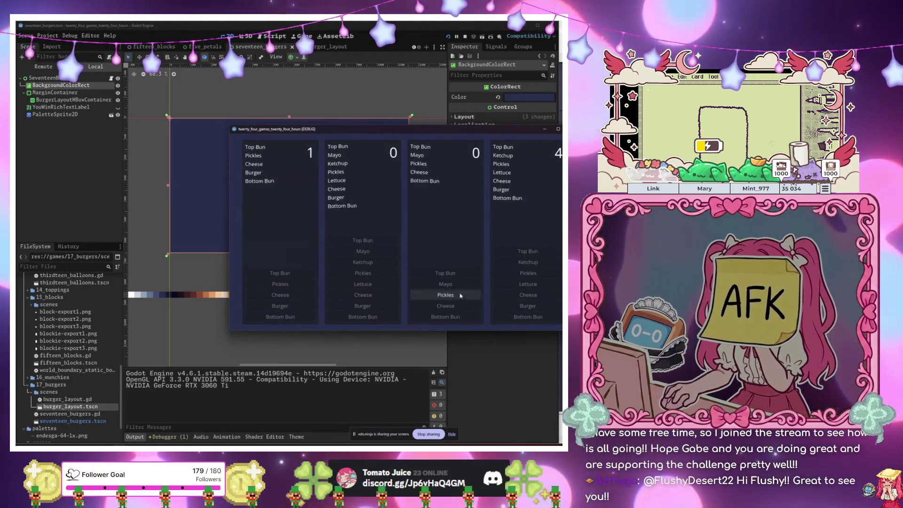
left_click(445, 294)
left_click(445, 284)
left_click(445, 273)
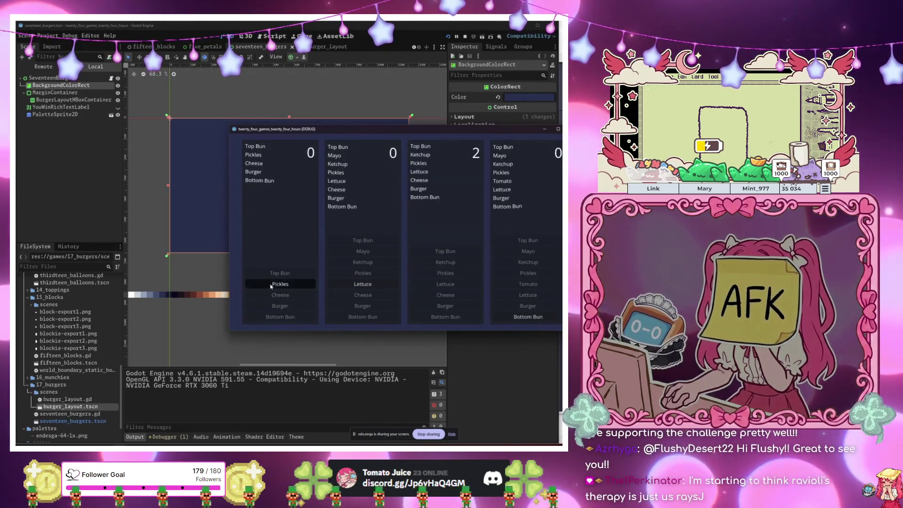
left_click(363, 273)
left_click(363, 262)
left_click(363, 251)
left_click(362, 240)
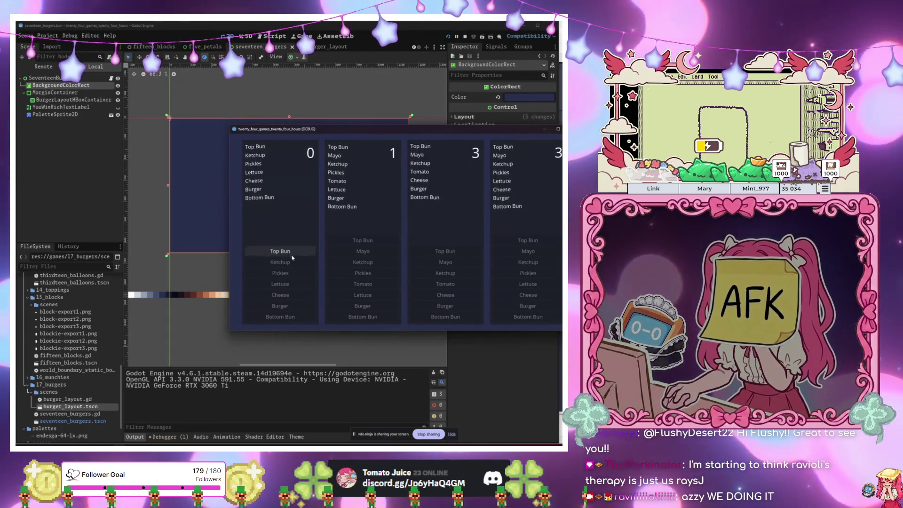
left_click(288, 252)
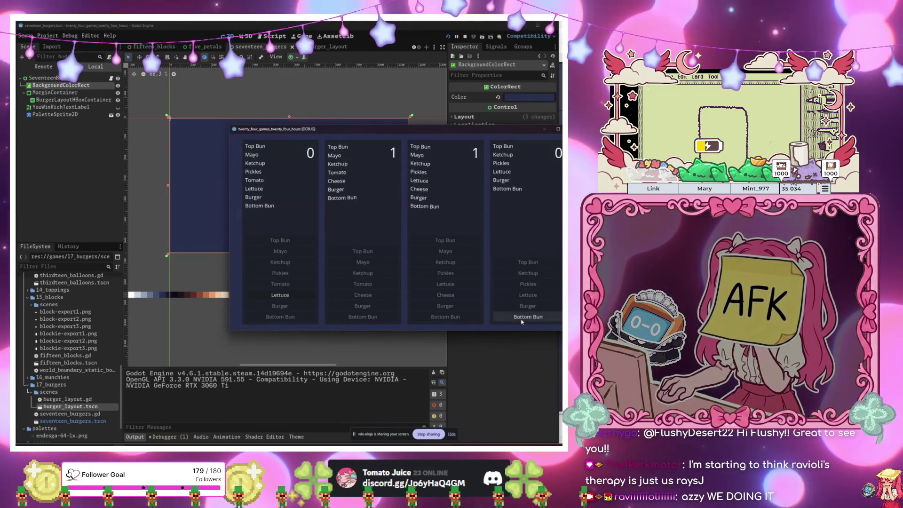
left_click(288, 284)
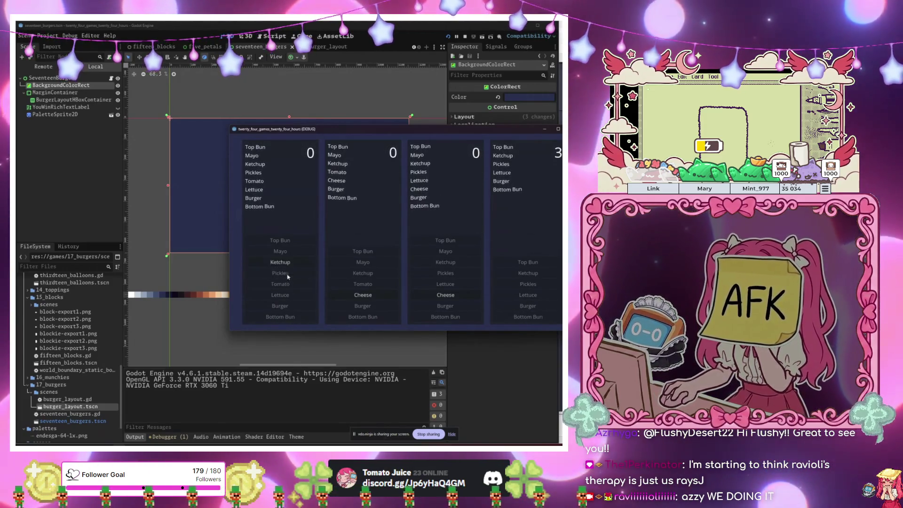
left_click(286, 254)
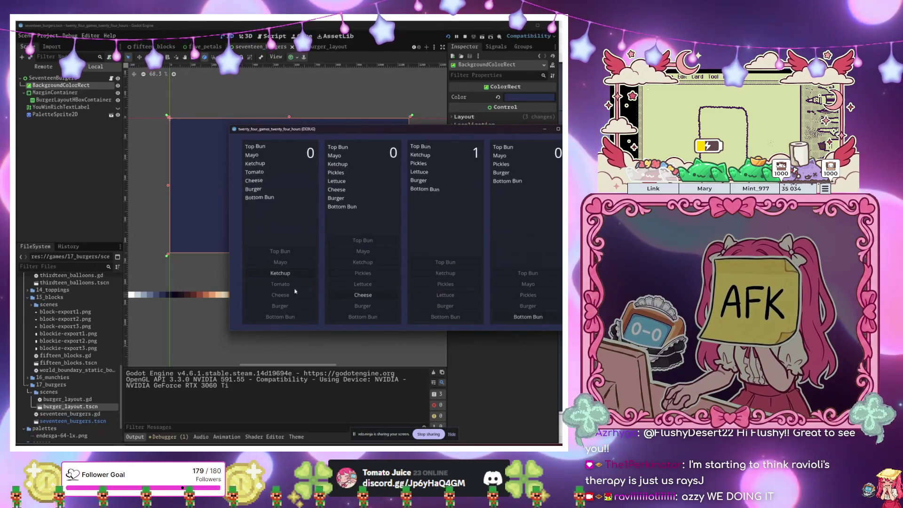
left_click(281, 262)
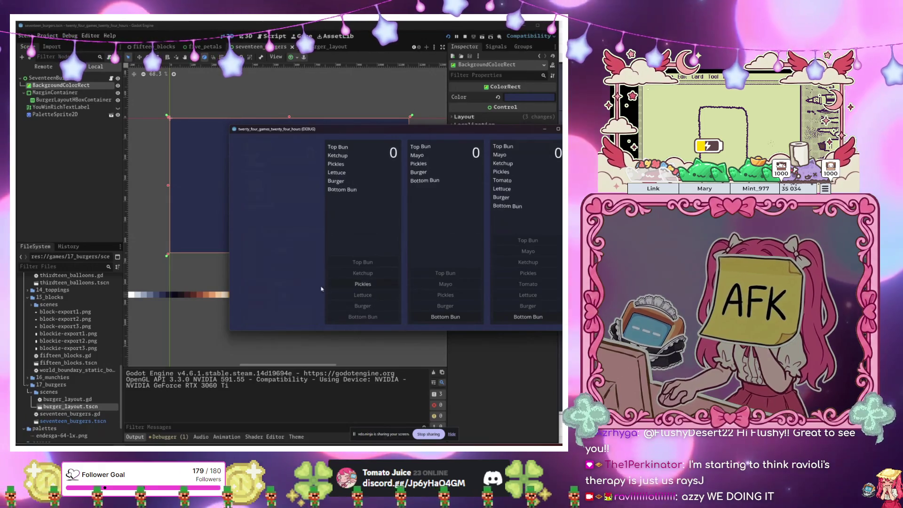
mouse_move(525, 131)
left_mouse_down()
mouse_move(384, 152)
mouse_move(404, 153)
left_mouse_up()
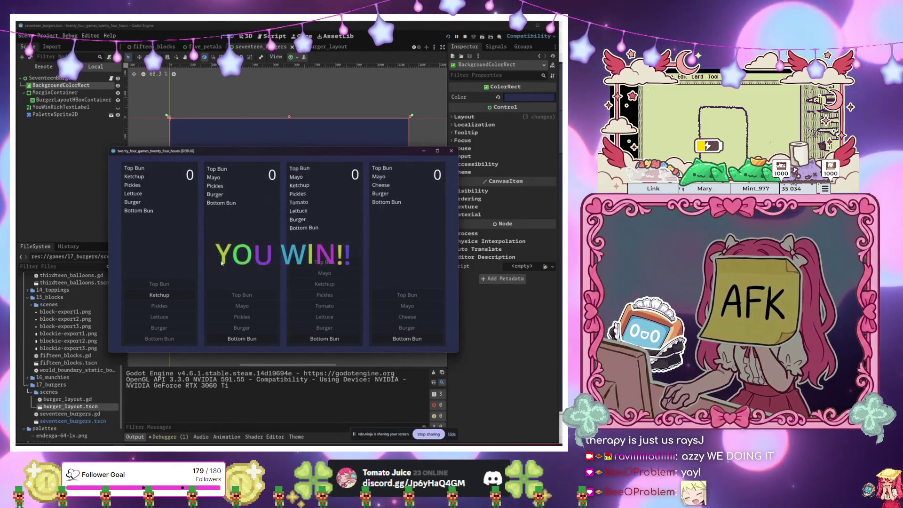
key("Escape")
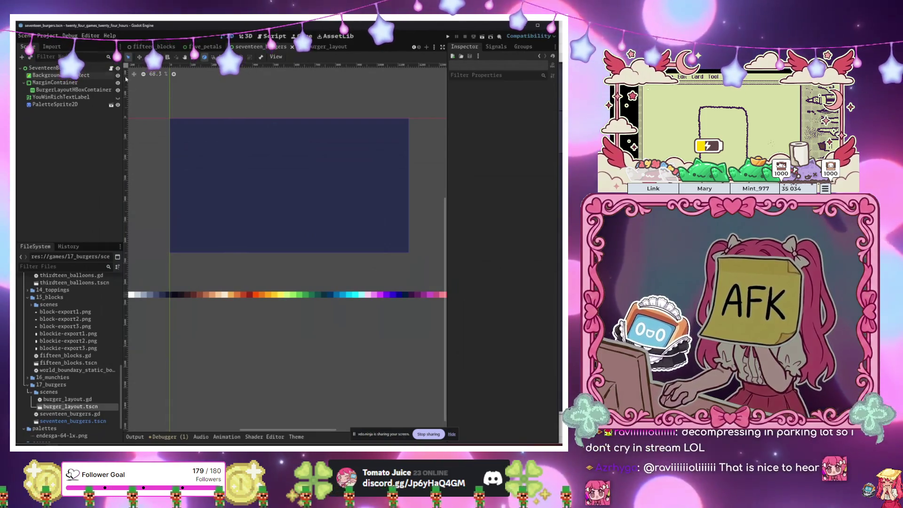
Step: Copy ScoreTextRichTextLabel from fifteen_blocks and paste it under the seventeen_burgers root
left_click(111, 70)
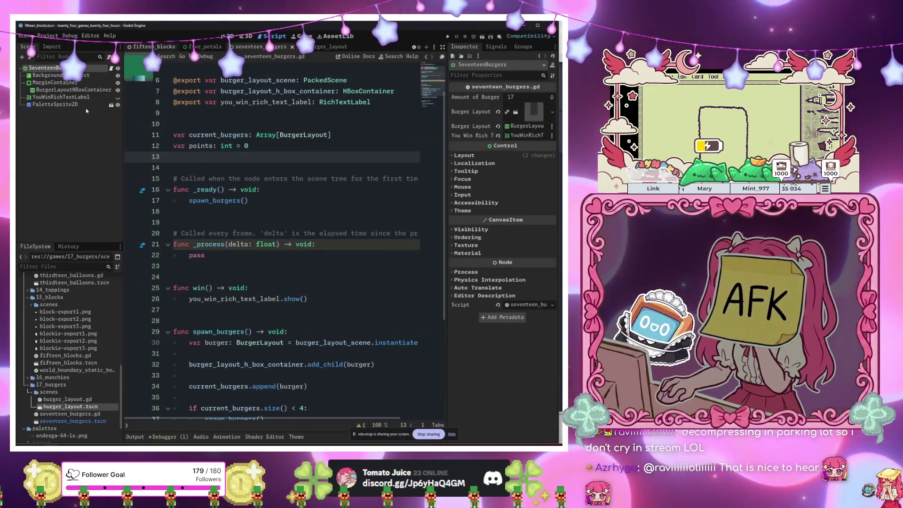
left_click(152, 47)
left_click(66, 198)
left_click(74, 192)
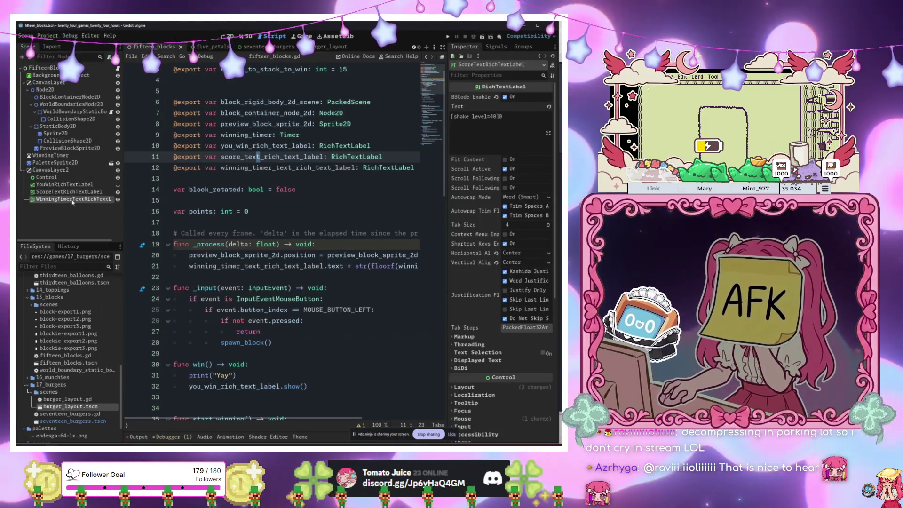
left_click(254, 46)
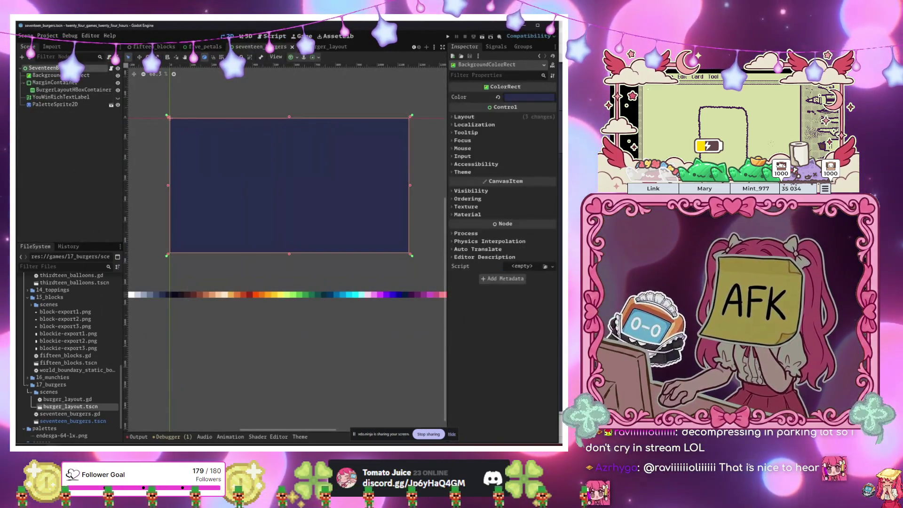
left_click(70, 184)
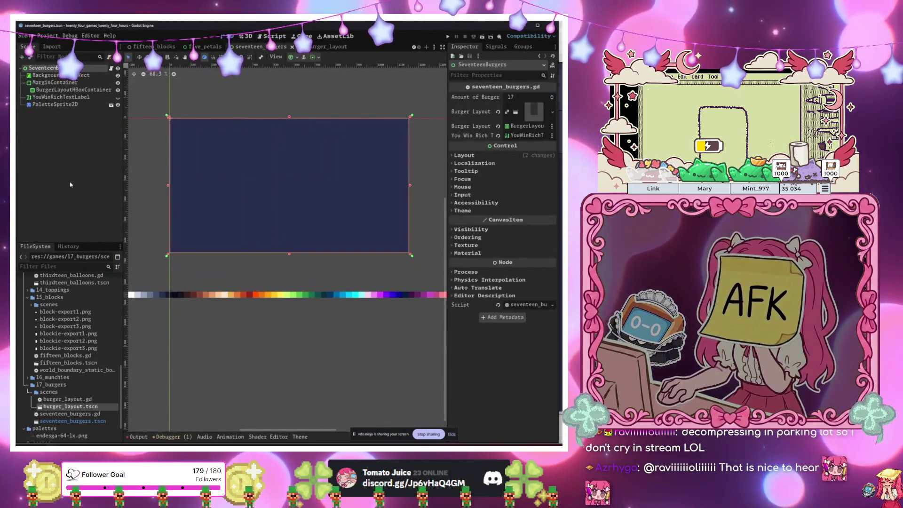
key("ctrl+v")
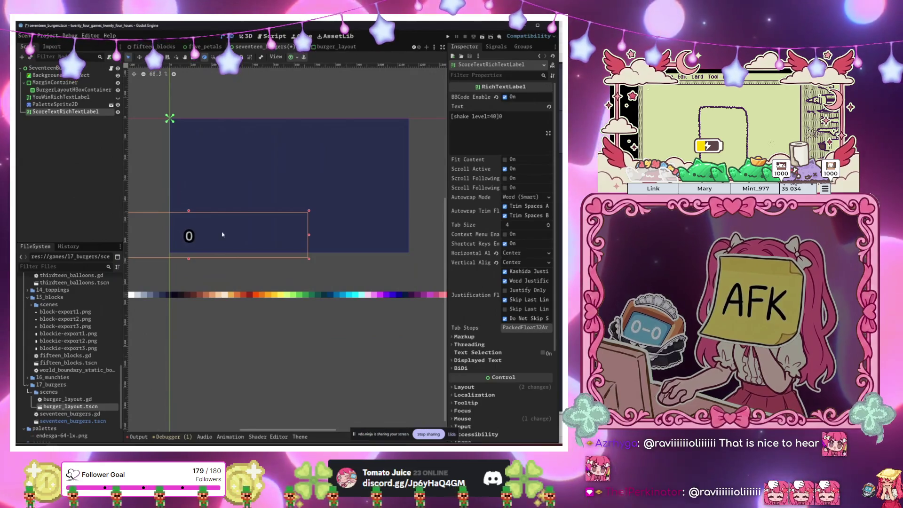
Step: Set the score label's Modulate colour to orange
scroll(501, 146, "down", 5)
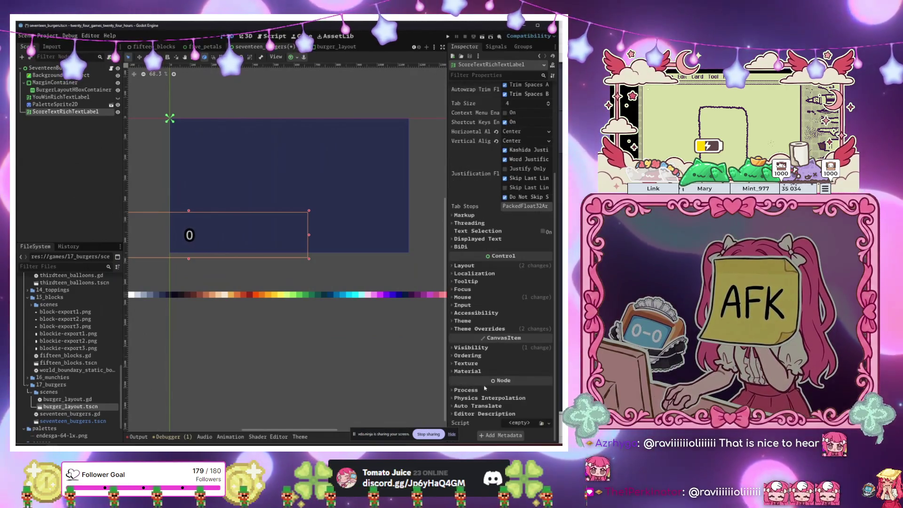
left_click(479, 266)
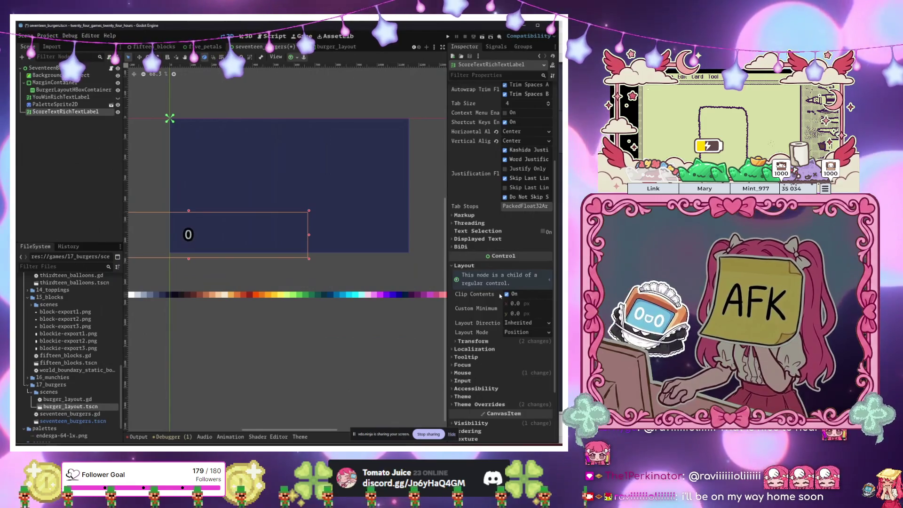
left_click(464, 265)
left_click(470, 347)
left_click(519, 365)
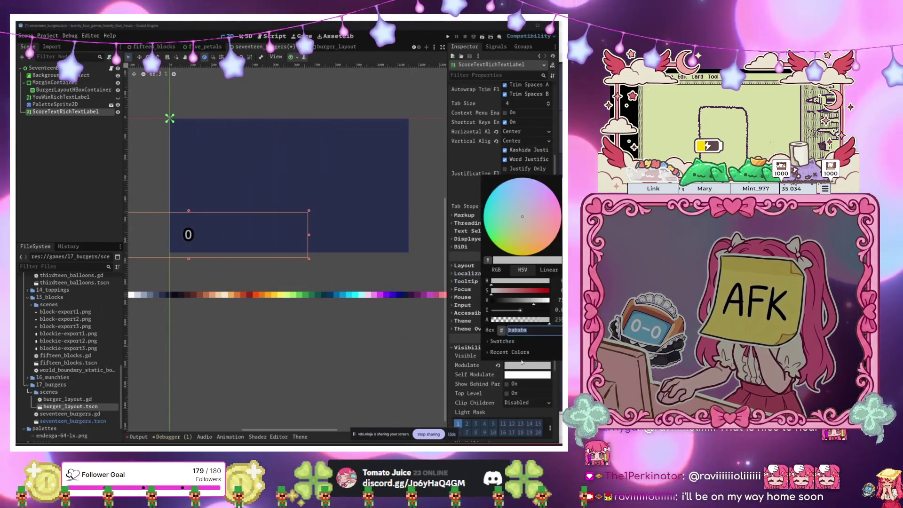
left_click(548, 240)
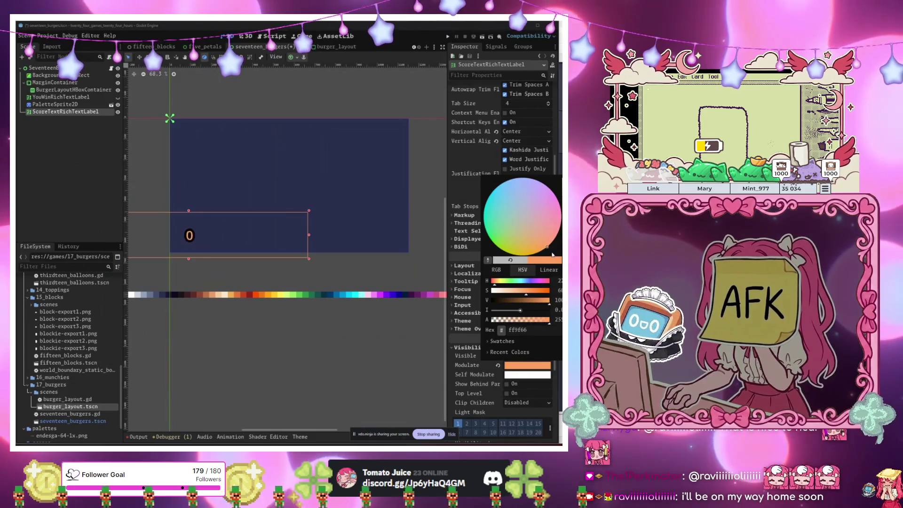
left_click(243, 345)
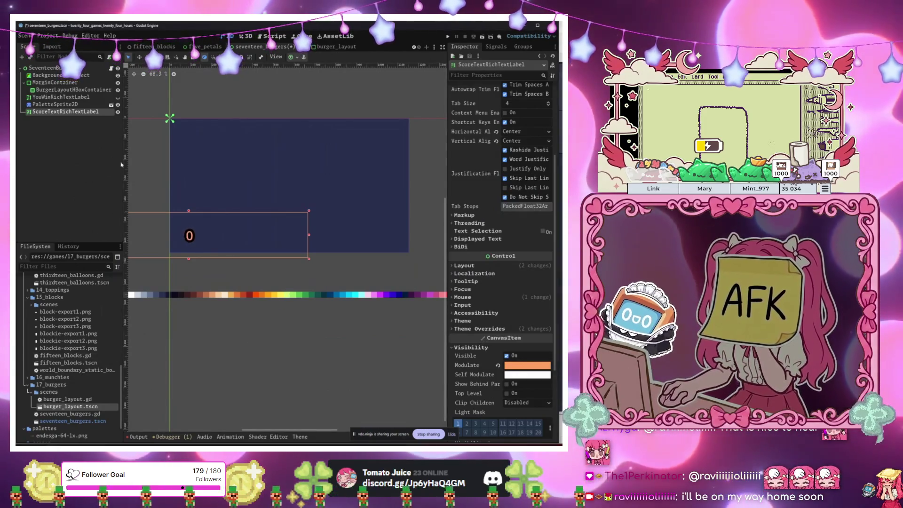
Step: Drag the score label up to the top of the play area
left_click(197, 197)
mouse_move(273, 247)
left_mouse_down()
mouse_move(297, 149)
mouse_move(265, 143)
left_mouse_up()
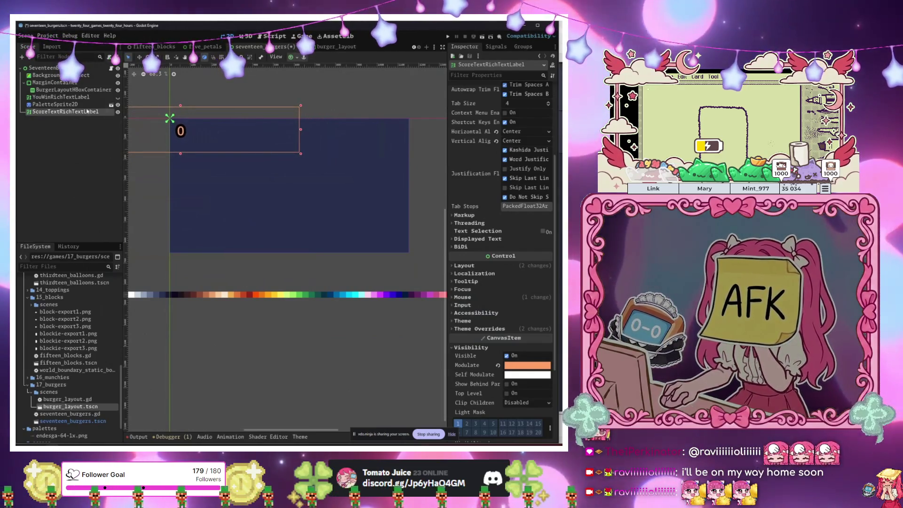
left_click(112, 68)
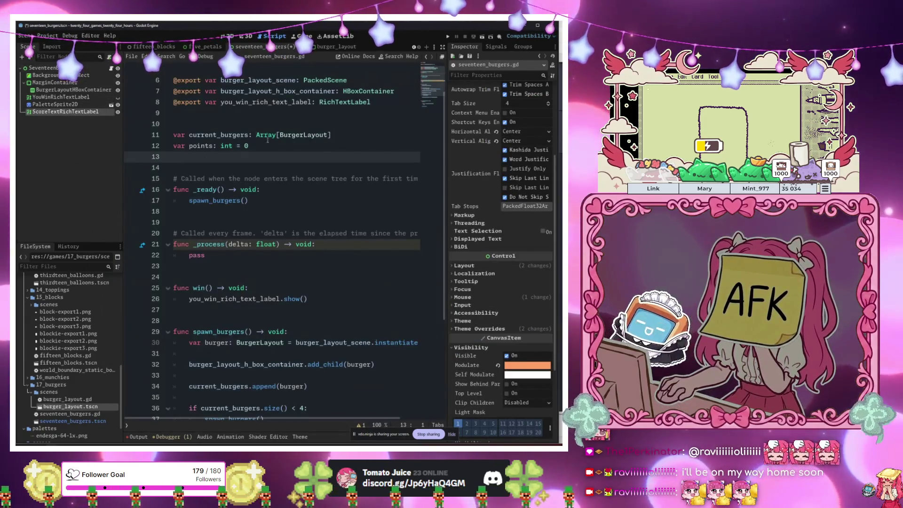
Step: Add an exported score_text_rich_text_label reference among the script's variables
scroll(268, 138, "up", 1)
scroll(282, 188, "down", 5)
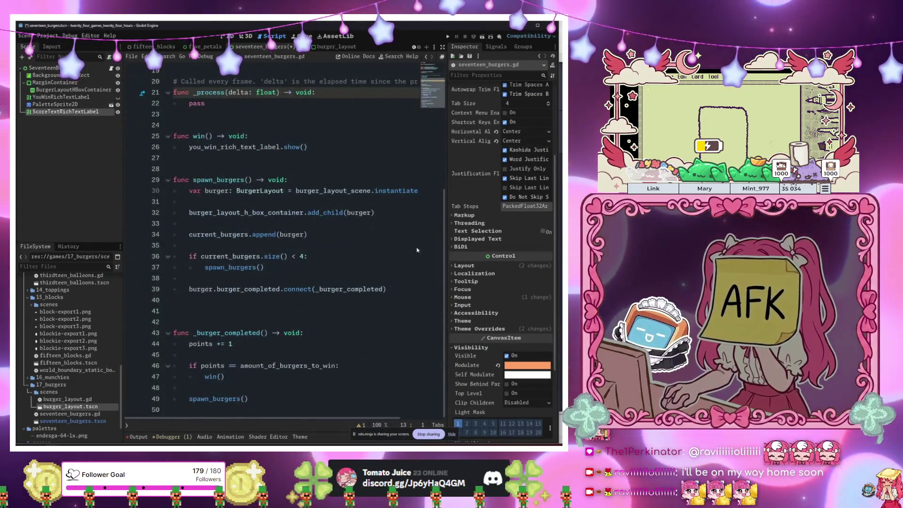
left_click(251, 348)
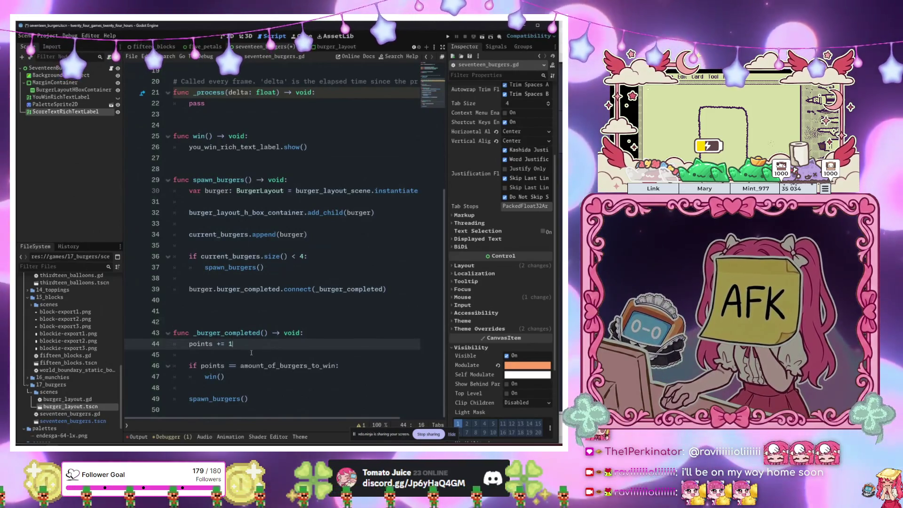
key("Return")
key("Return")
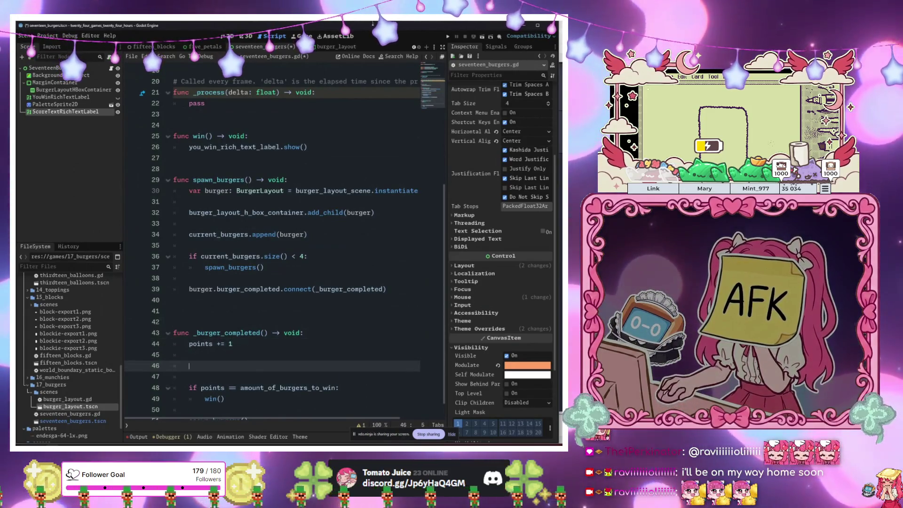
type("@export var score_text_rich_text_label: RichTextLabel")
key("Return")
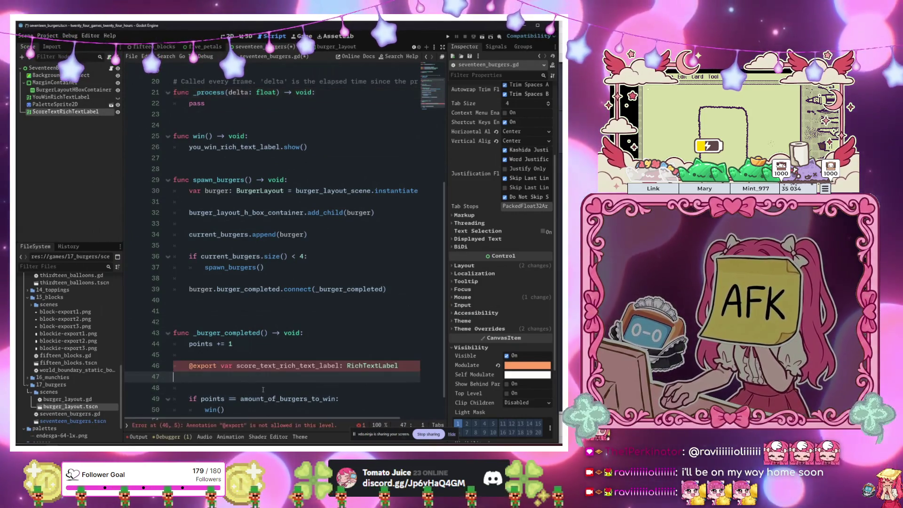
key("ctrl+z")
key("ctrl+z")
left_click(66, 112)
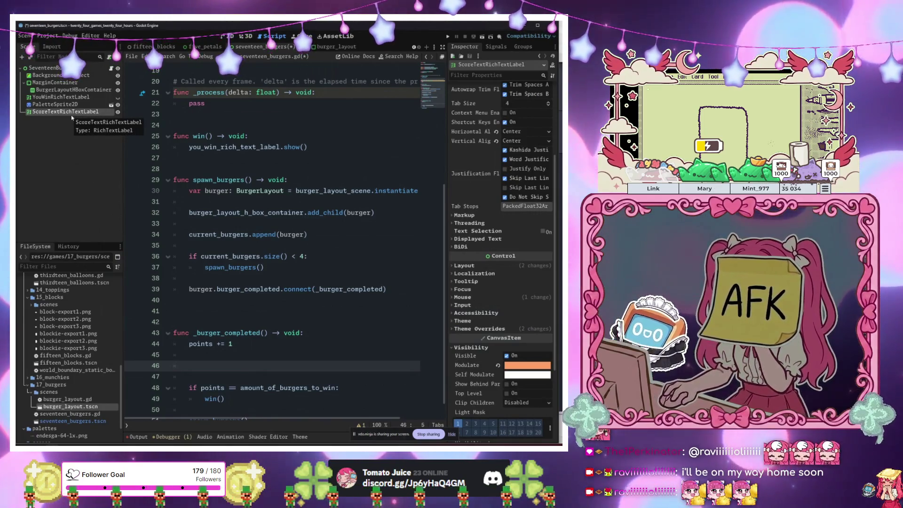
scroll(282, 188, "up", 5)
left_click(235, 124)
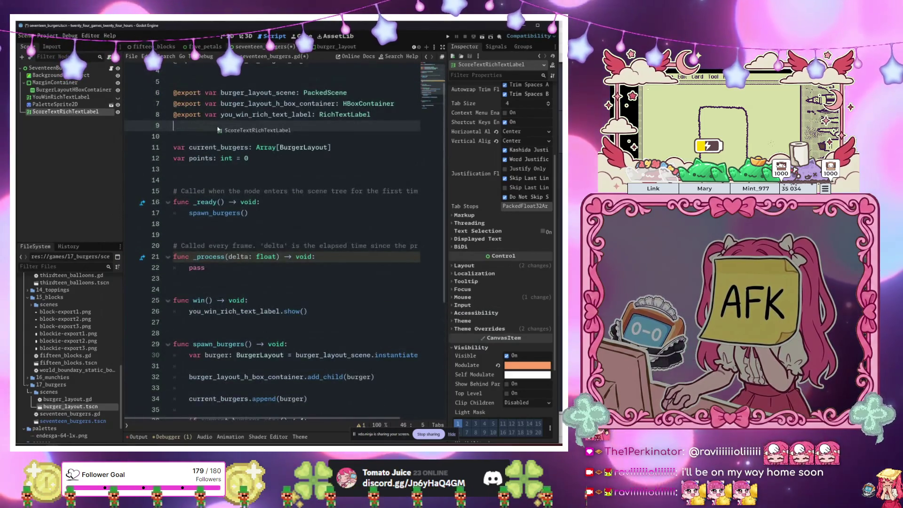
scroll(235, 188, "down", 5)
Step: In _burger_completed, set score_text_rich_text_label.text to "[shake level=40]" + str(points), then run the scene
left_click(227, 344)
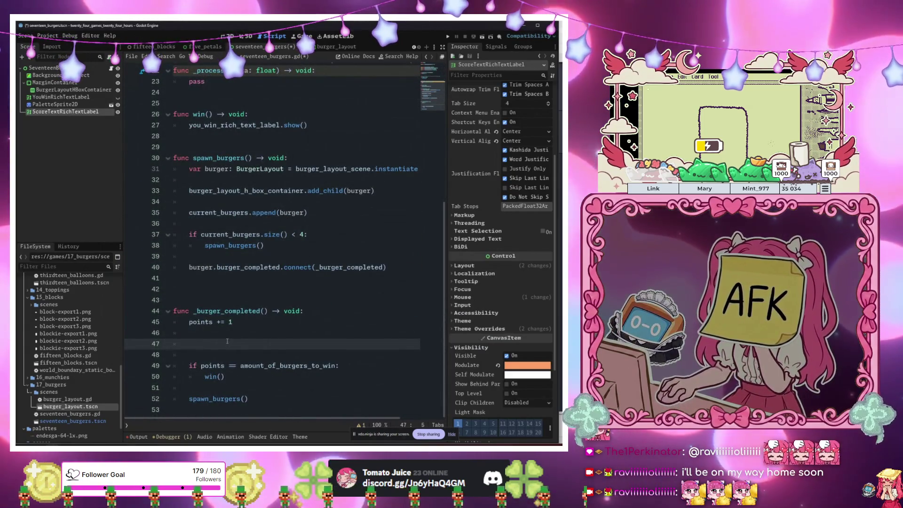
type("score_text_rich_text_label.")
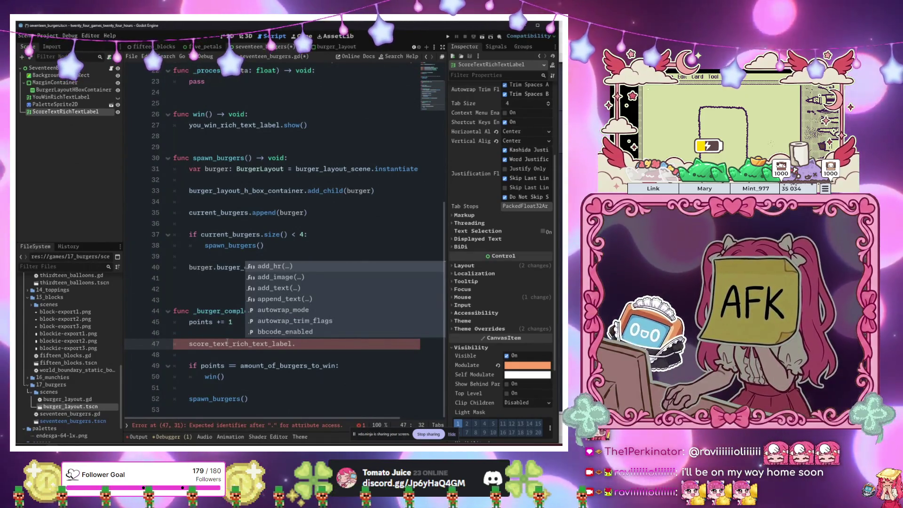
type("text =")
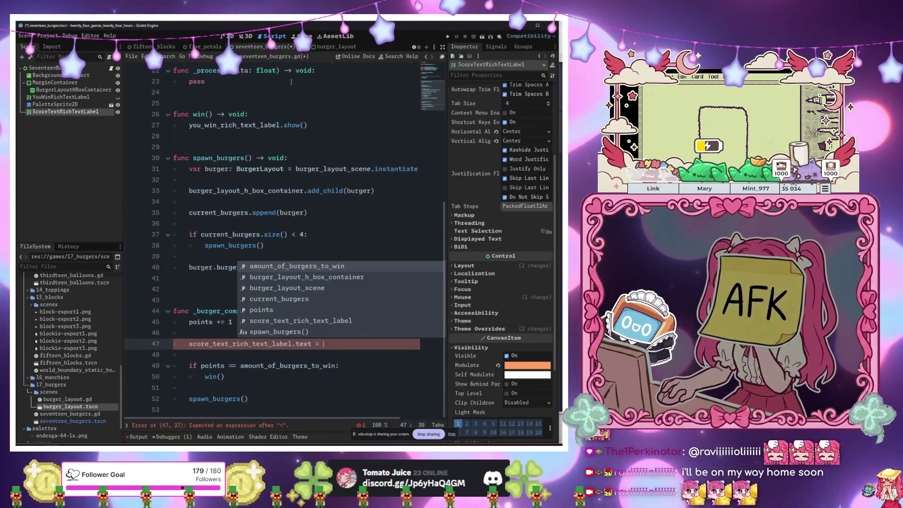
scroll(502, 144, "up", 3)
left_click_drag(497, 117, 451, 117)
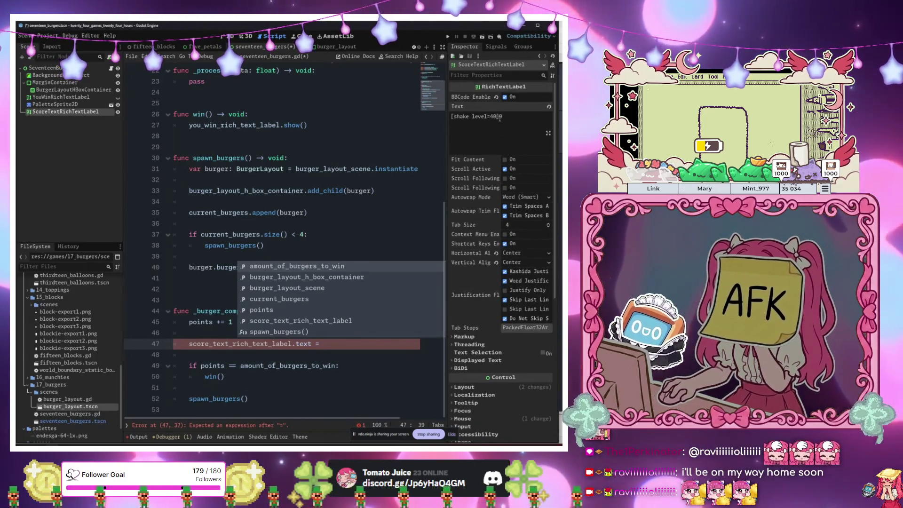
left_click(372, 344)
type("\"")
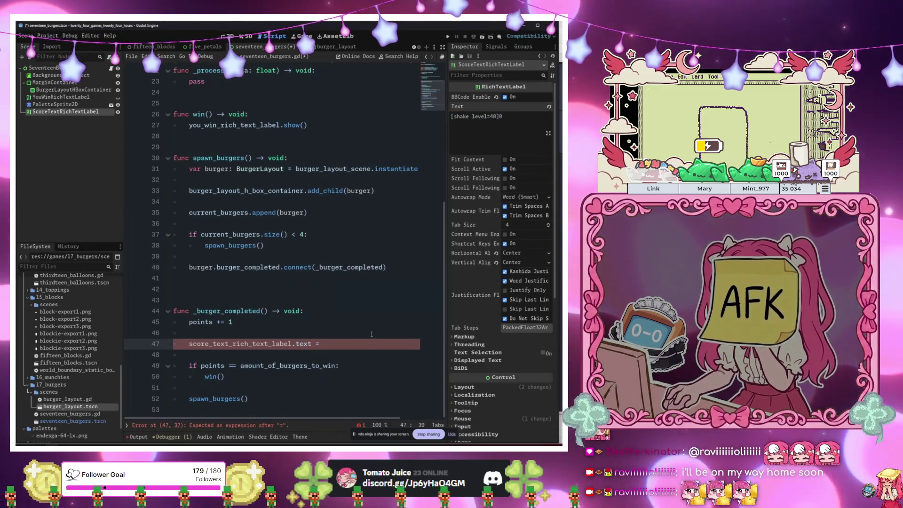
type(" + ")
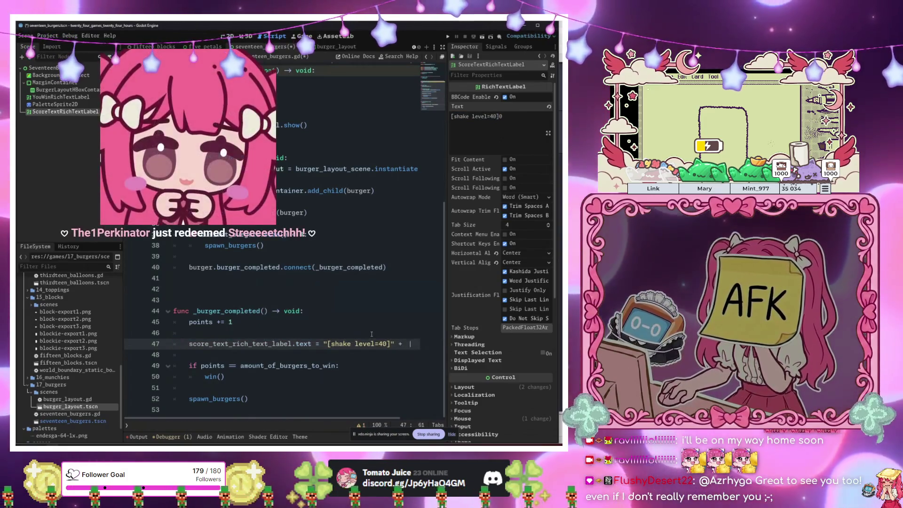
type("str(points")
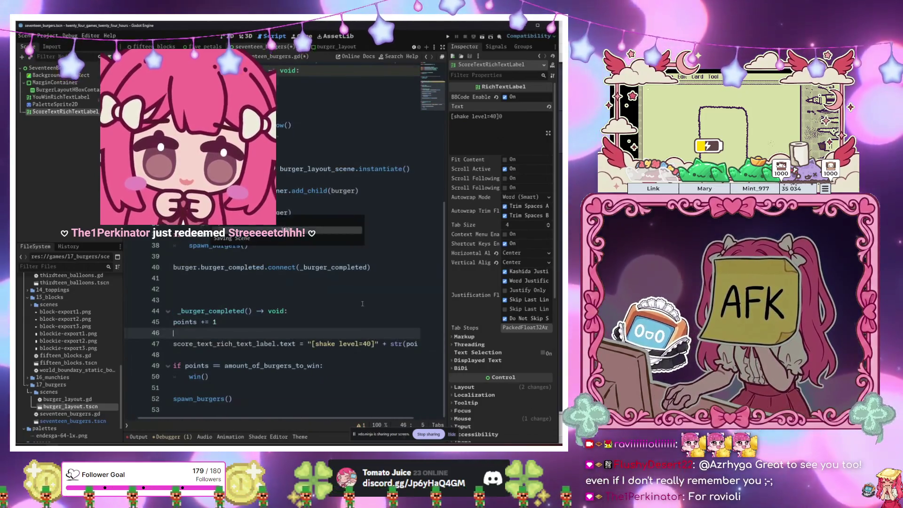
key("F6")
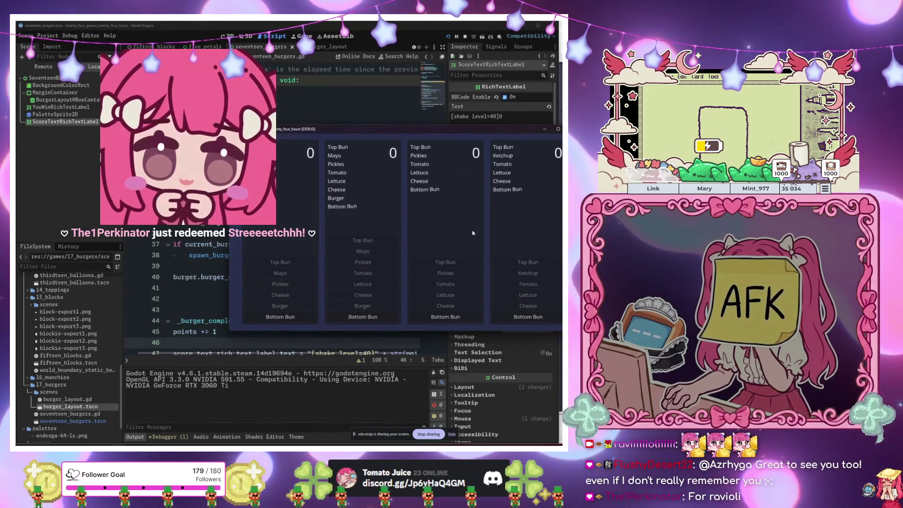
Step: Set the BurgerLayoutHBoxContainer alignment to End
mouse_move(471, 131)
left_mouse_down()
mouse_move(337, 120)
mouse_move(384, 125)
left_mouse_up()
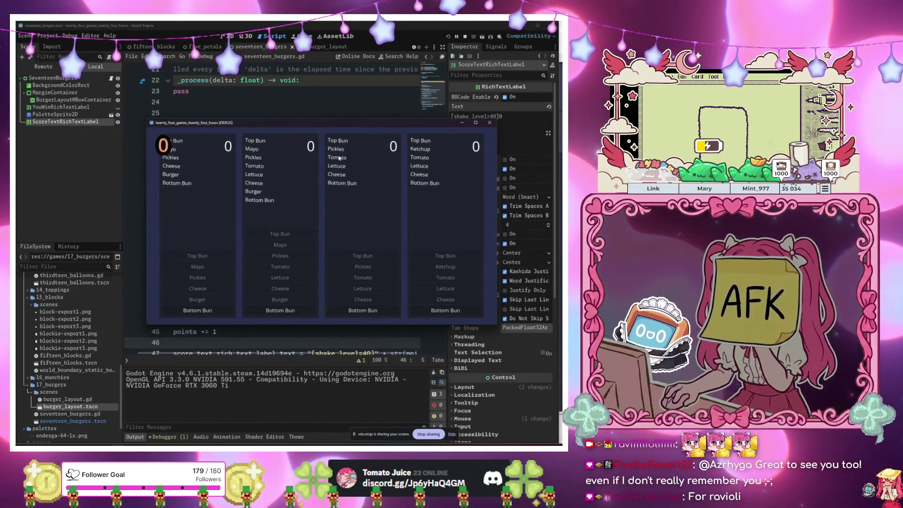
mouse_move(307, 127)
left_mouse_down()
mouse_move(332, 122)
mouse_move(276, 318)
left_mouse_up()
key("ctrl+F1")
left_click(55, 114)
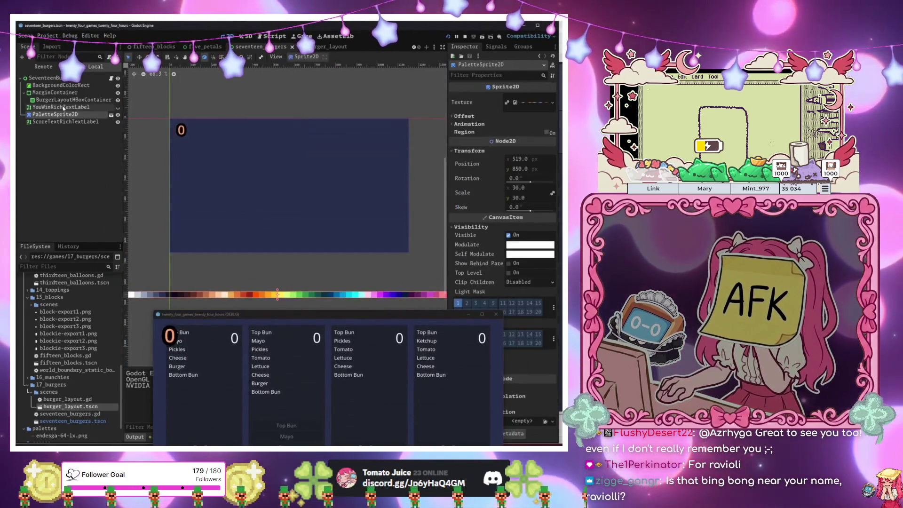
left_click(61, 107)
left_click(73, 100)
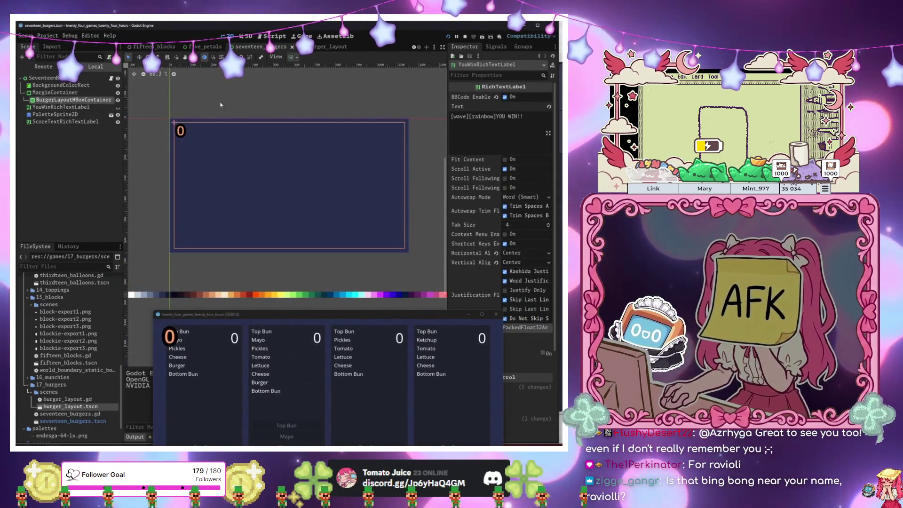
left_click(527, 96)
left_click(517, 119)
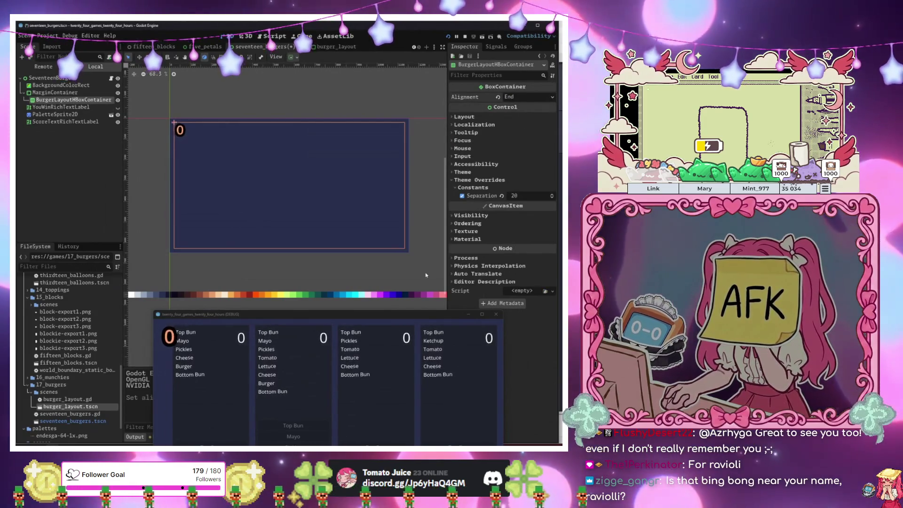
Step: Move the score label further down in the scene
mouse_move(328, 318)
left_mouse_down()
mouse_move(307, 228)
mouse_move(272, 164)
left_mouse_up()
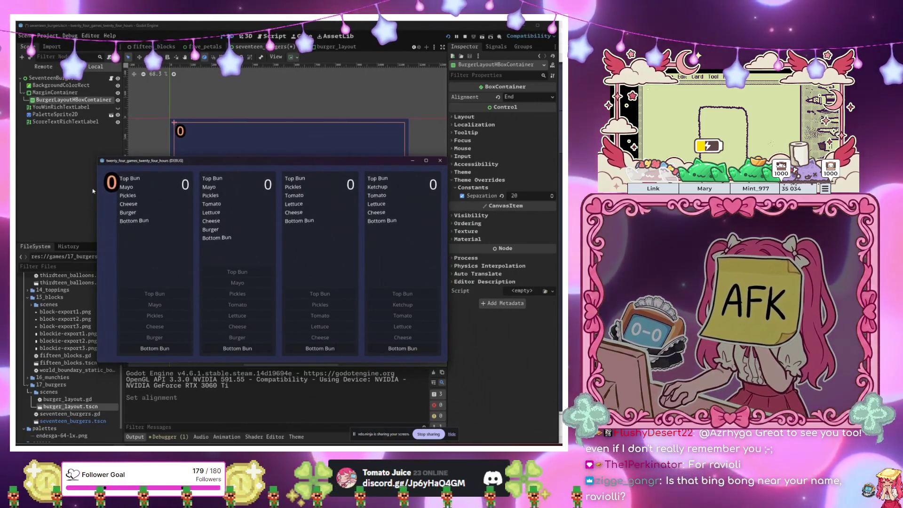
left_click(181, 135)
left_click_drag(181, 136, 176, 160)
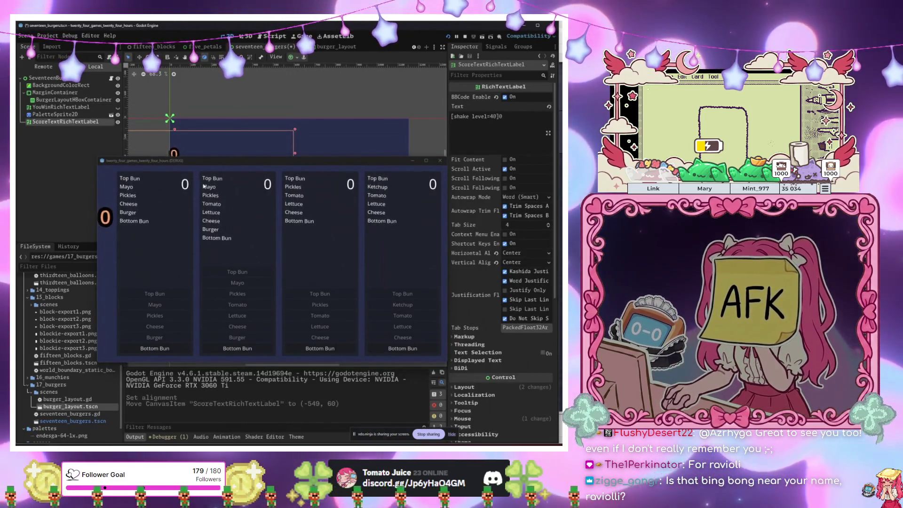
mouse_move(243, 155)
left_mouse_down()
mouse_move(247, 187)
mouse_move(237, 182)
left_mouse_up()
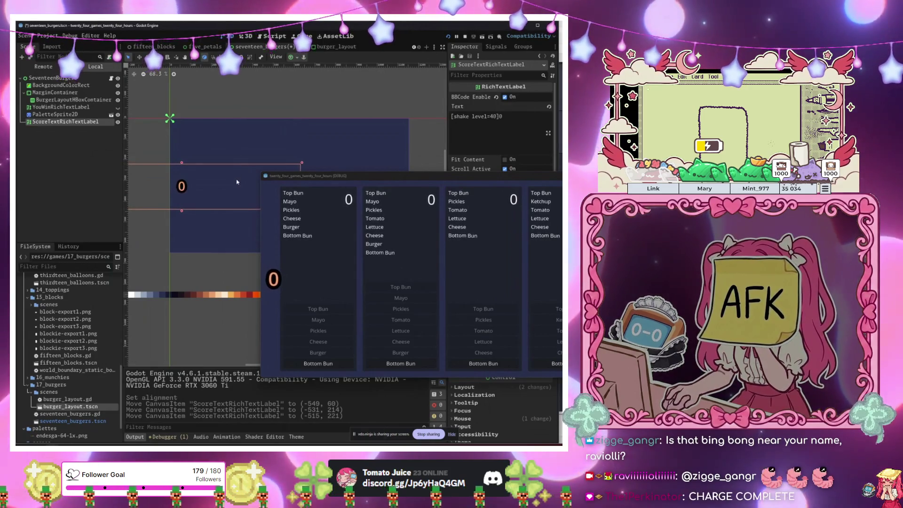
left_click_drag(329, 176, 144, 202)
Step: Set the burger row's separation to 10
left_click(439, 325)
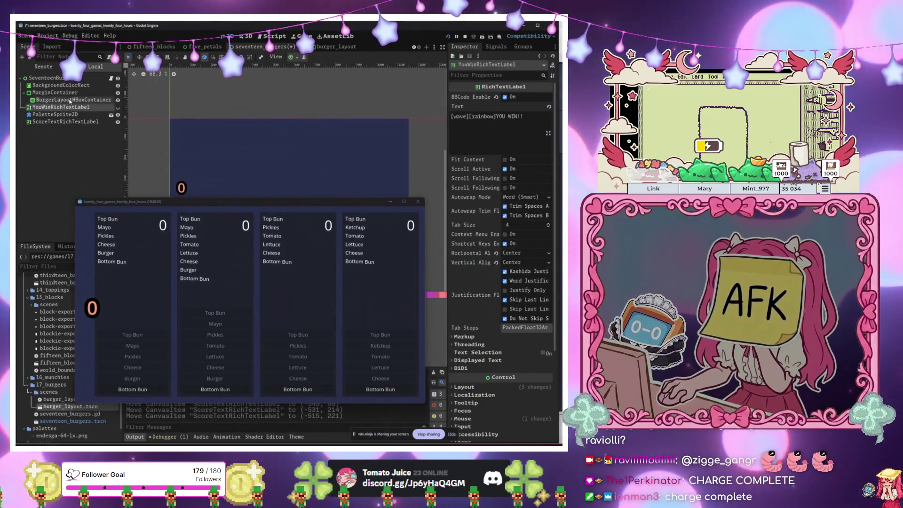
left_click(515, 195)
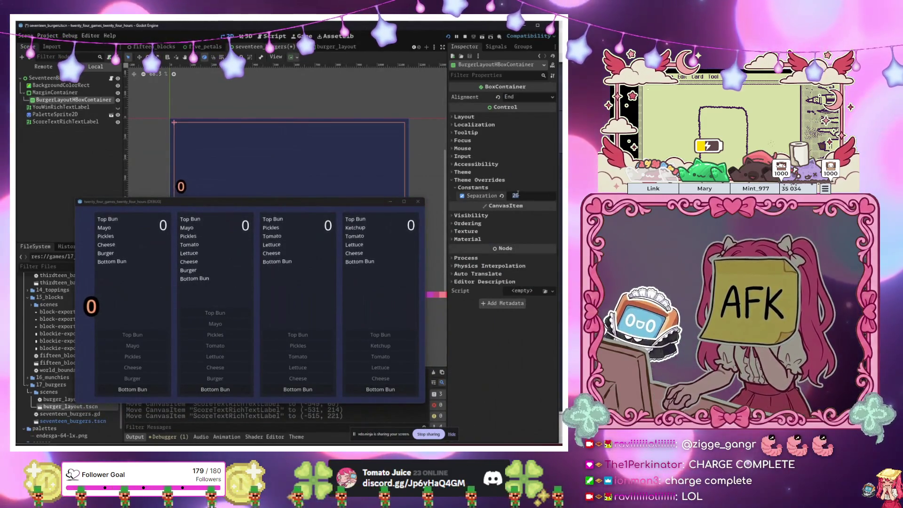
type("0")
key("Return")
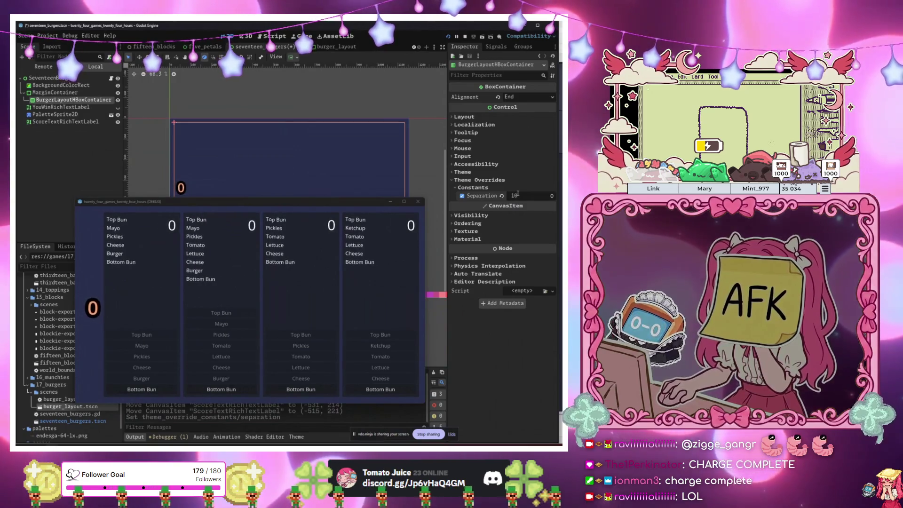
Step: Nudge the score label slightly left and review its mouse settings
left_click_drag(228, 189, 224, 189)
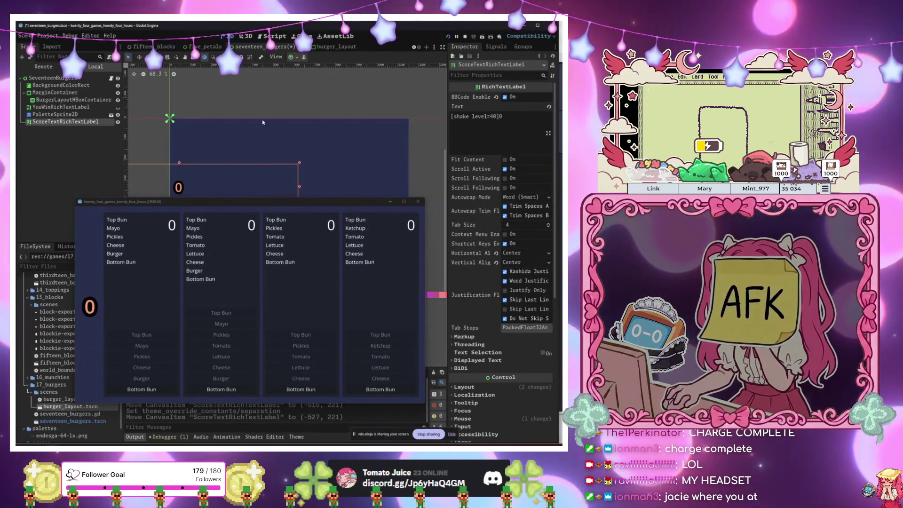
left_click(267, 90)
mouse_move(163, 203)
left_mouse_down()
mouse_move(230, 115)
mouse_move(100, 239)
left_mouse_up()
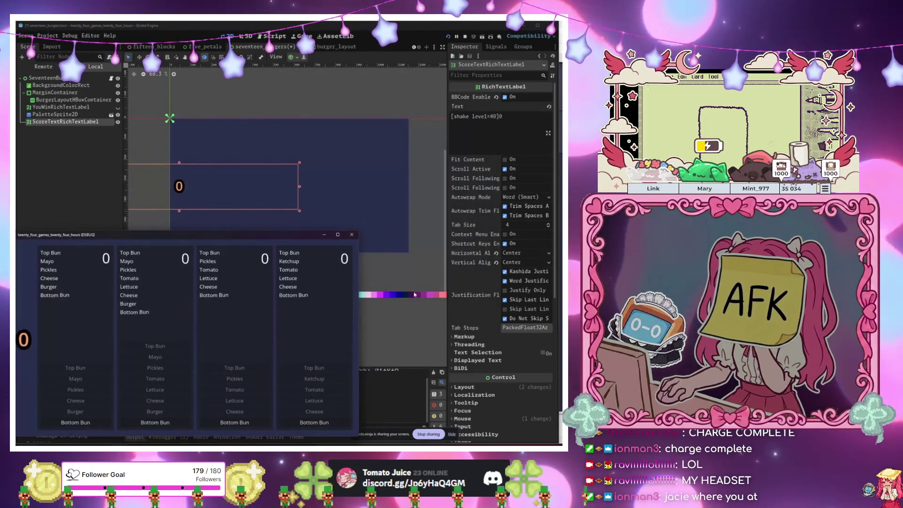
left_click(462, 418)
left_click_drag(193, 238, 264, 149)
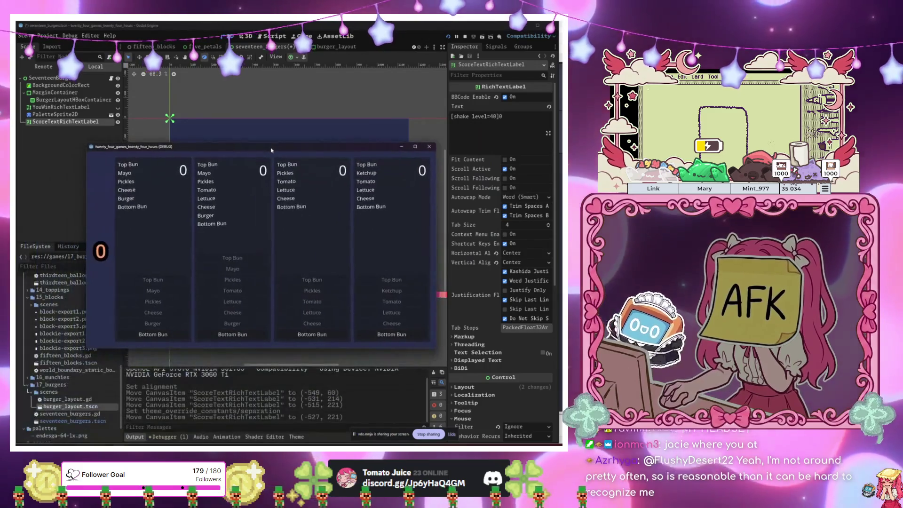
left_click(61, 107)
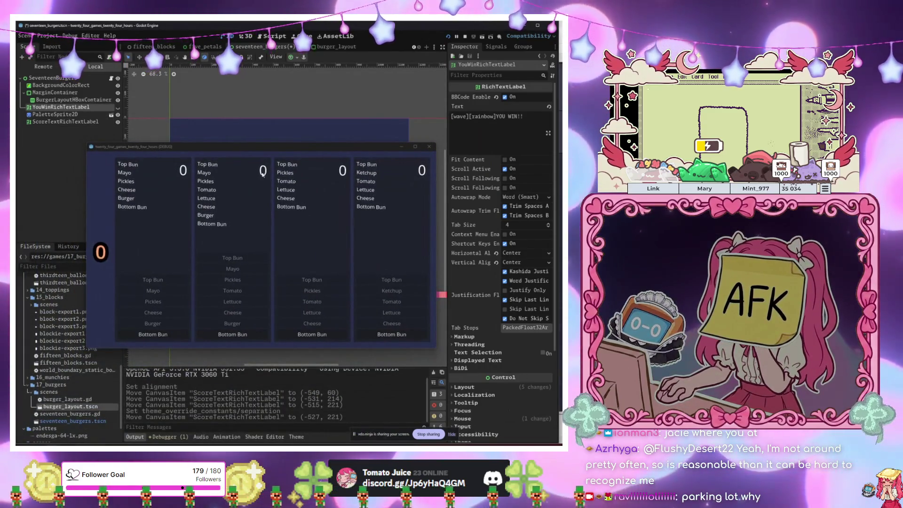
Step: Stack ingredients onto the four burger orders, completing the first few burgers
left_click(154, 334)
left_click(232, 334)
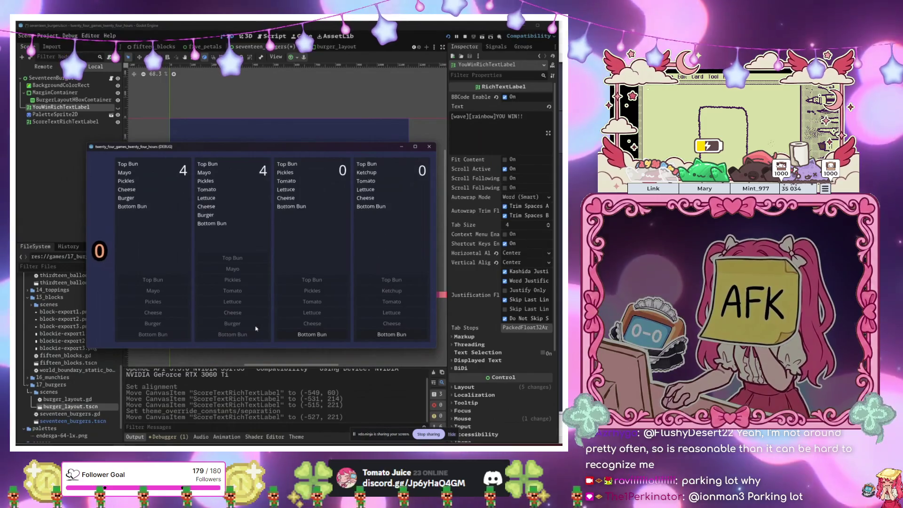
left_click(312, 334)
left_click(391, 334)
left_click(395, 323)
left_click(397, 312)
left_click(396, 301)
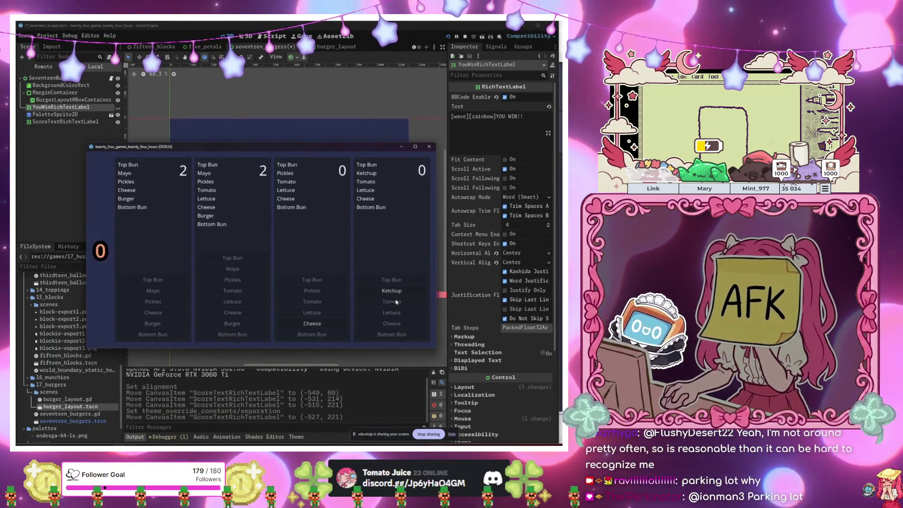
left_click(394, 279)
left_click(311, 323)
left_click(312, 312)
left_click(312, 302)
left_click(312, 291)
left_click(311, 279)
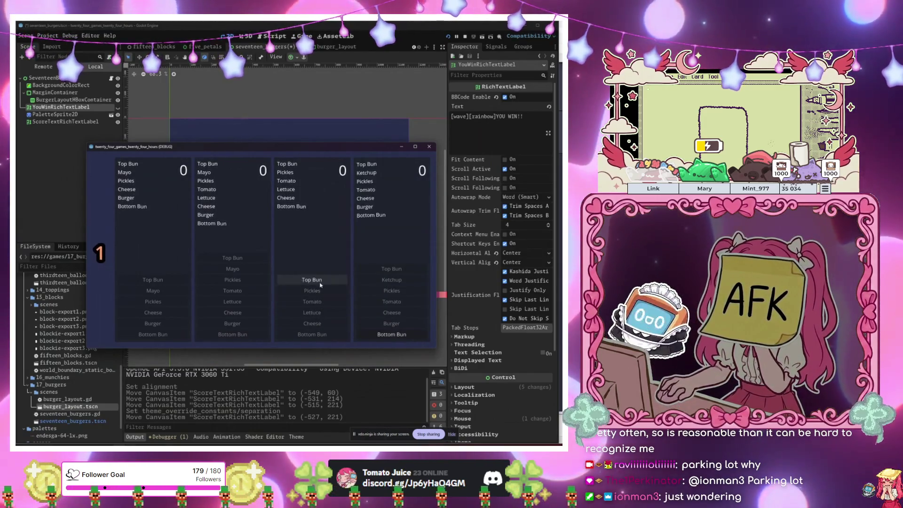
left_click(311, 334)
left_click(153, 312)
left_click(153, 302)
left_click(153, 290)
left_click(152, 279)
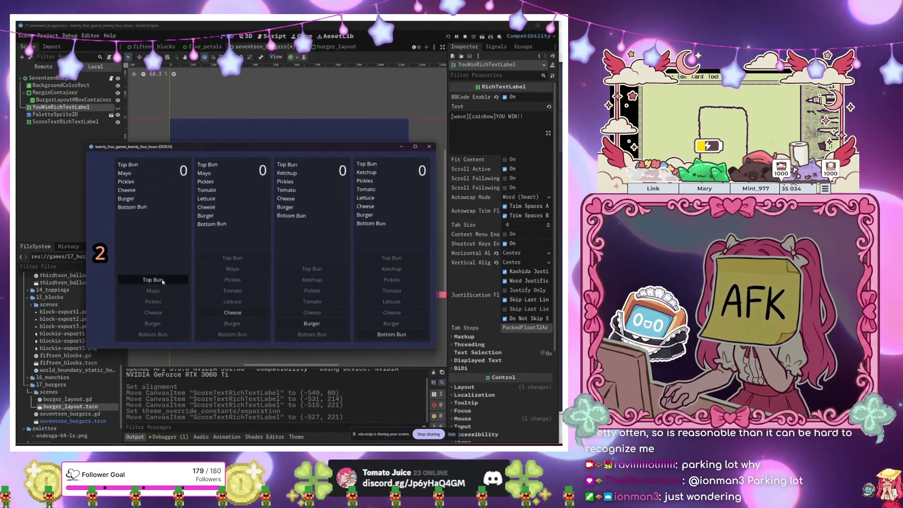
left_click(232, 334)
left_click(232, 323)
left_click(232, 312)
left_click(312, 323)
left_click(392, 334)
left_click(392, 323)
left_click(312, 334)
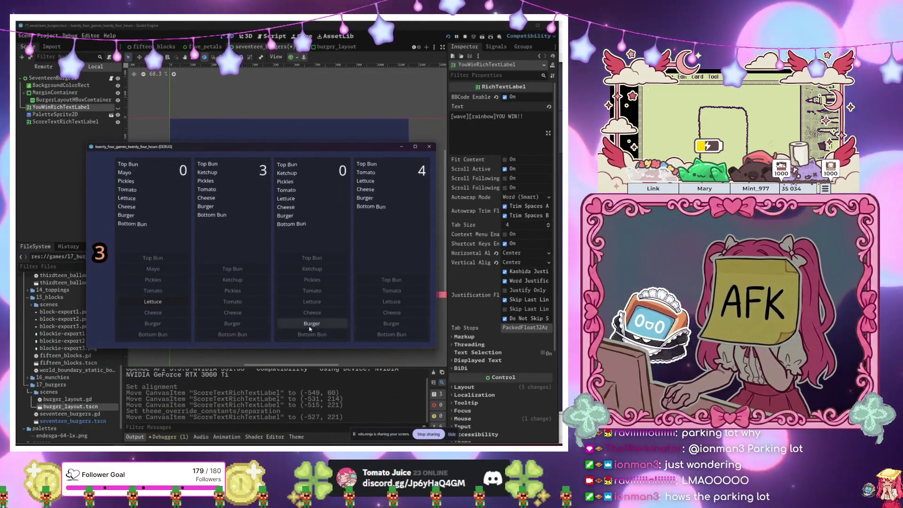
Step: Add Pickles, Ketchup and Top Buns to complete more burger orders
left_click(162, 302)
left_click(157, 290)
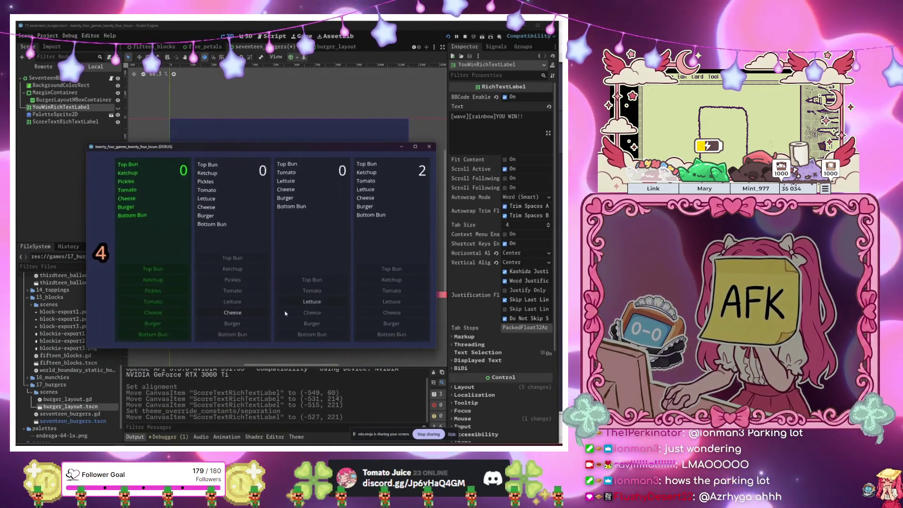
left_click(156, 270)
left_click(153, 257)
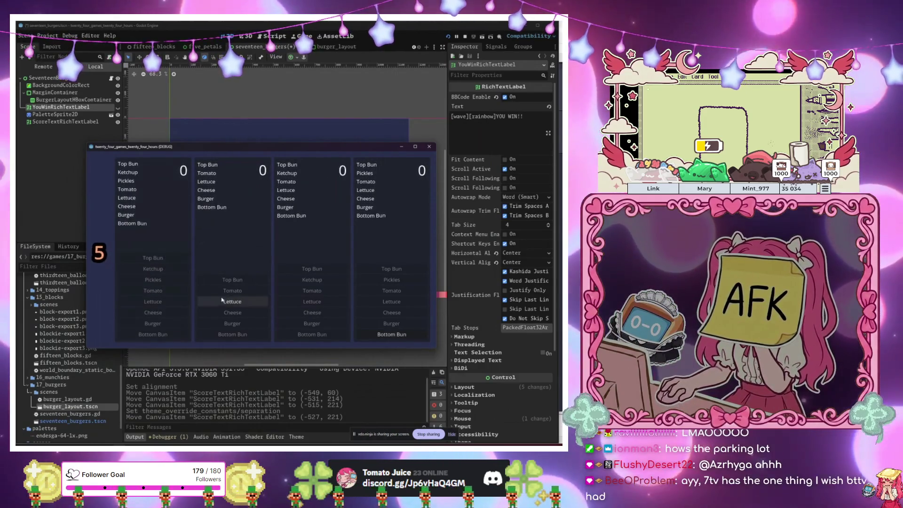
left_click(316, 334)
left_click(153, 312)
left_click(153, 301)
left_click(154, 290)
left_click(157, 282)
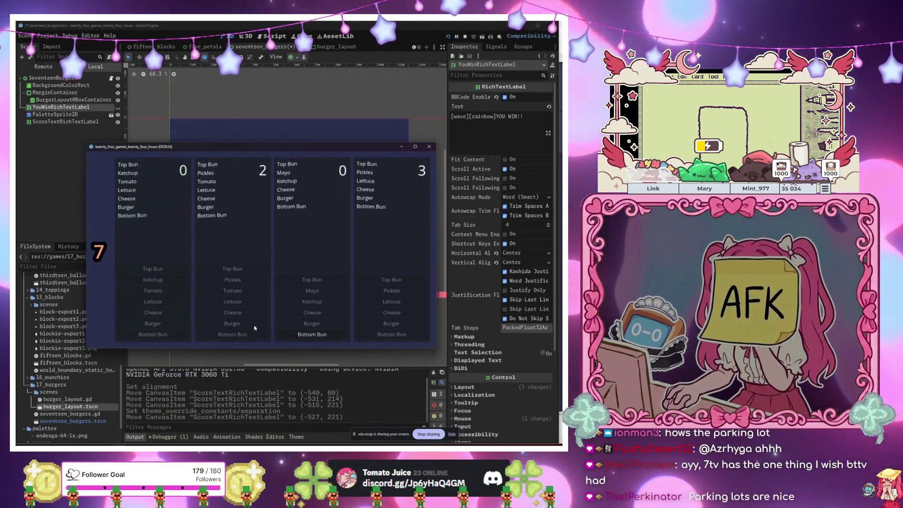
left_click(153, 268)
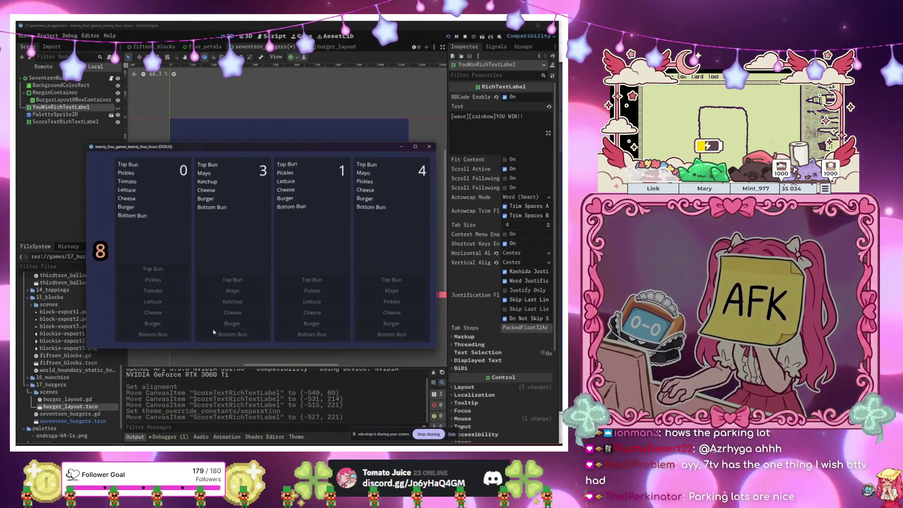
left_click(152, 301)
left_click(153, 290)
left_click(153, 279)
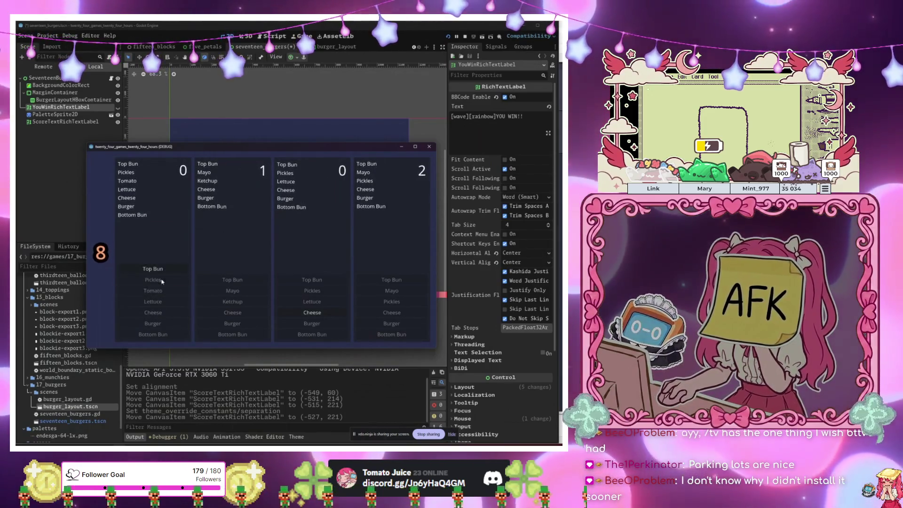
left_click(153, 268)
left_click(312, 290)
left_click(311, 279)
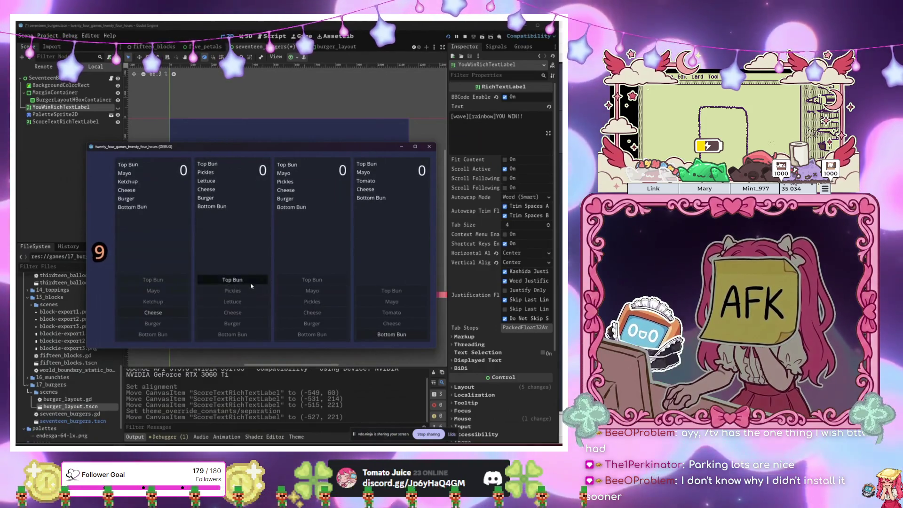
Step: Complete the remaining orders until YOU WIN!! appears, then close the game window
left_click(393, 334)
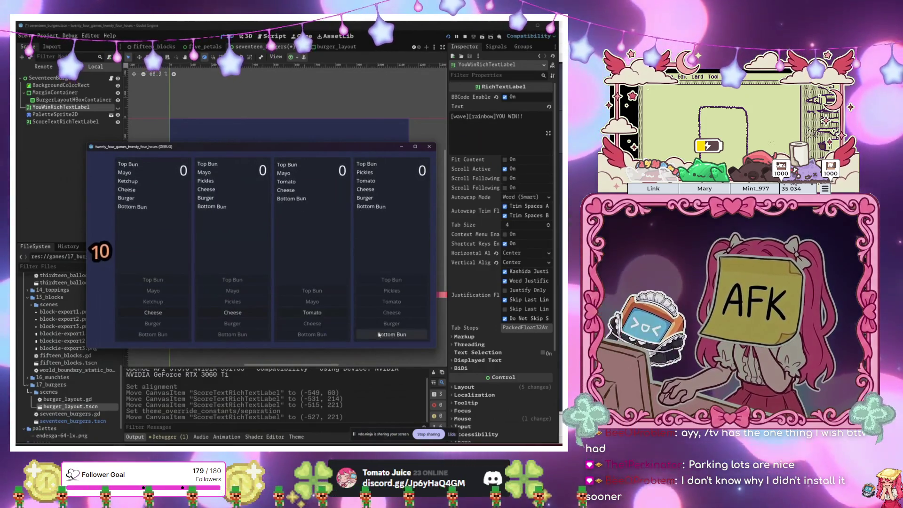
left_click(312, 323)
left_click(312, 312)
left_click(153, 312)
left_click(153, 301)
left_click(153, 290)
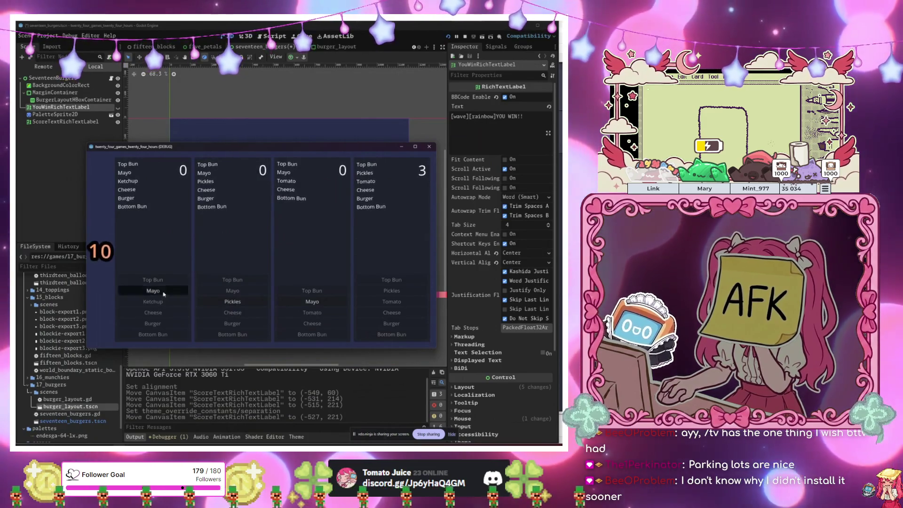
left_click(153, 279)
left_click(236, 281)
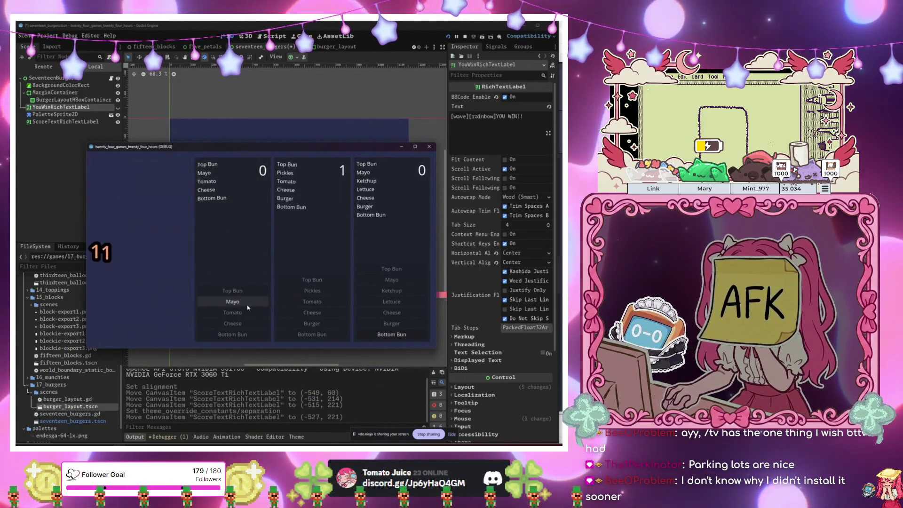
left_click(311, 333)
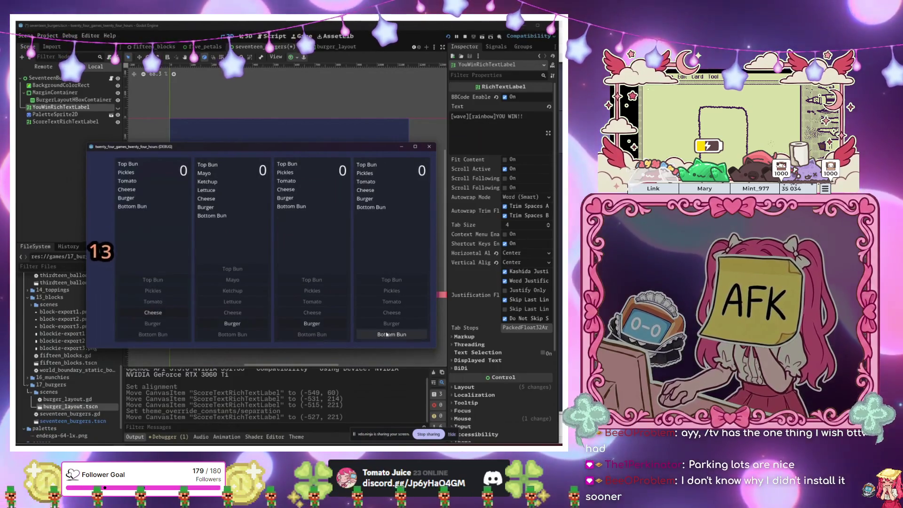
left_click(328, 332)
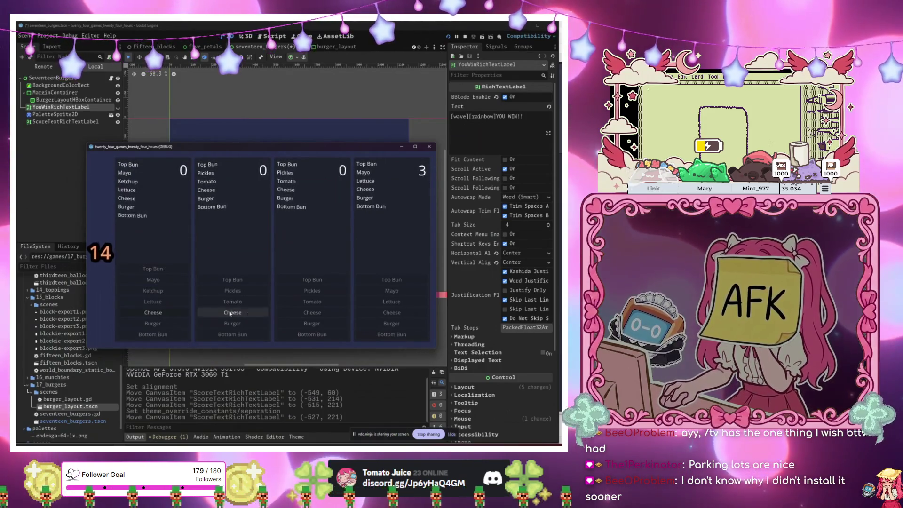
left_click(232, 290)
left_click(232, 284)
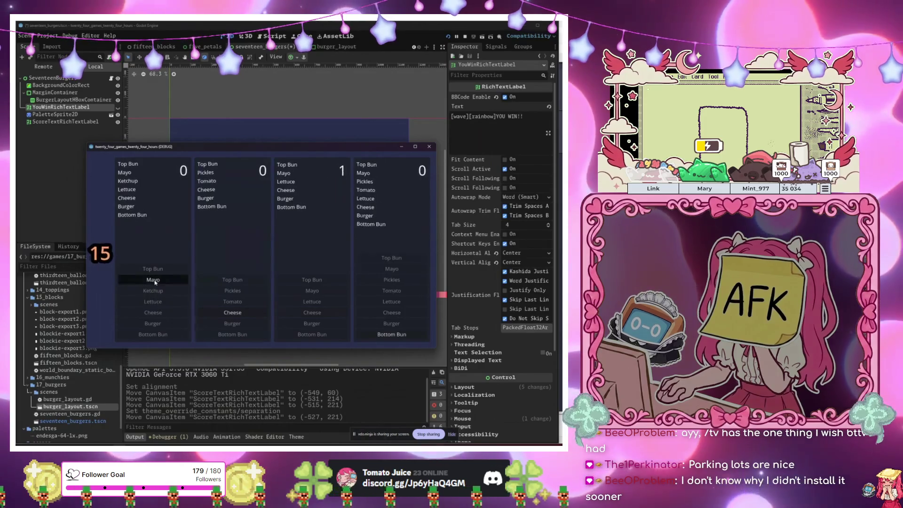
left_click(387, 335)
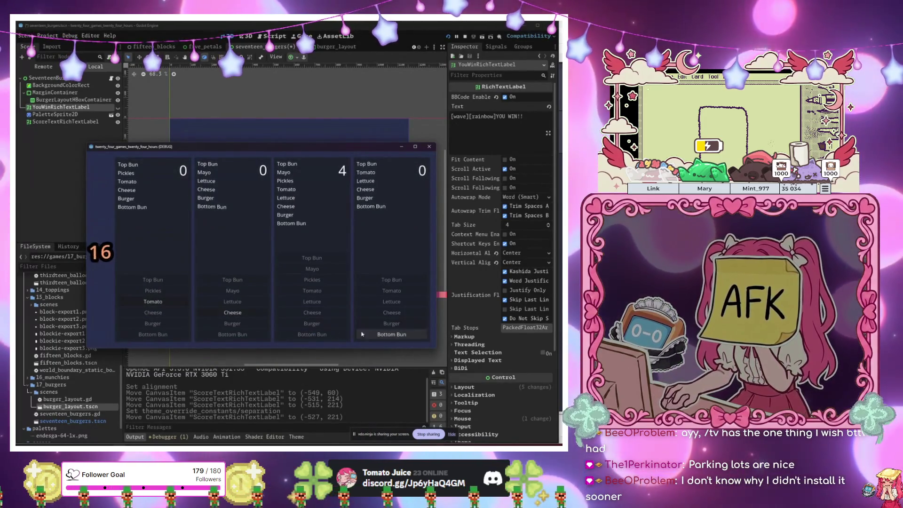
left_click(238, 314)
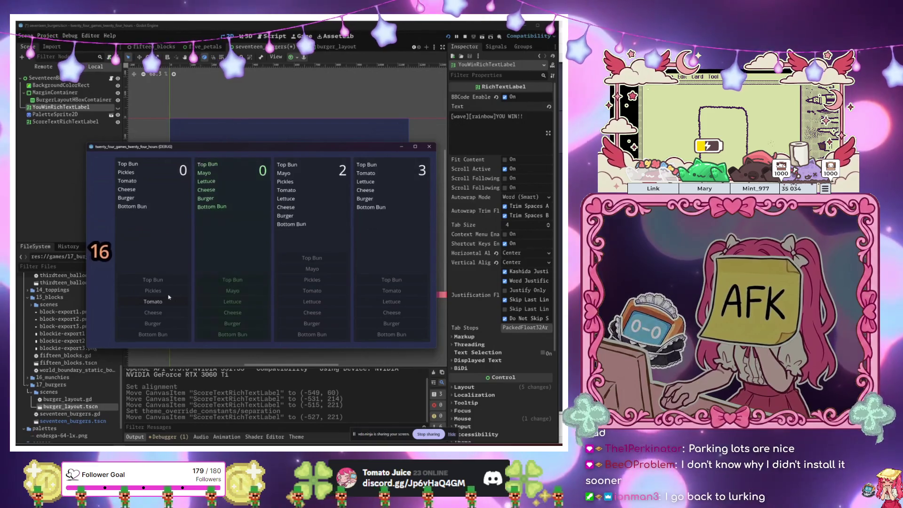
left_click(155, 285)
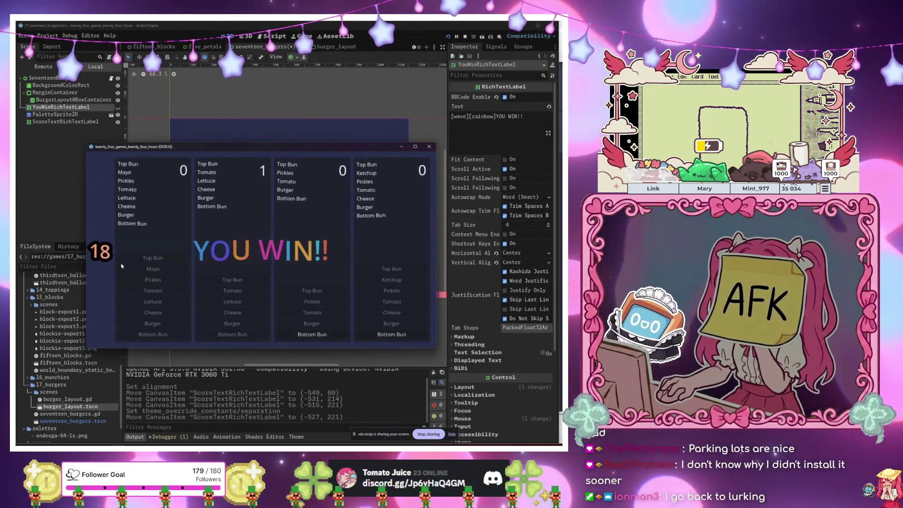
left_click(431, 147)
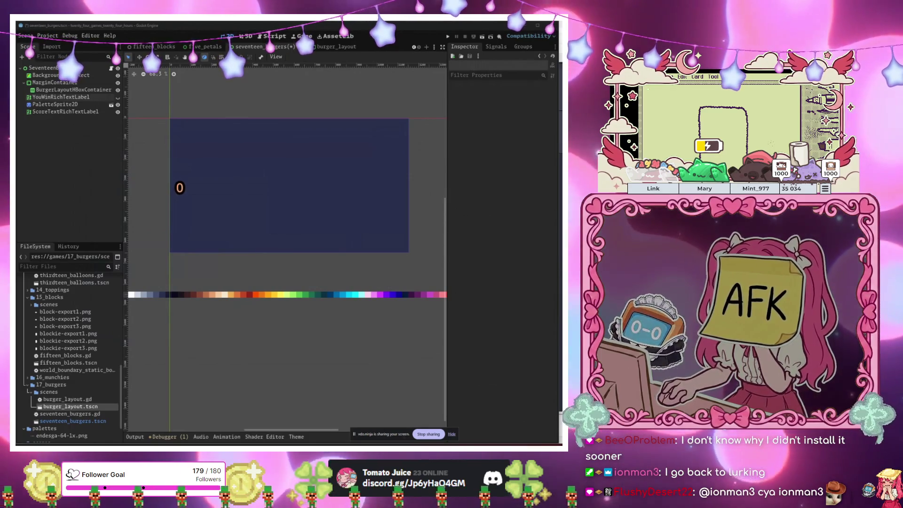
Step: Open seventeen_burgers.gd in the Script workspace at the spawn_burgers() function
left_click(177, 216)
left_click(311, 98)
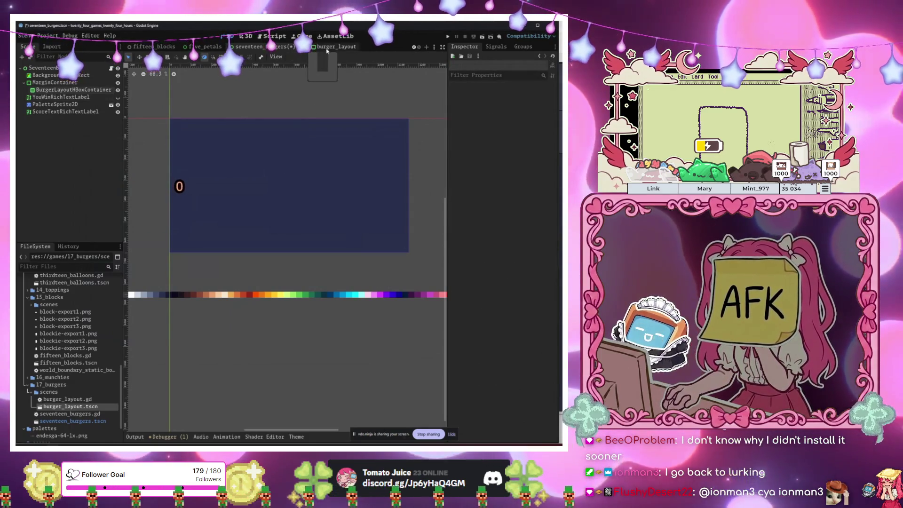
left_click(327, 47)
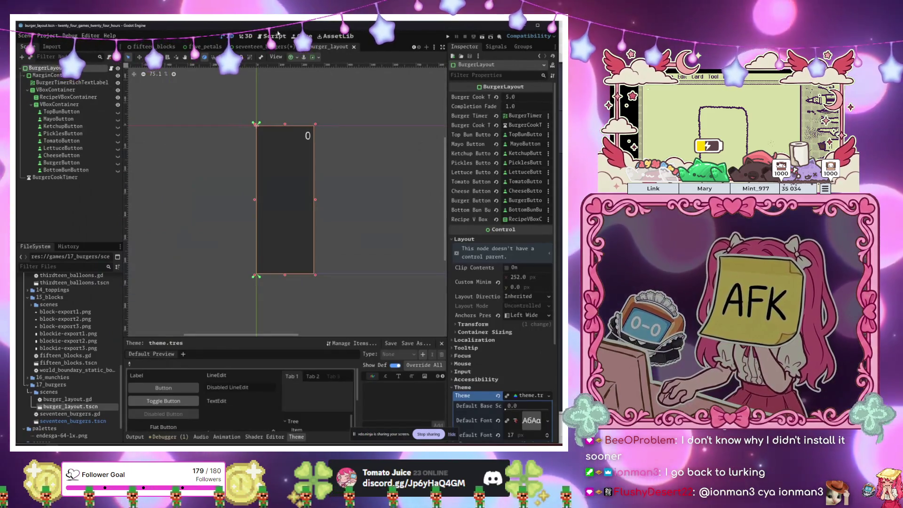
left_click(272, 49)
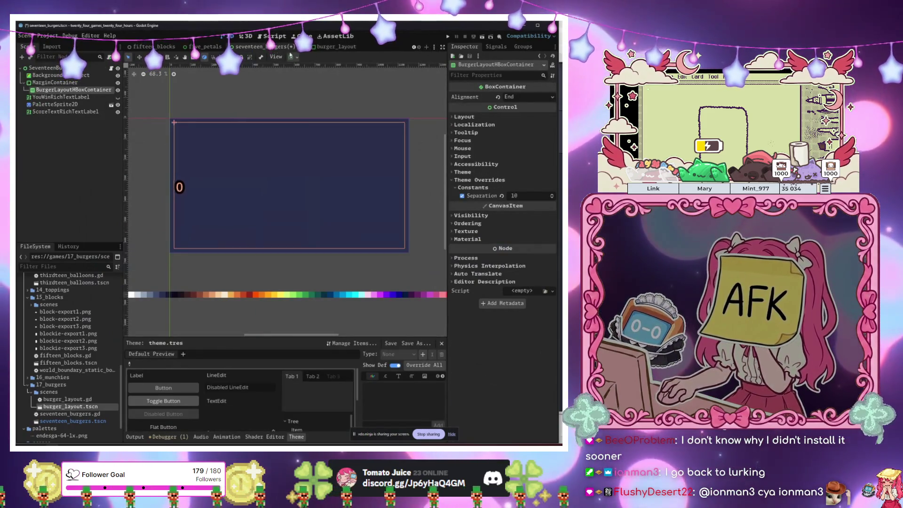
left_click(274, 36)
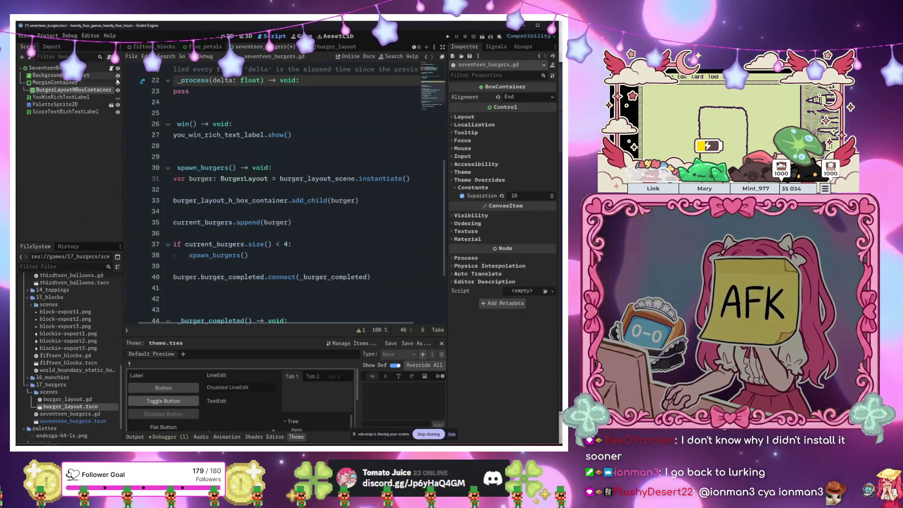
left_click(273, 185)
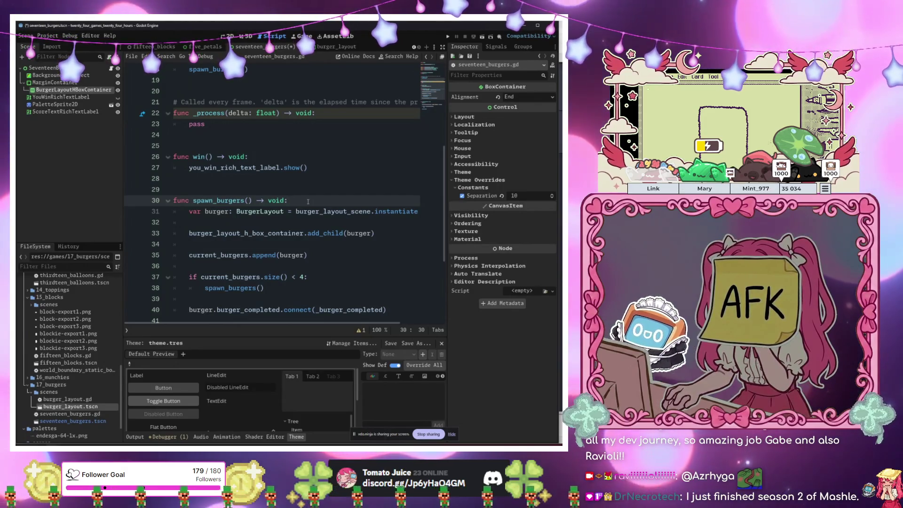
Step: Put the caret on line 22 of the script, then switch to the 2D view
left_click(325, 165)
scroll(331, 200, "up", 3)
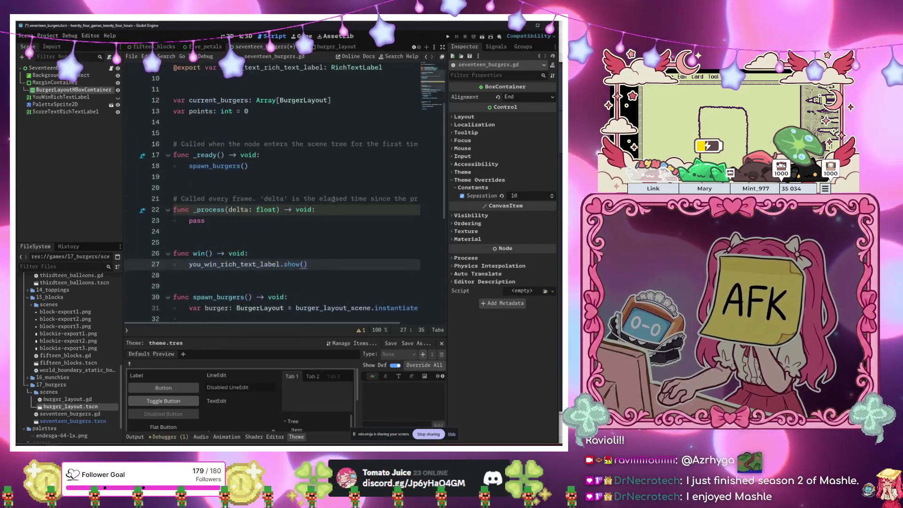
left_click(326, 260)
left_click(325, 266)
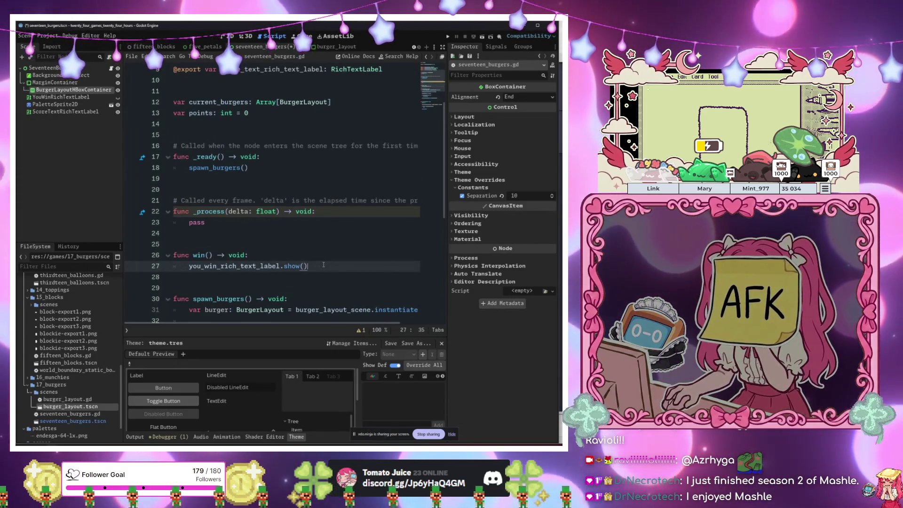
left_click(310, 211)
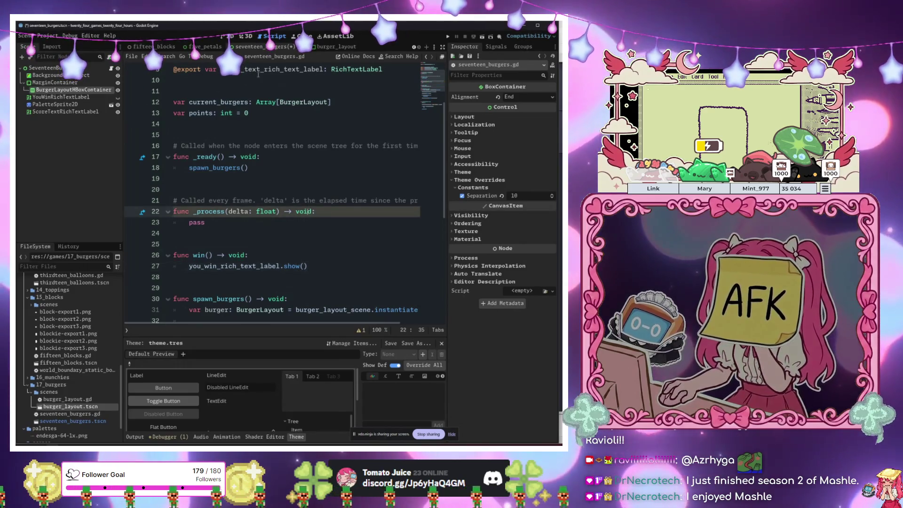
key("ctrl+F1")
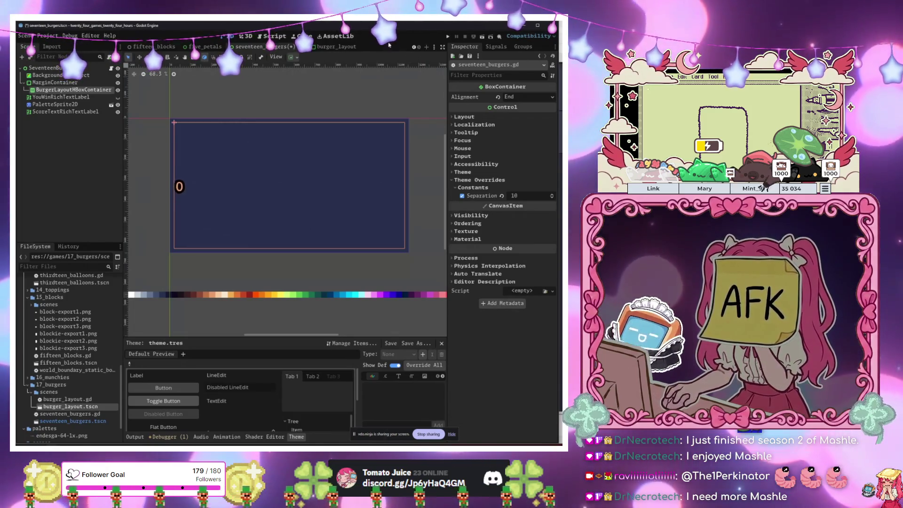
key("Escape")
Step: Show the burger_layout scene and select its inner ingredient VBoxContainer
left_click(323, 49)
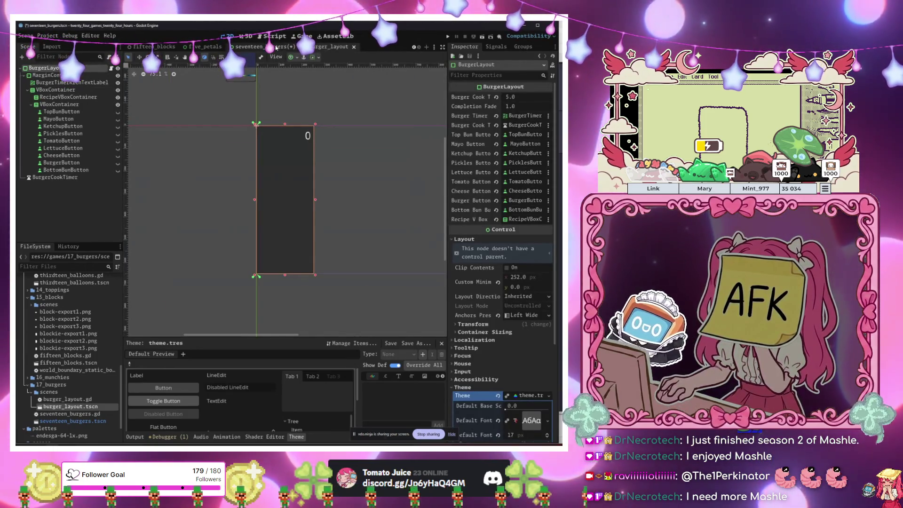
key("ctrl+shift+Tab")
left_click(323, 45)
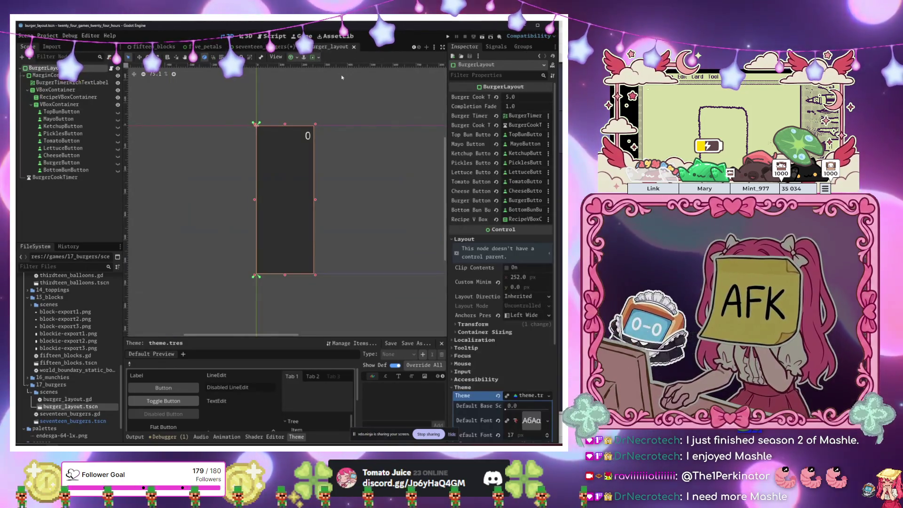
left_click(372, 73)
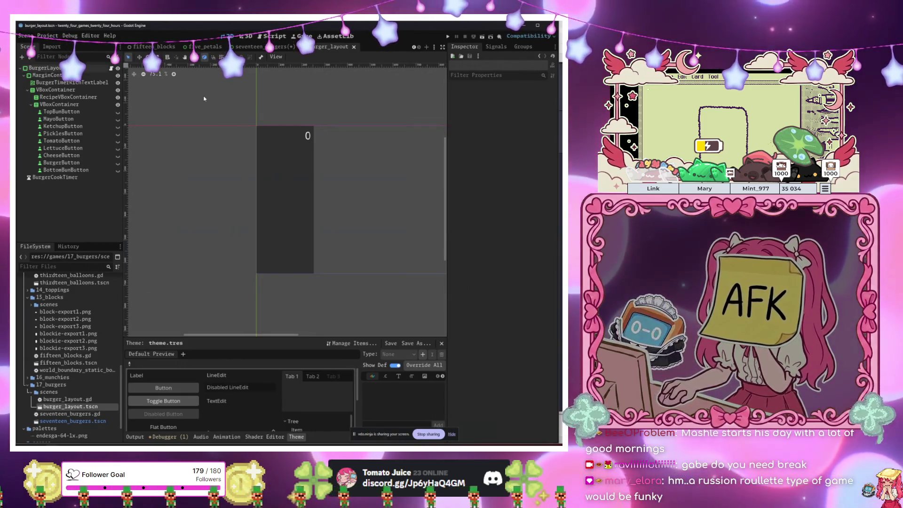
left_click(340, 85)
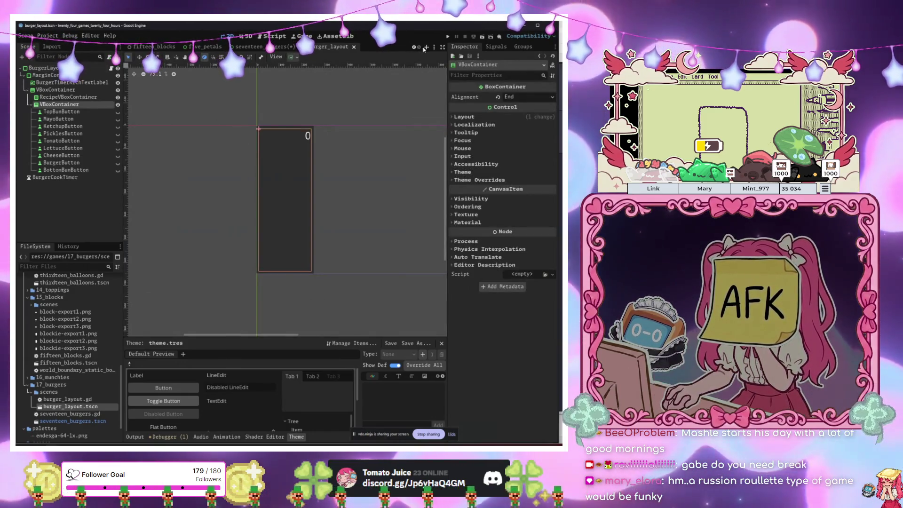
key("ctrl+n")
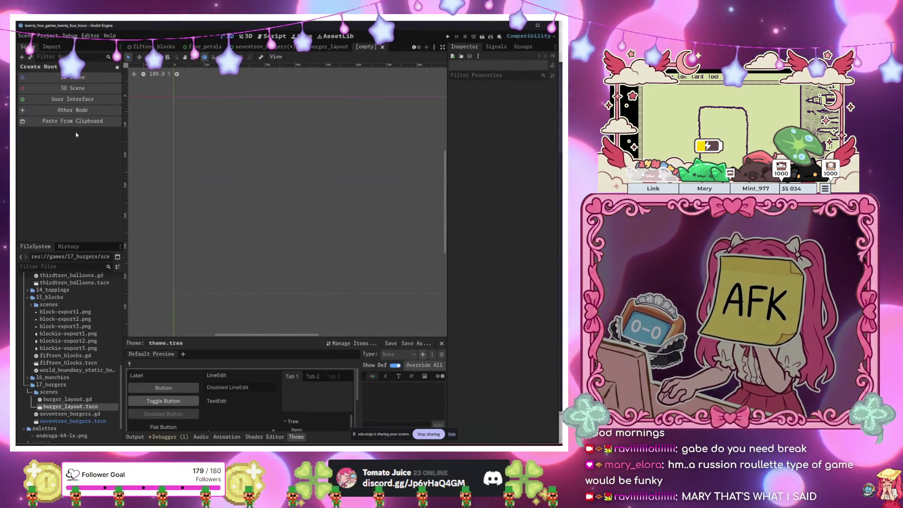
Step: Create a plain Node scene root and rename it EighteenCoconuts
left_click(70, 80)
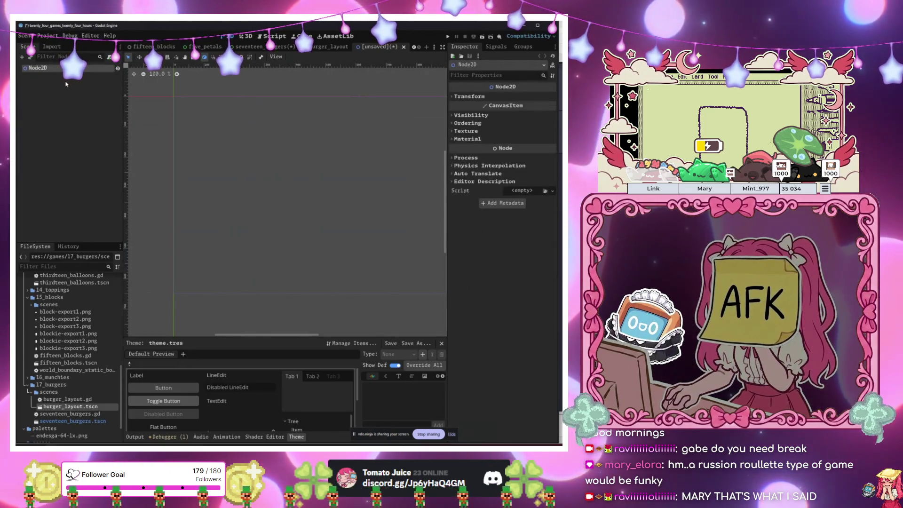
key("ctrl+z")
left_click(73, 110)
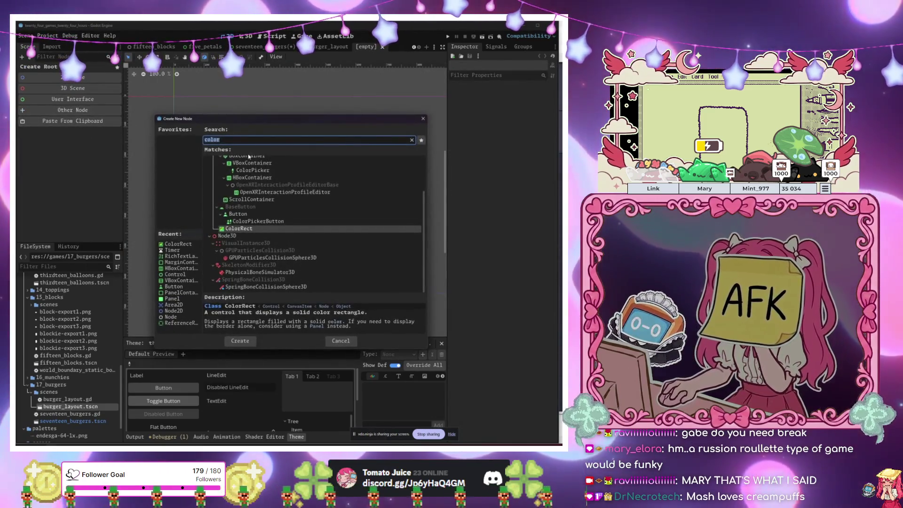
key("BackSpace")
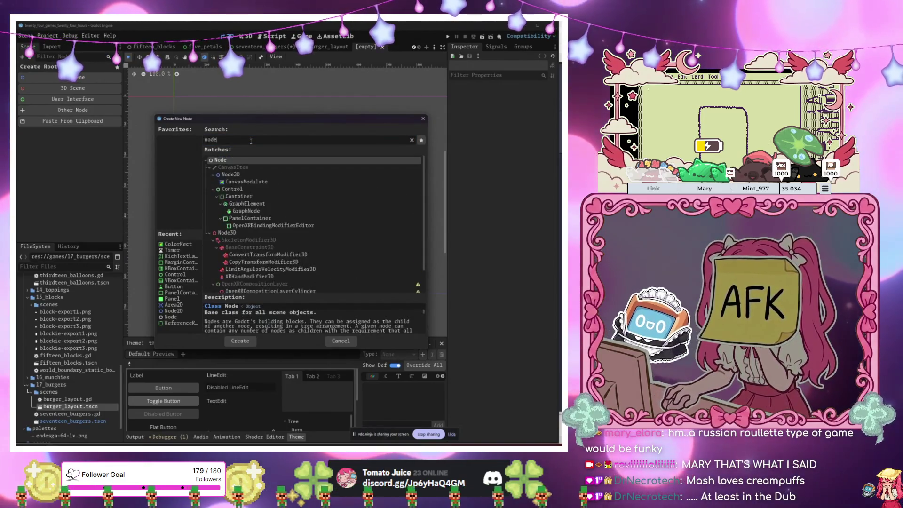
key("Return")
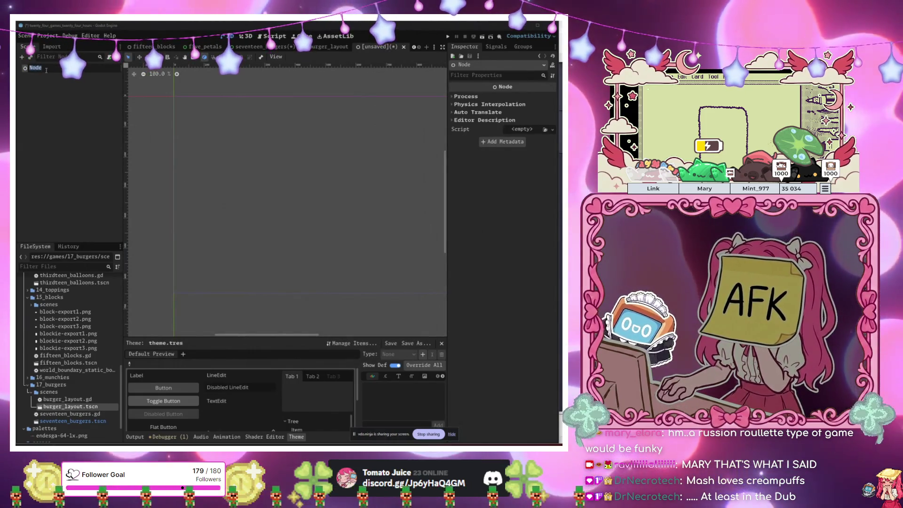
key("BackSpace")
key("BackSpace")
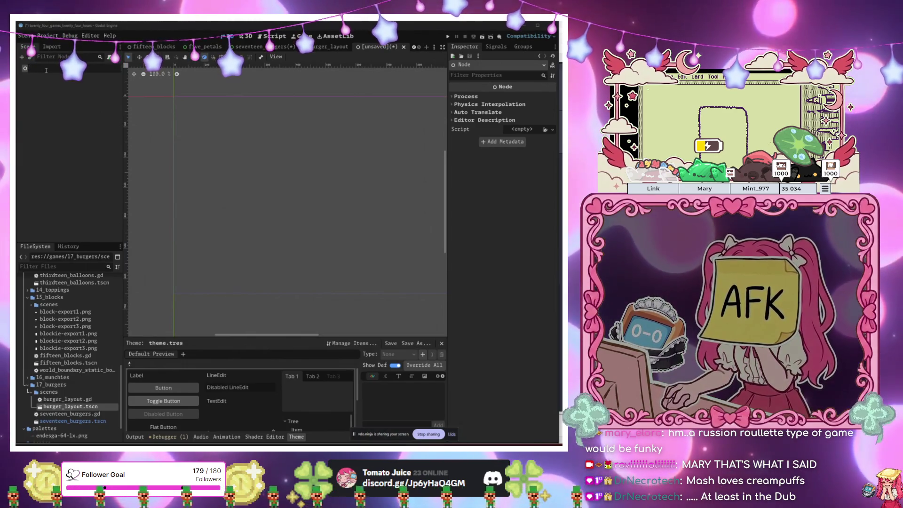
type("Eightee")
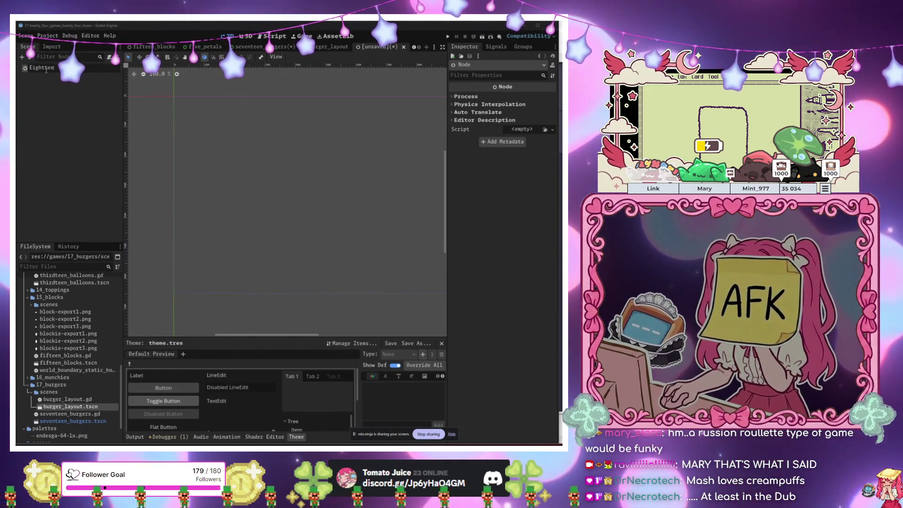
type("Coconuts")
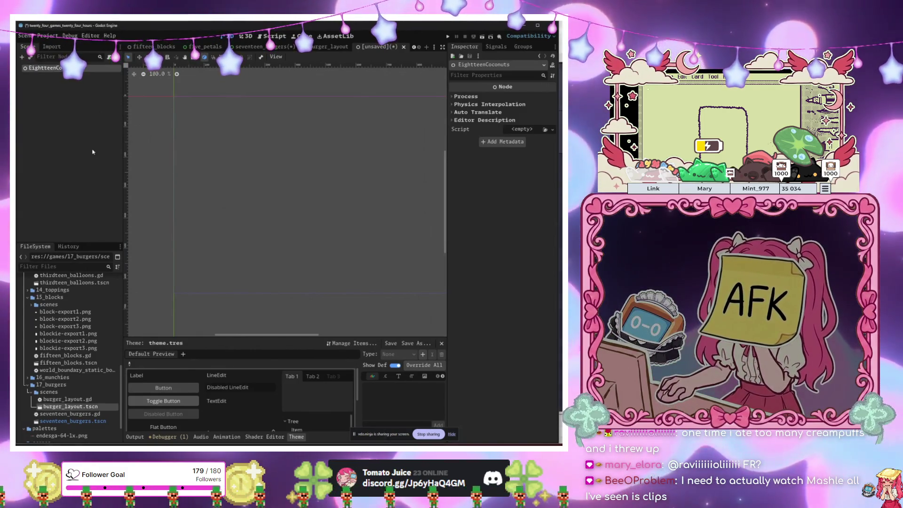
left_click(221, 129)
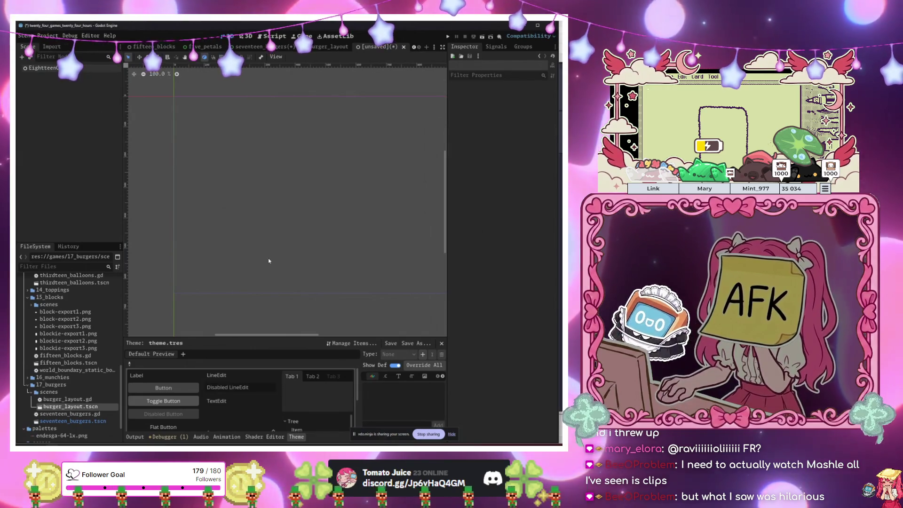
mouse_move(76, 419)
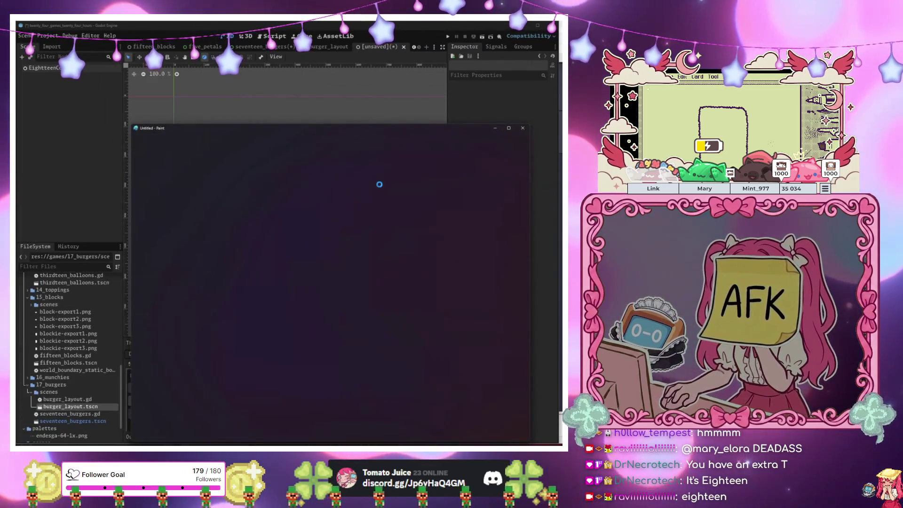
Step: Fill the Paint canvas black and set up a plain white brush
left_click(47, 69)
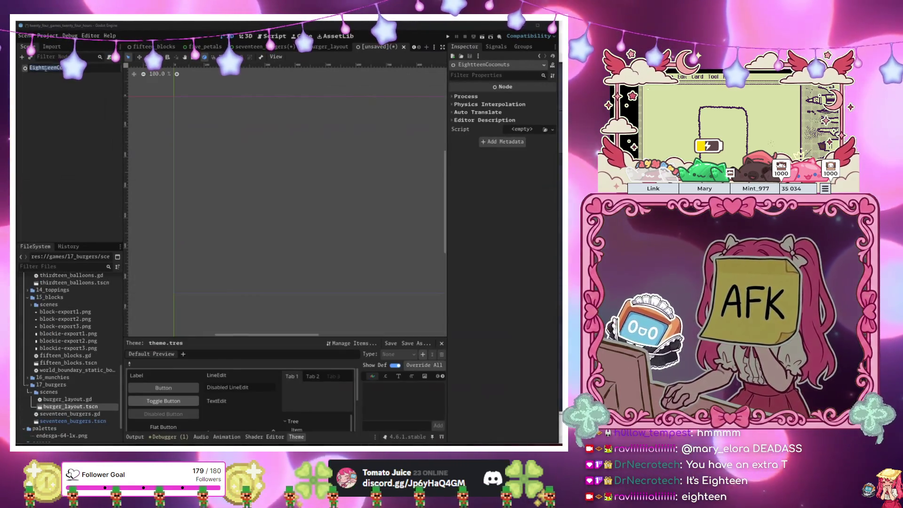
left_click(122, 440)
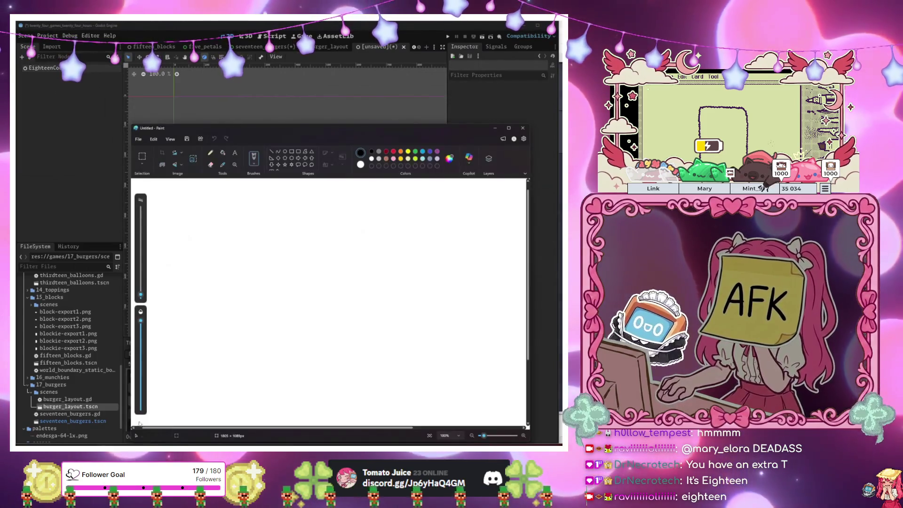
left_click_drag(336, 127, 252, 87)
left_click(138, 112)
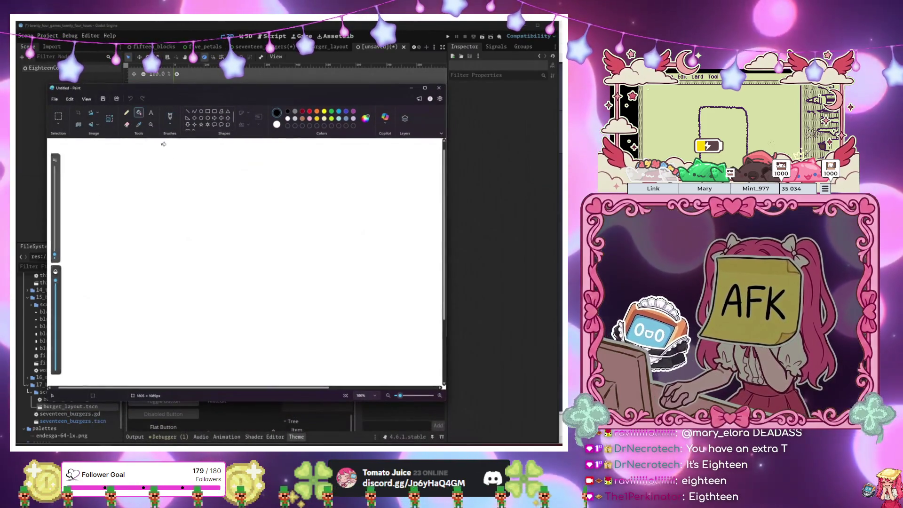
left_click(269, 163)
left_click(287, 118)
left_click(170, 117)
mouse_move(209, 210)
left_mouse_down()
mouse_move(150, 236)
mouse_move(131, 282)
mouse_move(222, 252)
left_mouse_up()
key("ctrl+z")
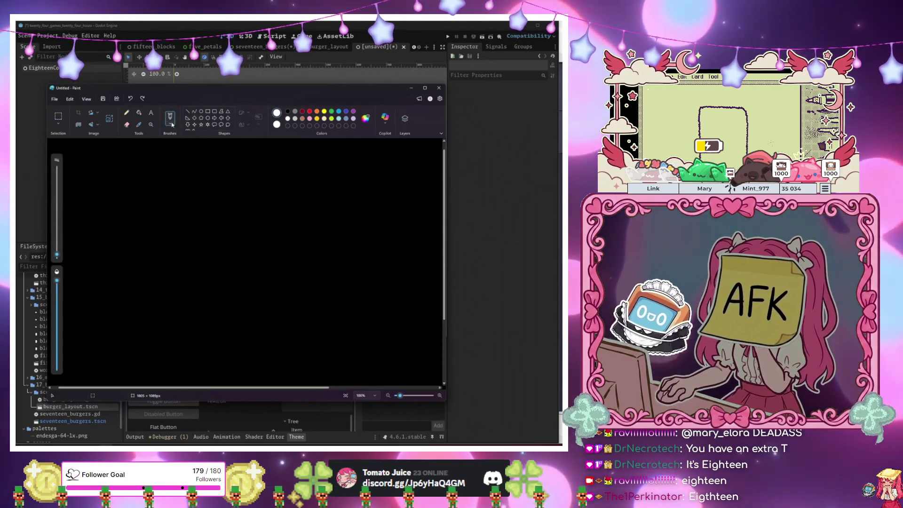
left_click(170, 123)
left_click(201, 140)
left_click_drag(255, 181, 125, 278)
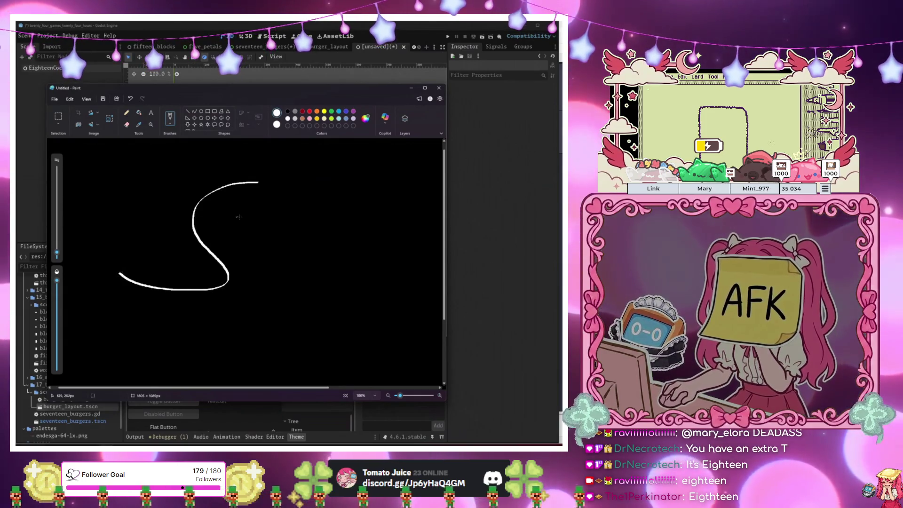
key("ctrl+z")
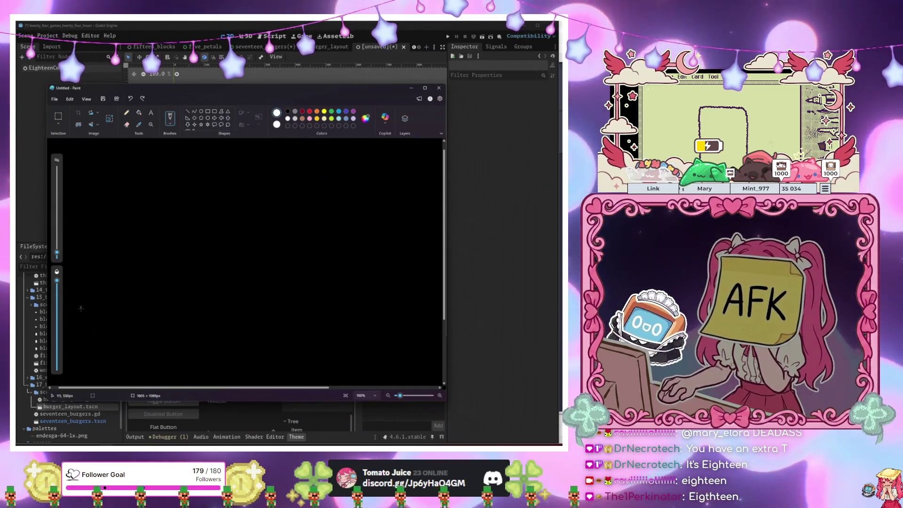
Step: Sketch white wavy ground lines across the lower part of the canvas
mouse_move(152, 345)
left_mouse_down()
mouse_move(186, 302)
mouse_move(217, 334)
left_mouse_up()
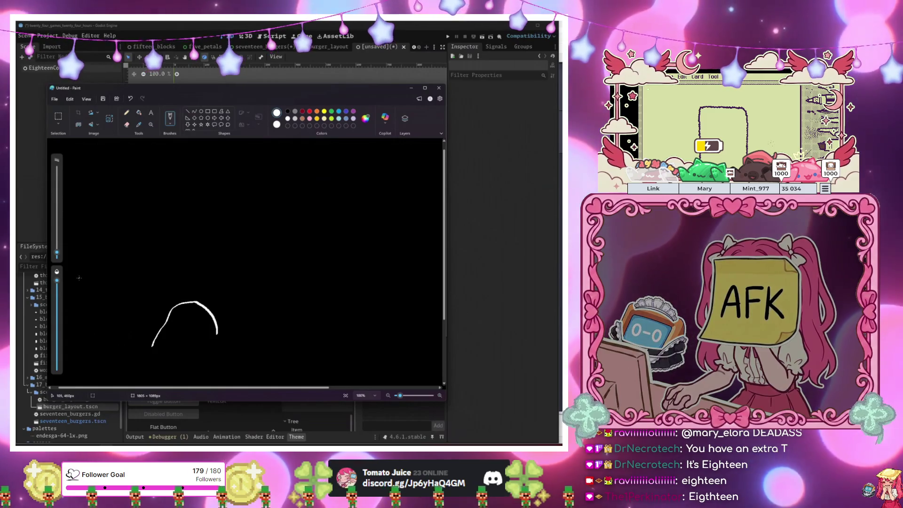
left_click_drag(141, 280, 267, 282)
left_click_drag(402, 243, 207, 249)
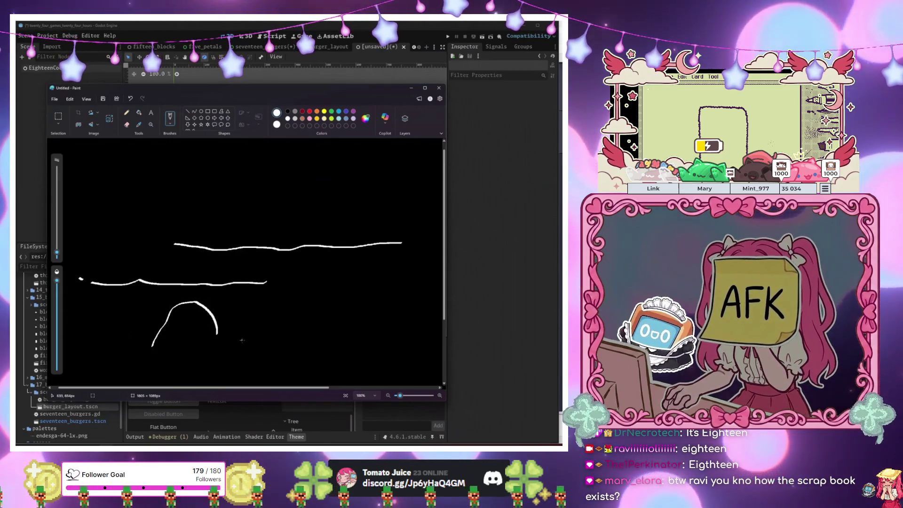
left_click_drag(258, 341, 265, 334)
key("ctrl+z")
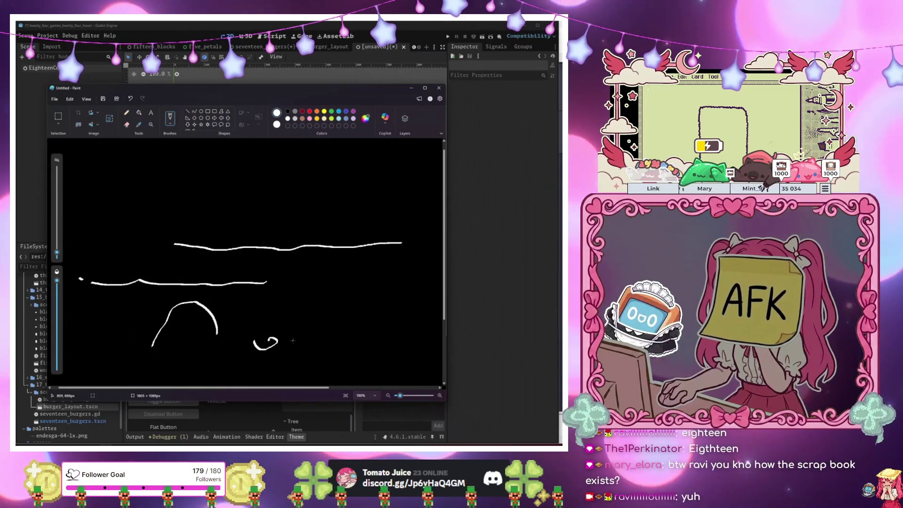
left_click_drag(335, 344, 337, 337)
left_click_drag(282, 334, 301, 333)
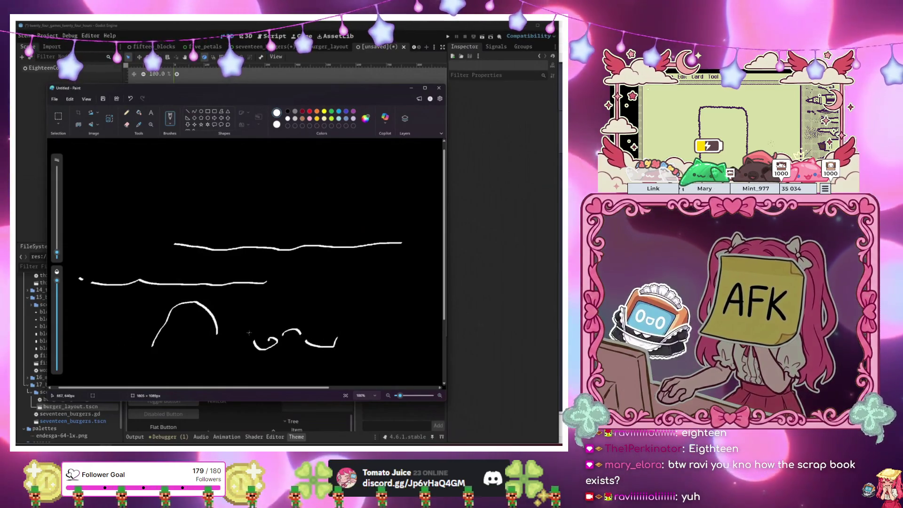
left_click_drag(242, 335, 257, 333)
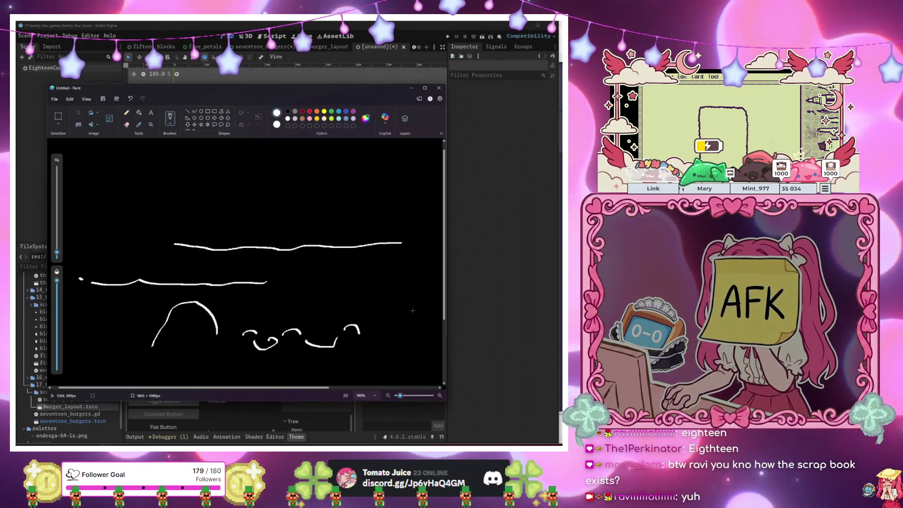
Step: Add upper wavy lines and a palm tree with a coconut, then close Paint
left_click_drag(400, 306, 408, 256)
left_click_drag(395, 217, 396, 201)
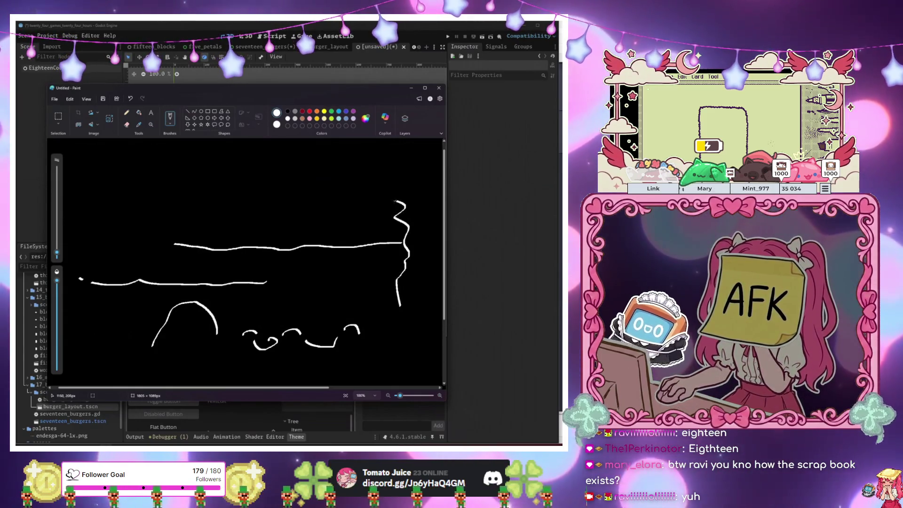
left_click_drag(342, 190, 160, 201)
left_click_drag(410, 154, 229, 164)
mouse_move(82, 207)
left_mouse_down()
mouse_move(141, 188)
mouse_move(151, 207)
mouse_move(112, 205)
left_mouse_up()
mouse_move(111, 211)
left_mouse_down()
mouse_move(102, 301)
mouse_move(113, 328)
mouse_move(127, 263)
mouse_move(115, 213)
mouse_move(86, 215)
left_mouse_up()
mouse_move(65, 149)
left_mouse_down()
mouse_move(182, 149)
mouse_move(71, 172)
left_mouse_up()
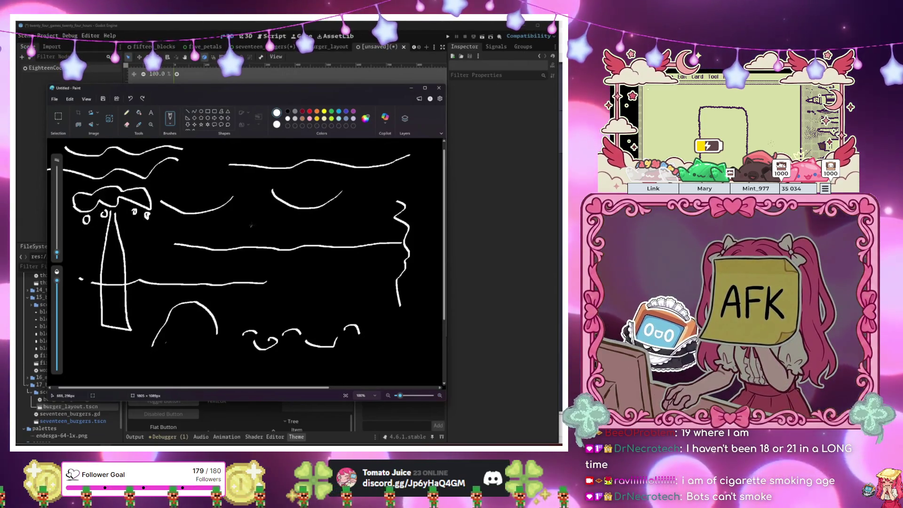
mouse_move(267, 99)
left_mouse_down()
mouse_move(300, 131)
mouse_move(345, 141)
left_mouse_up()
key("alt+F4")
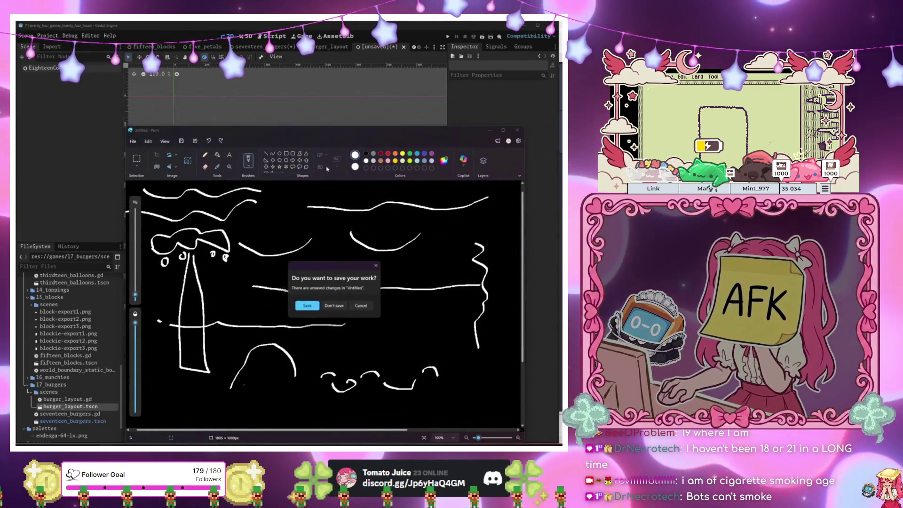
Step: Discard the Paint drawing and add a Node2D child under the EighteenCoconuts root
left_click(353, 301)
left_click_drag(305, 131, 799, 149)
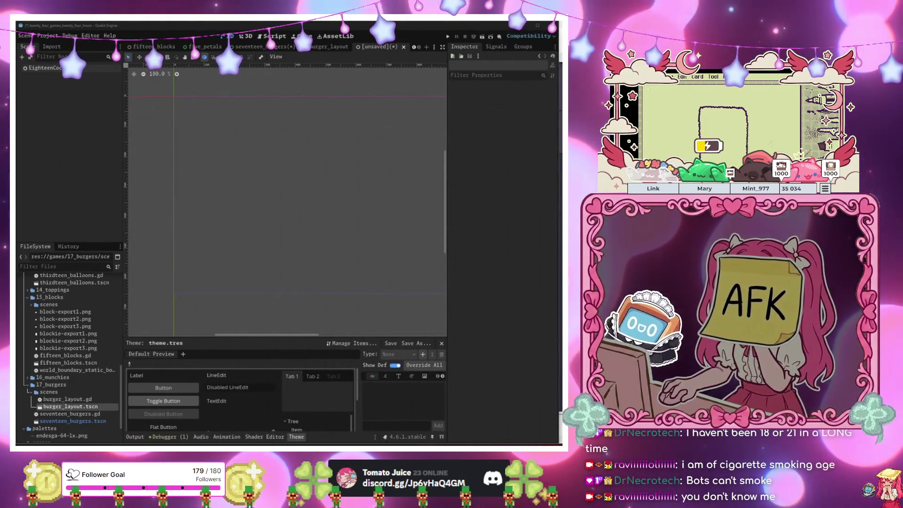
left_click(42, 68)
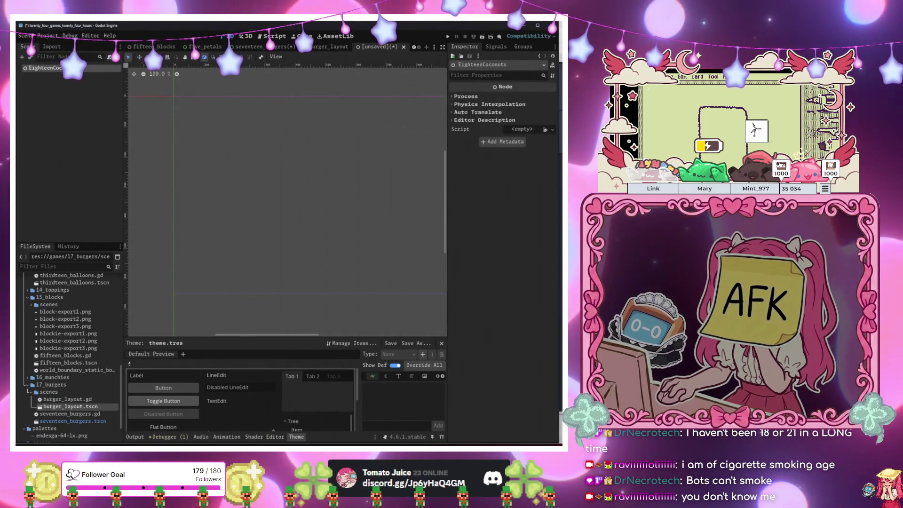
key("ctrl+a")
key("Down")
key("Return")
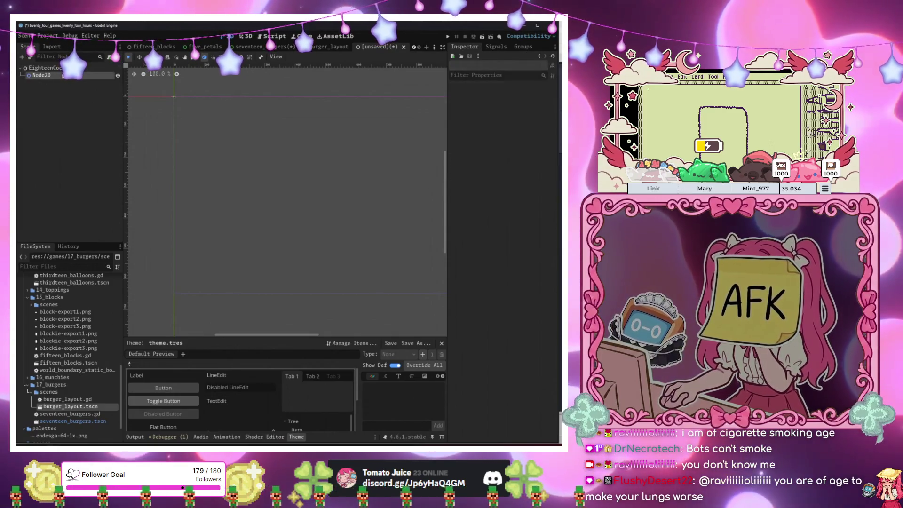
Step: Select the new Node2D, cancel adding another node, and focus the FileSystem filter
key("Up")
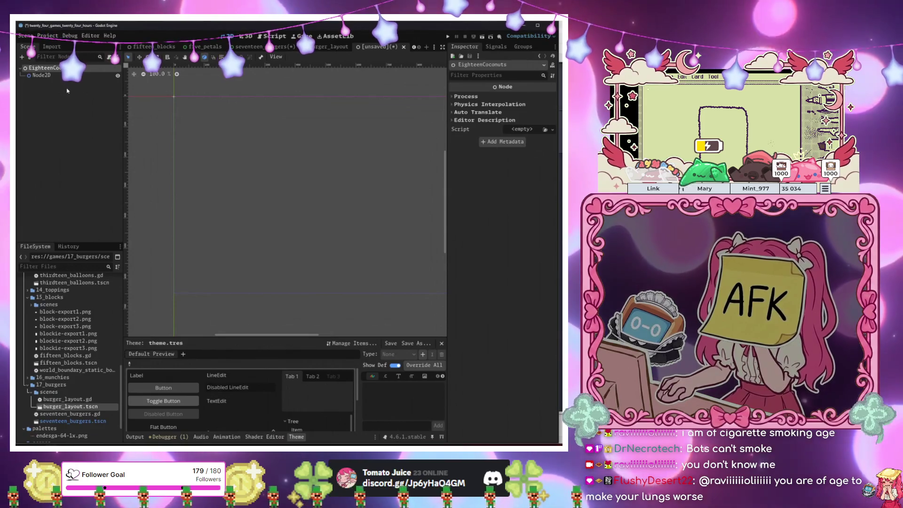
left_click(61, 76)
key("ctrl+a")
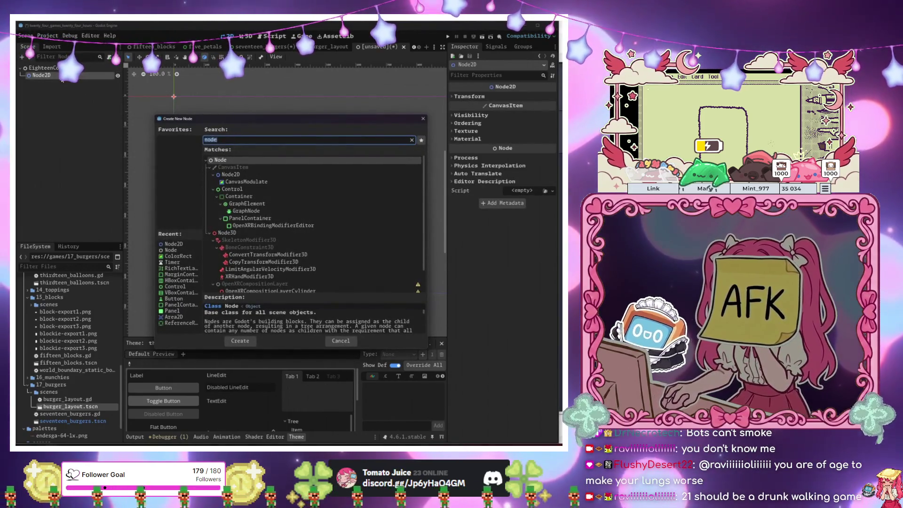
key("Escape")
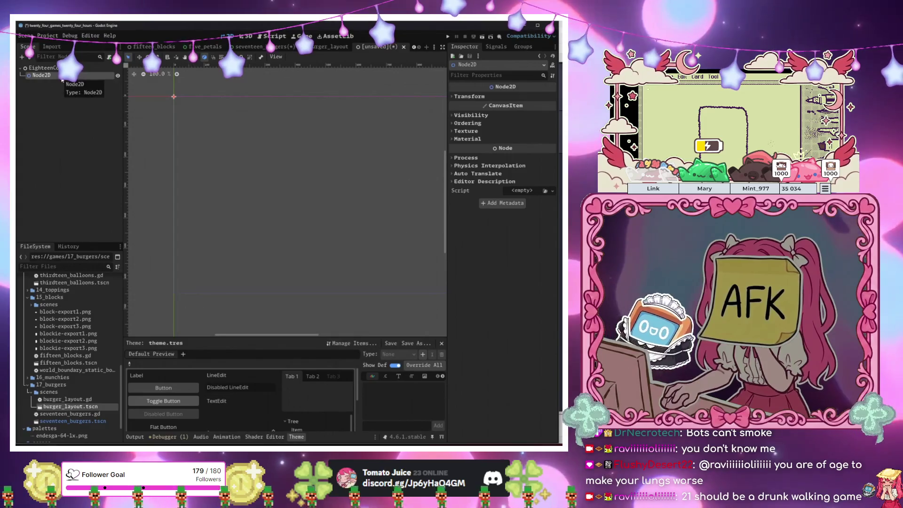
left_click(49, 266)
Step: Filter files by 'pan', open three_pancakes.tscn and select its WorldCollisionsNode2D
type("pan")
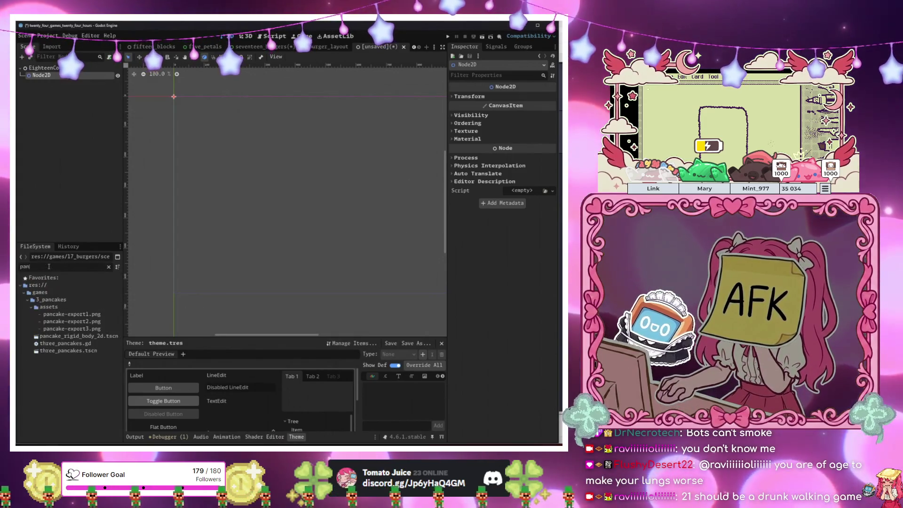
double_click(69, 350)
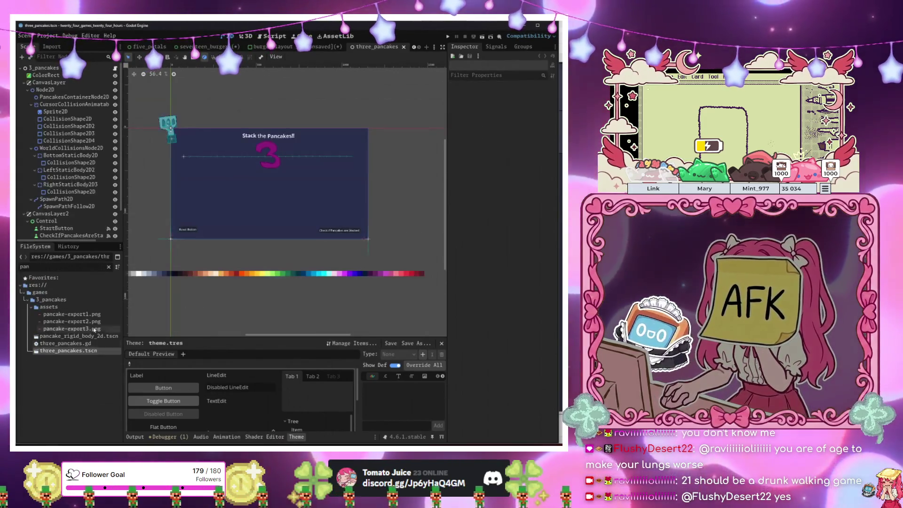
left_click(60, 166)
scroll(61, 169, "up", 3)
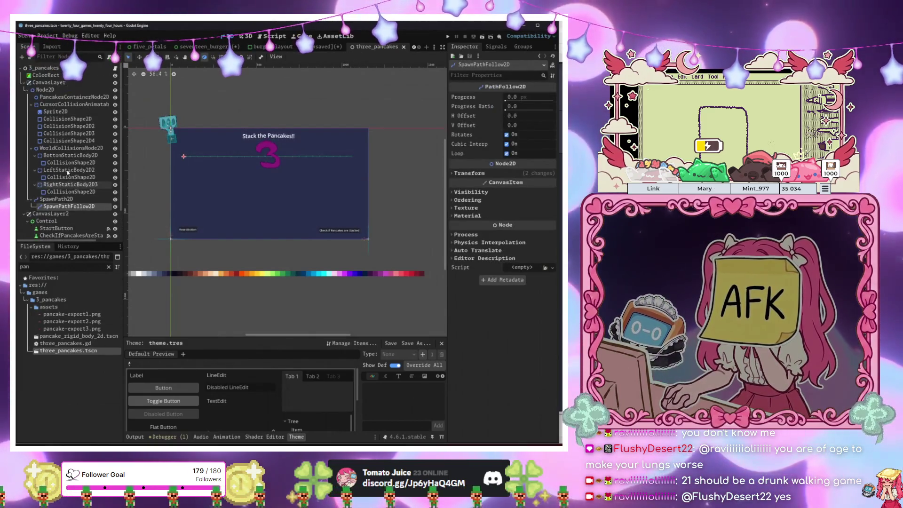
left_click(68, 155)
left_click(71, 148)
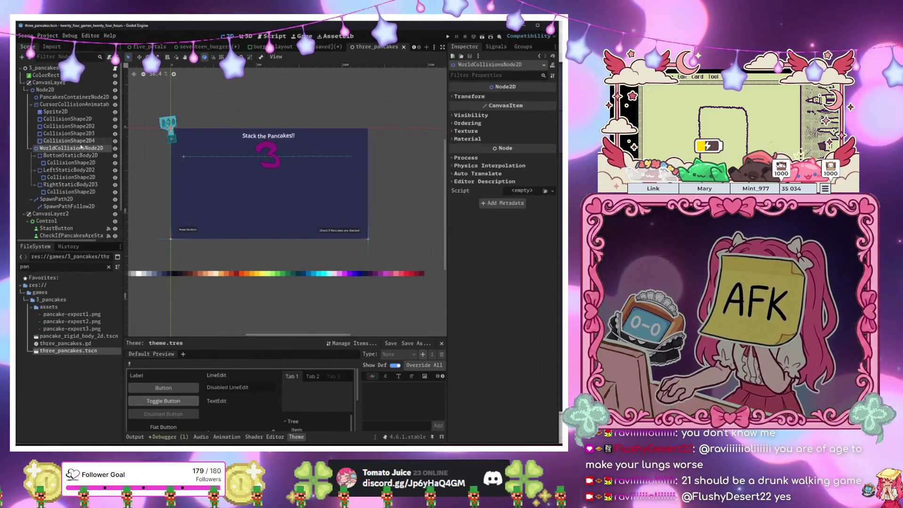
Step: Paste the WorldCollisionsNode2D subtree under Node2D in the unsaved EighteenCoconuts scene
left_click(424, 48)
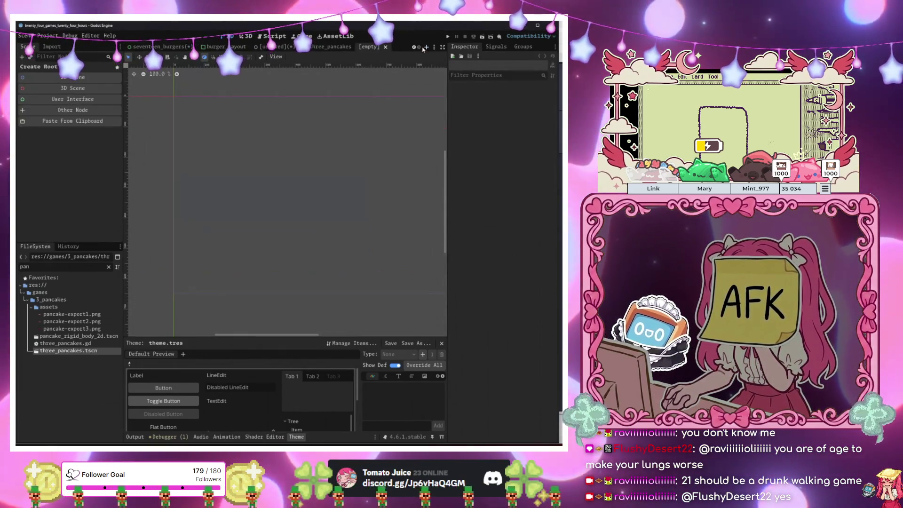
left_click(259, 49)
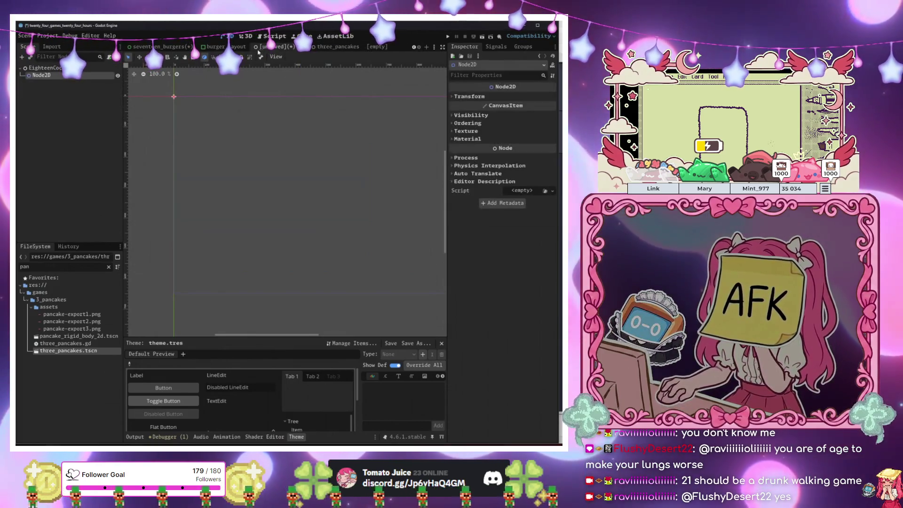
key("ctrl+v")
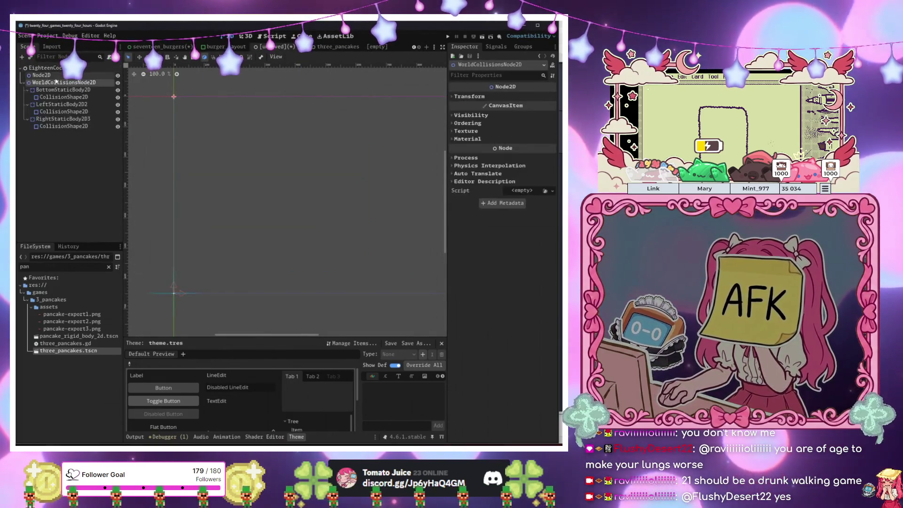
left_click(62, 82)
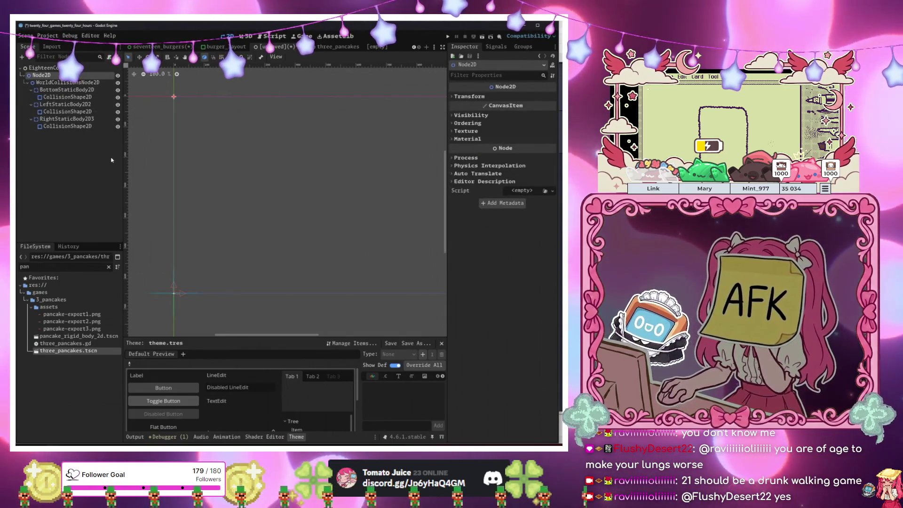
left_click(96, 174)
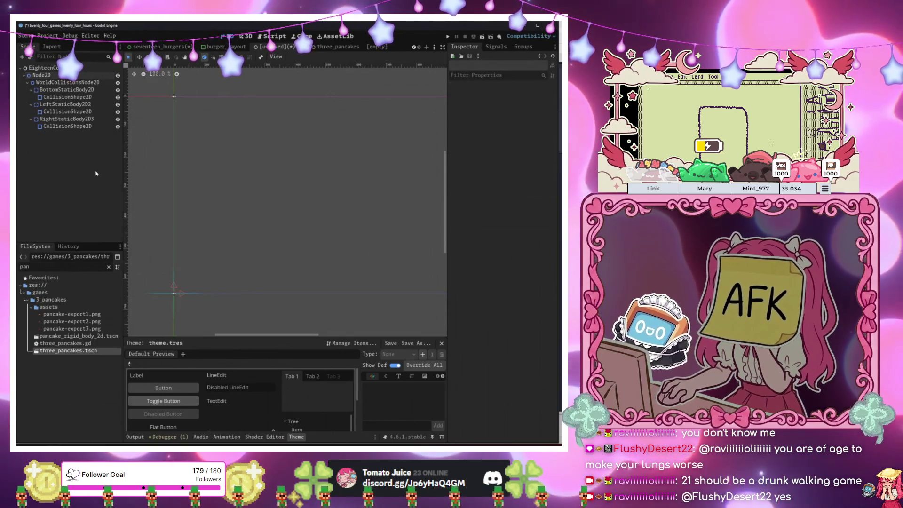
left_click(57, 82)
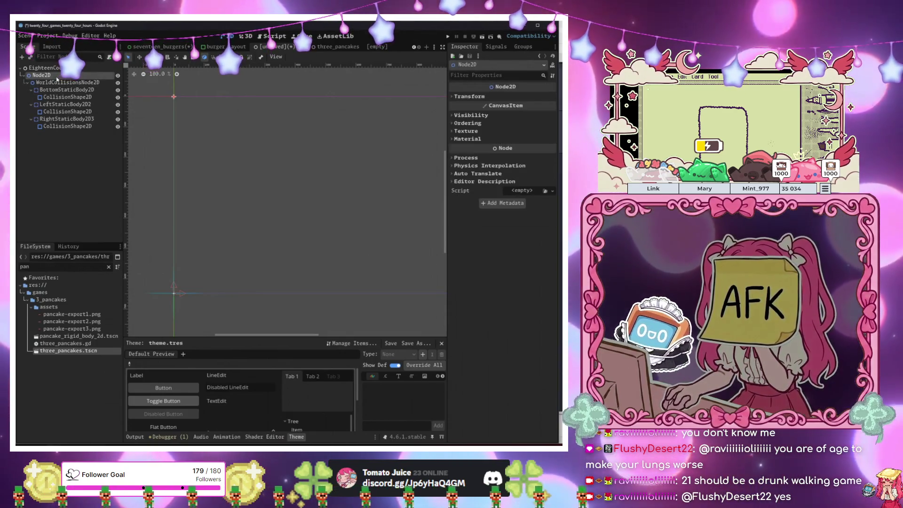
left_click(65, 83)
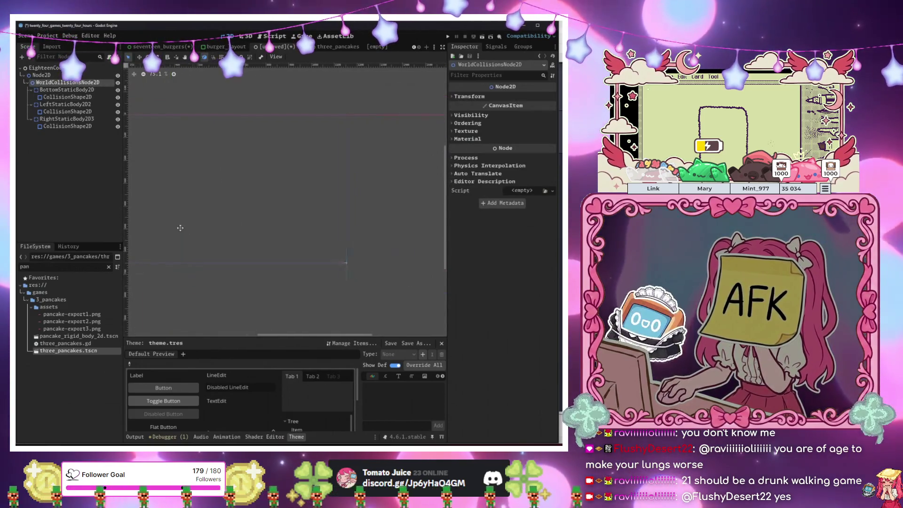
scroll(194, 171, "down", 3)
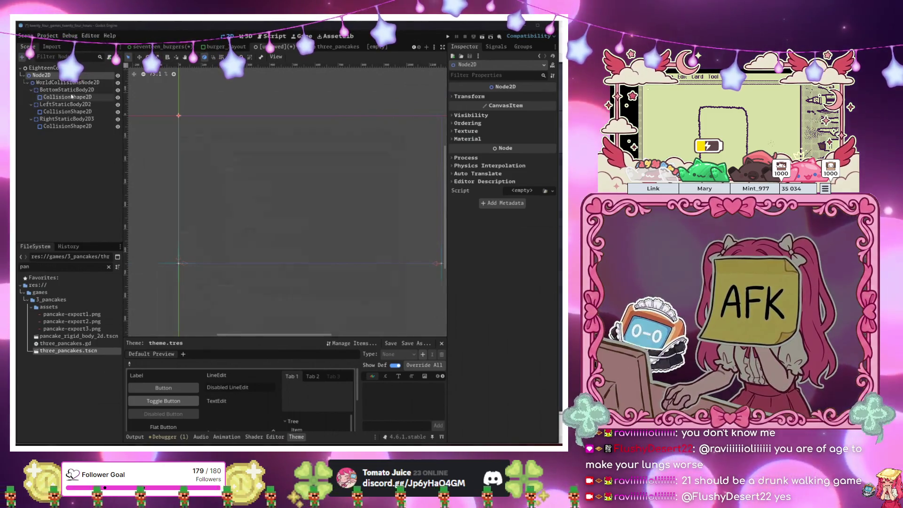
Step: Add a CharacterBody2D under Node2D and name it MonkeyCharacterBody2D
key("ctrl+a")
type("character")
key("Return")
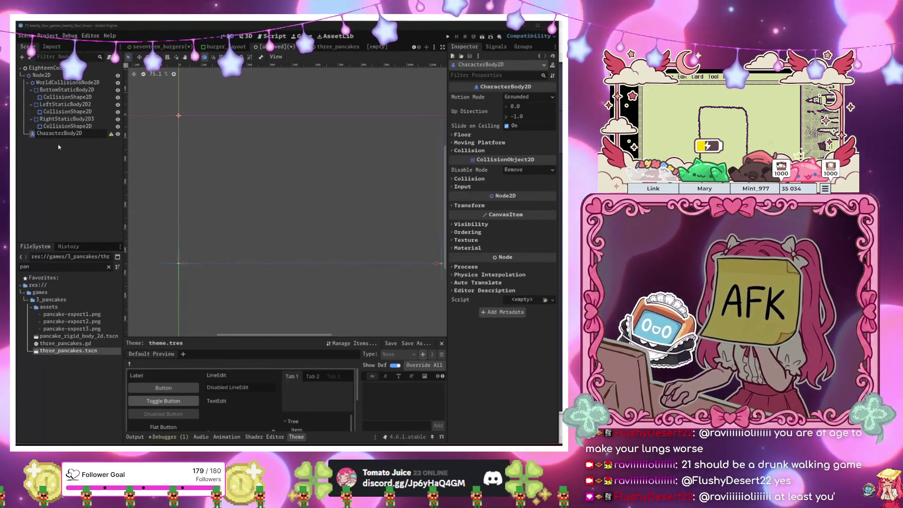
type("Mon")
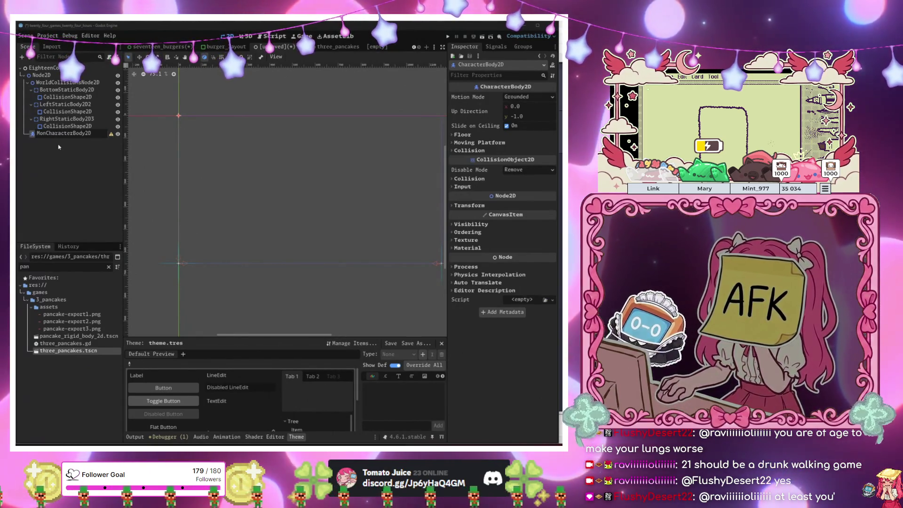
key("Return")
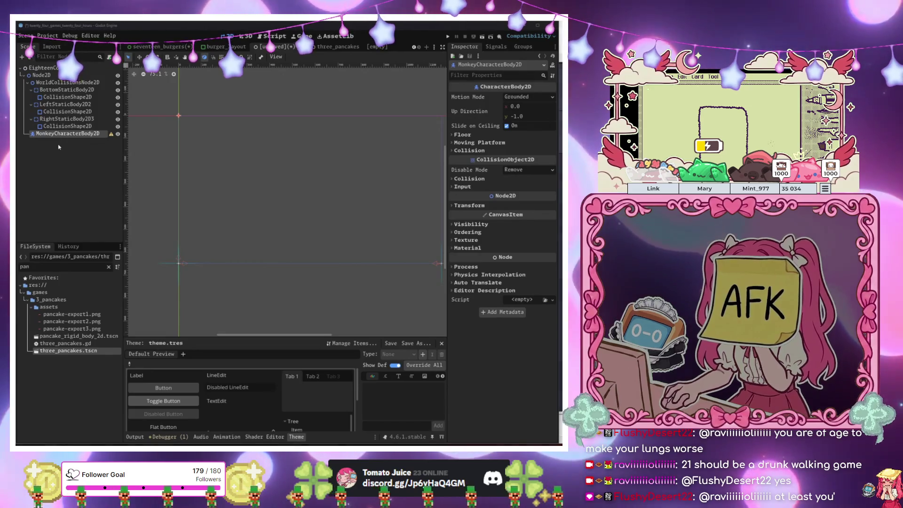
Step: Add a CollisionShape2D under the character body and select it
key("ctrl+a")
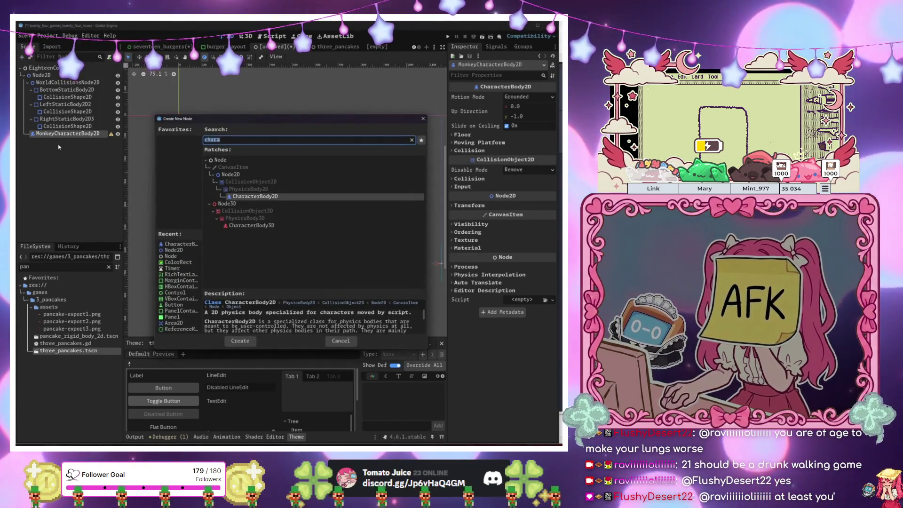
key("Return")
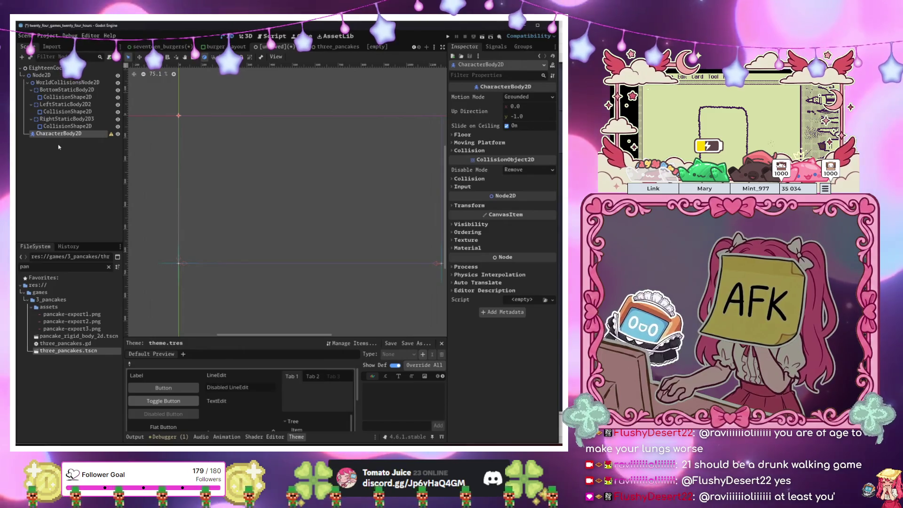
key("ctrl+a")
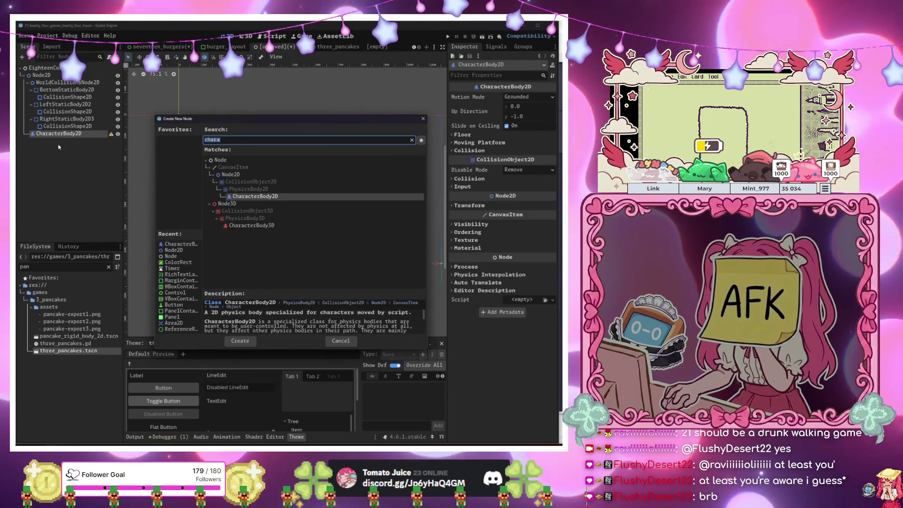
type("collisionshape2d")
key("Return")
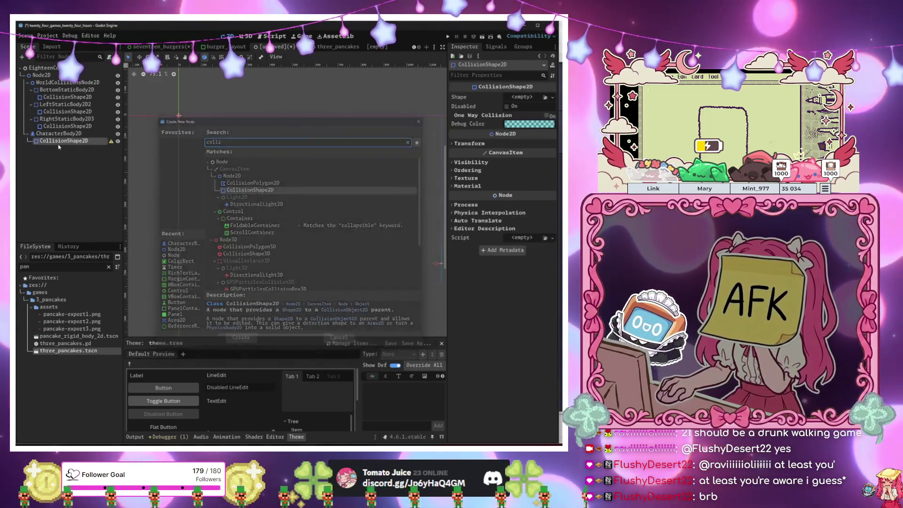
key("ctrl+a")
type("area")
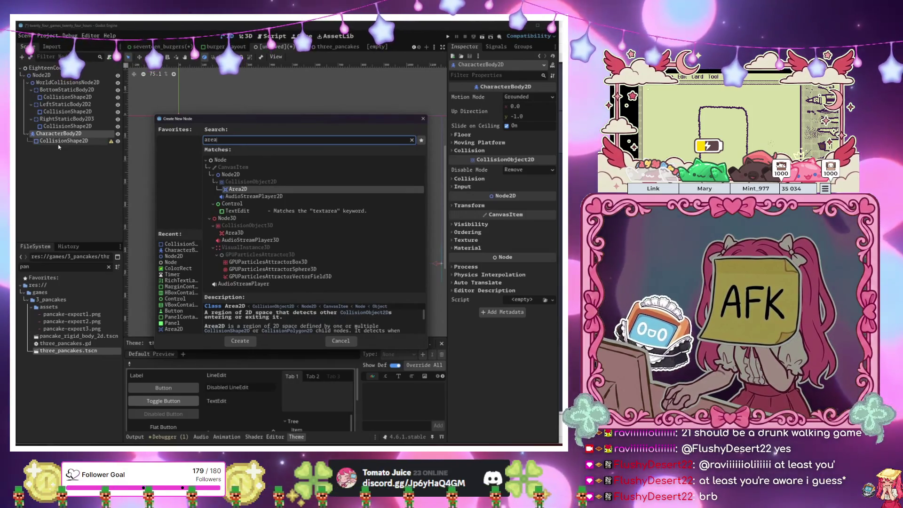
key("BackSpace")
key("BackSpace")
key("BackSpace")
key("BackSpace")
type("colli")
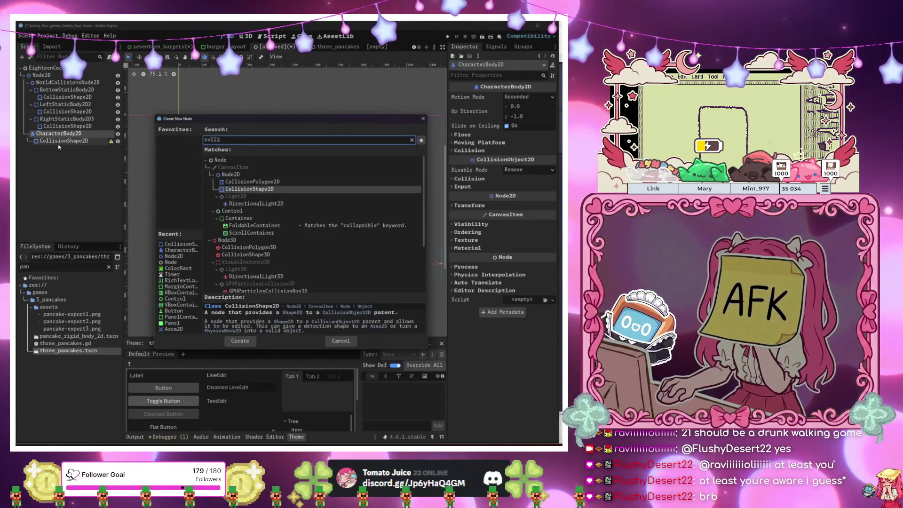
key("Escape")
left_click(58, 145)
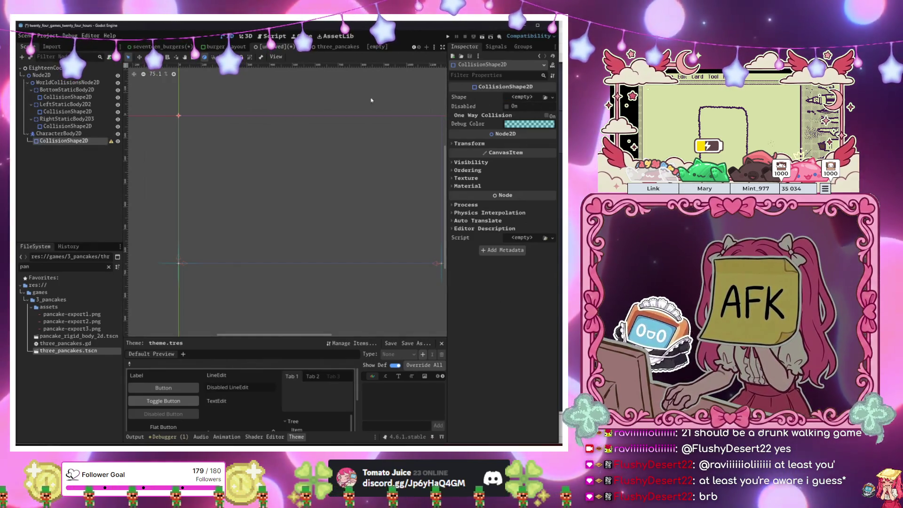
Step: Add a Sprite2D child to the CharacterBody2D
left_click(68, 134)
key("ctrl+a")
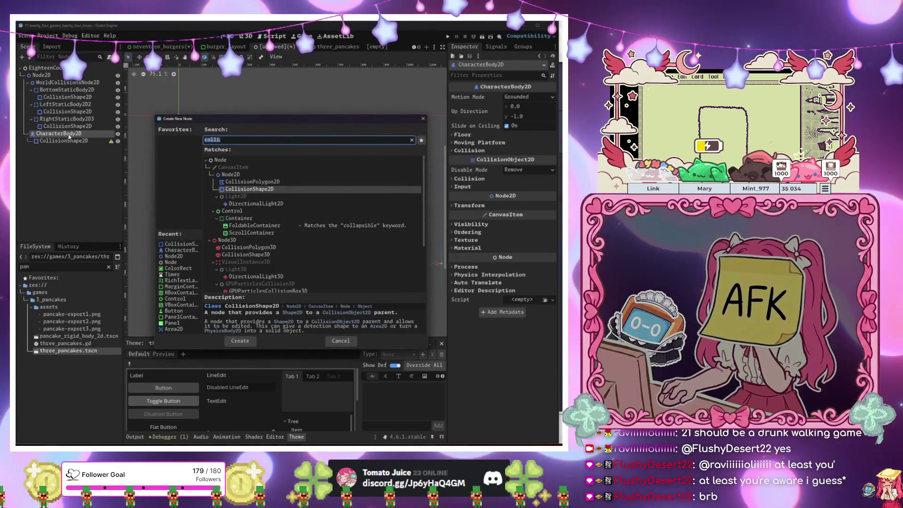
type("gra")
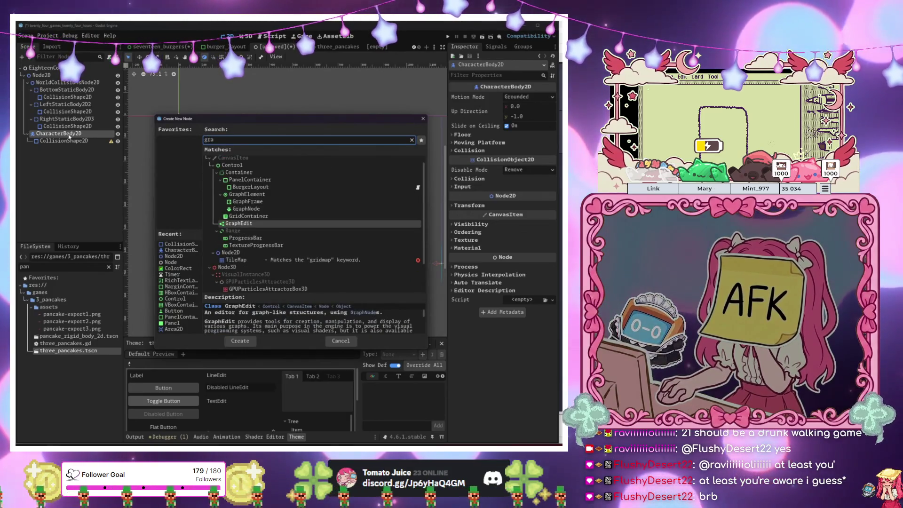
key("BackSpace")
key("BackSpace")
key("BackSpace")
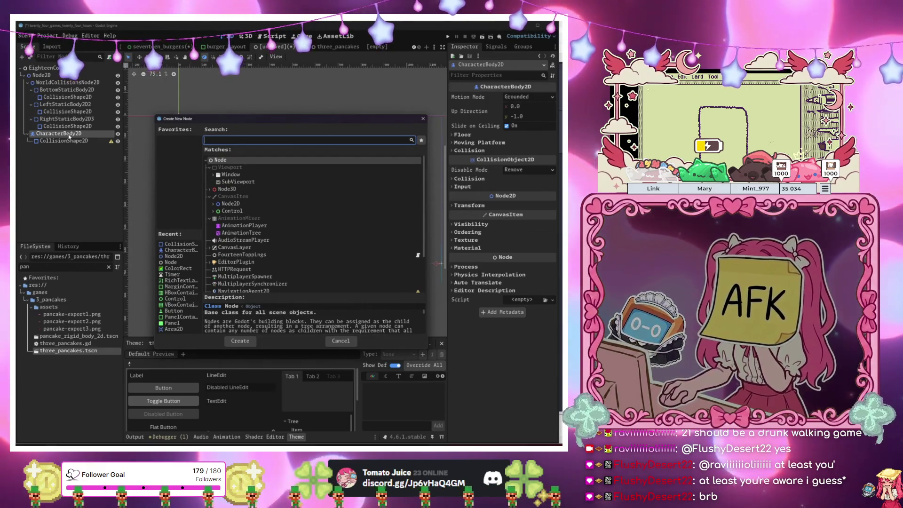
type("sprite")
key("Return")
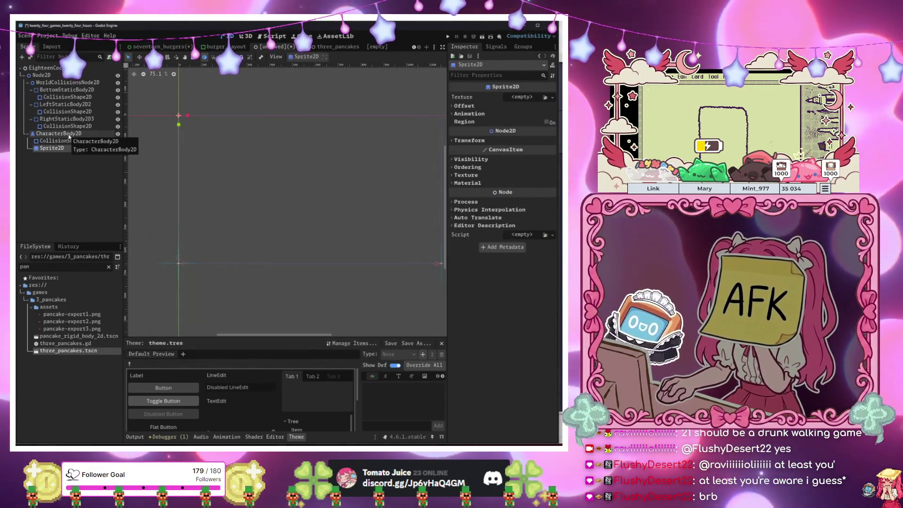
Step: Give the sprite a new GradientTexture2D and the collision shape a RectangleShape2D
left_click(540, 97)
left_click(455, 185)
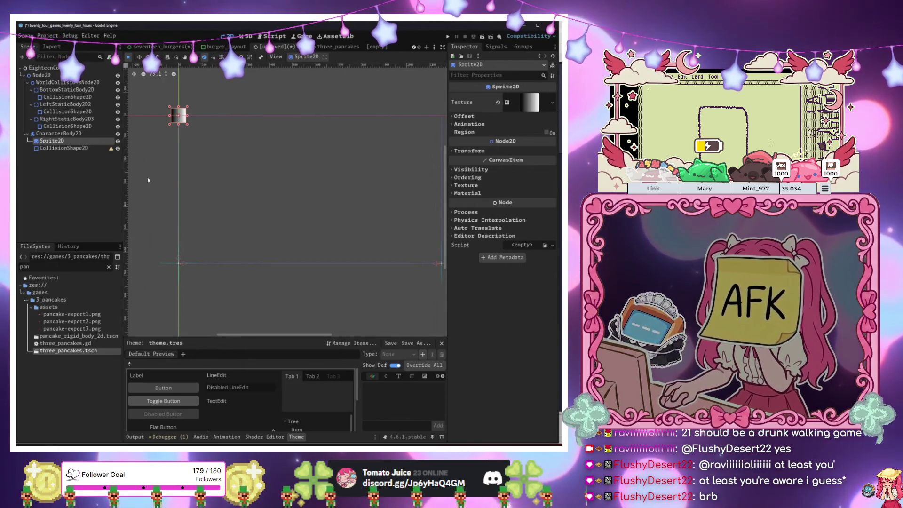
left_click(64, 148)
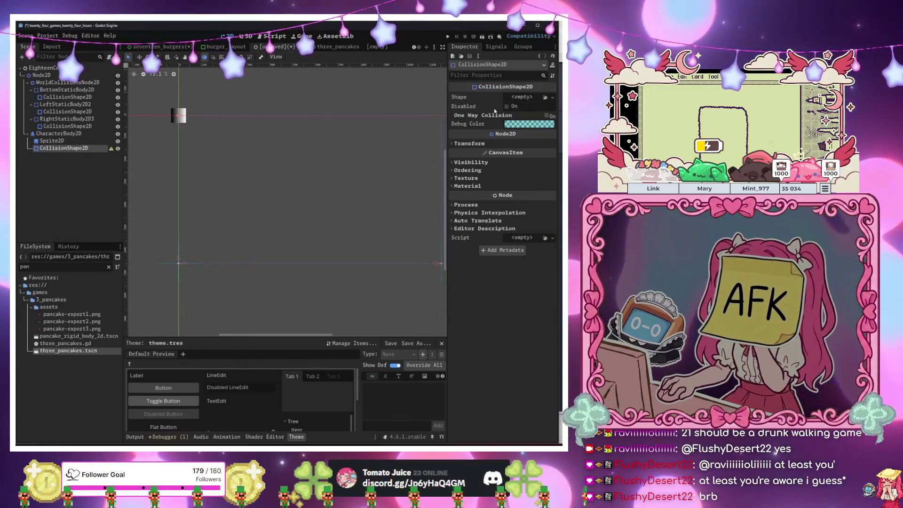
left_click(523, 97)
left_click(511, 134)
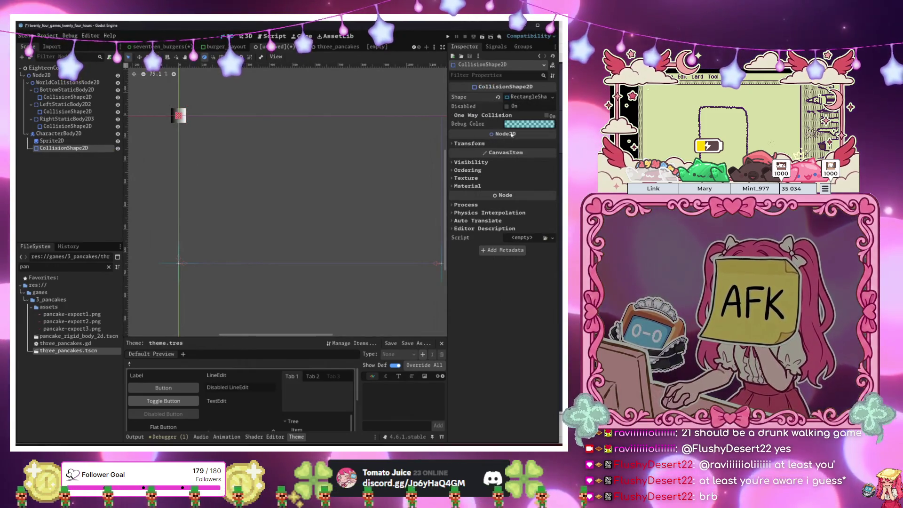
Step: Resize the collision rectangle to 63 × 63 px to cover the sprite
left_click(524, 98)
scroll(377, 194, "up", 3)
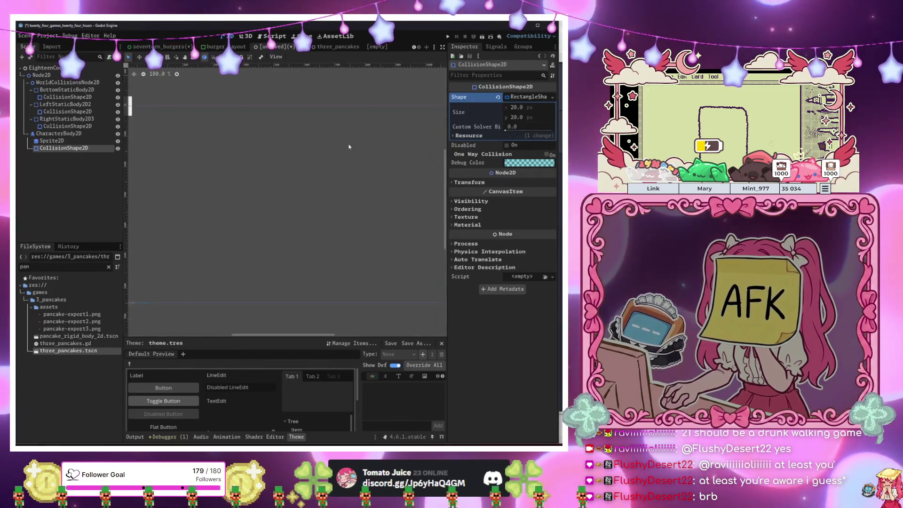
scroll(318, 182, "up", 8)
left_click_drag(254, 157, 239, 141)
left_click_drag(269, 172, 294, 196)
Step: Move the character body lower in the scene and start saving the scene
scroll(310, 207, "down", 10)
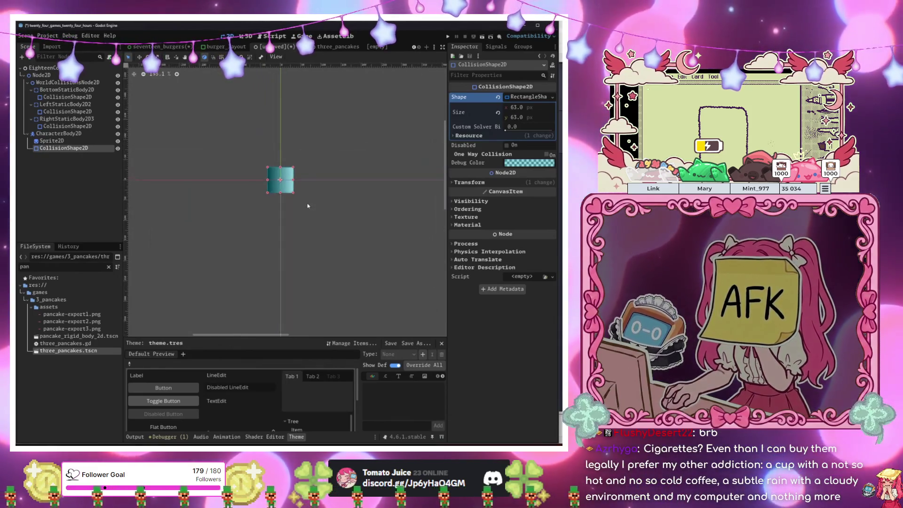
left_click_drag(337, 243, 259, 188)
scroll(260, 188, "down", 1)
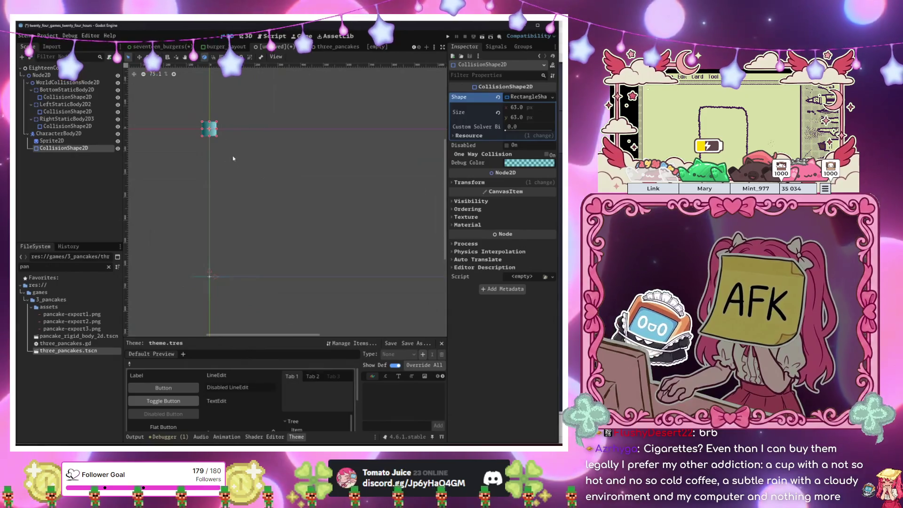
mouse_move(265, 190)
left_mouse_down()
mouse_move(305, 239)
mouse_move(283, 321)
left_mouse_up()
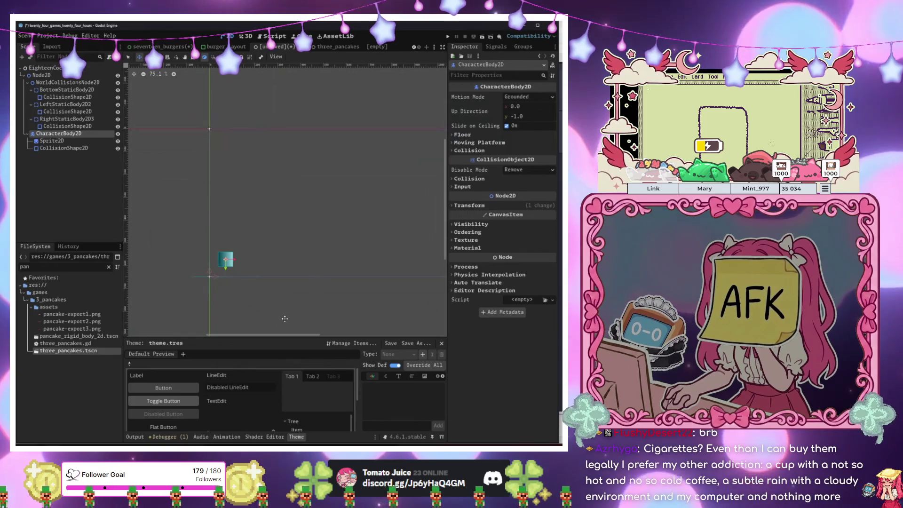
key("ctrl+s")
key("F5")
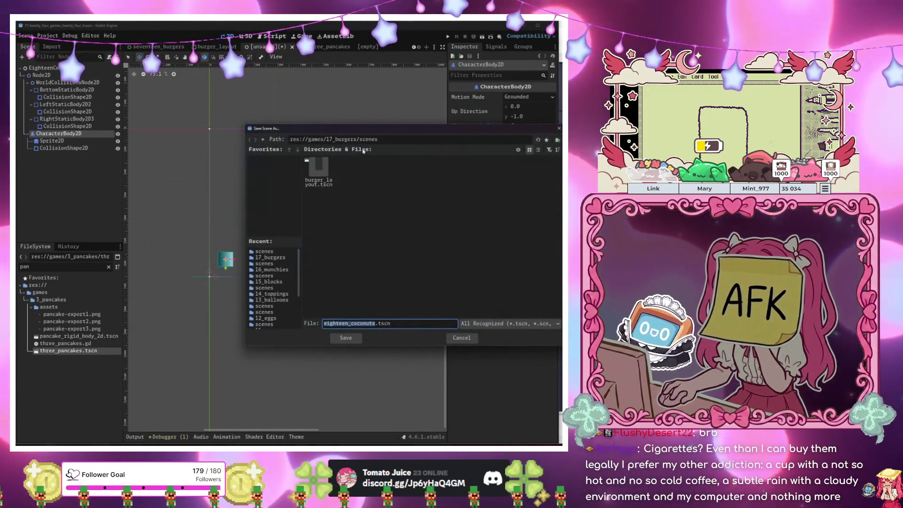
Step: Create an 18_coconuts folder under res://games and save eighteen_coconuts.tscn there
left_click(263, 139)
left_click(262, 139)
right_click(463, 281)
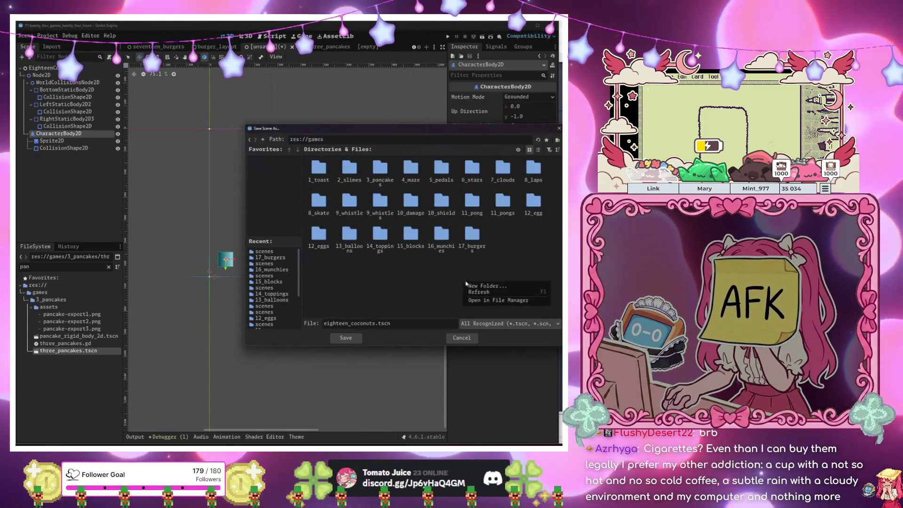
left_click(476, 287)
key("Return")
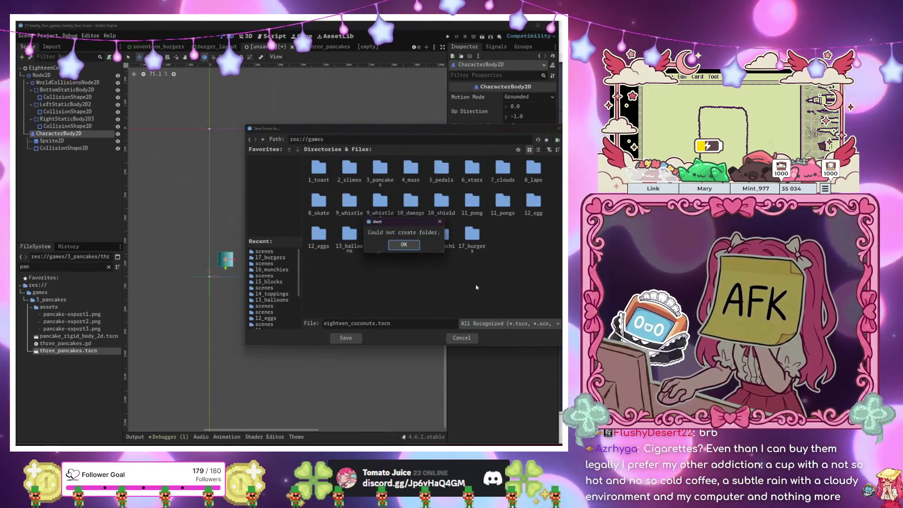
key("Return")
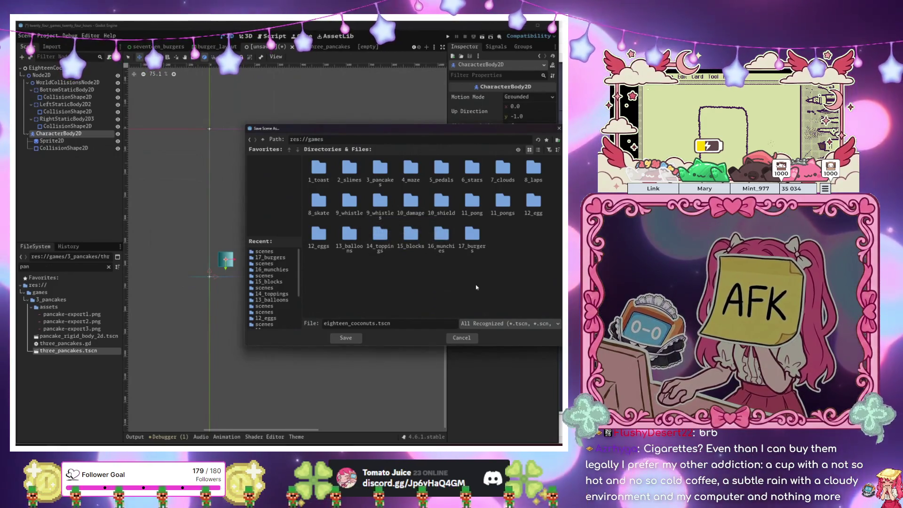
right_click(476, 287)
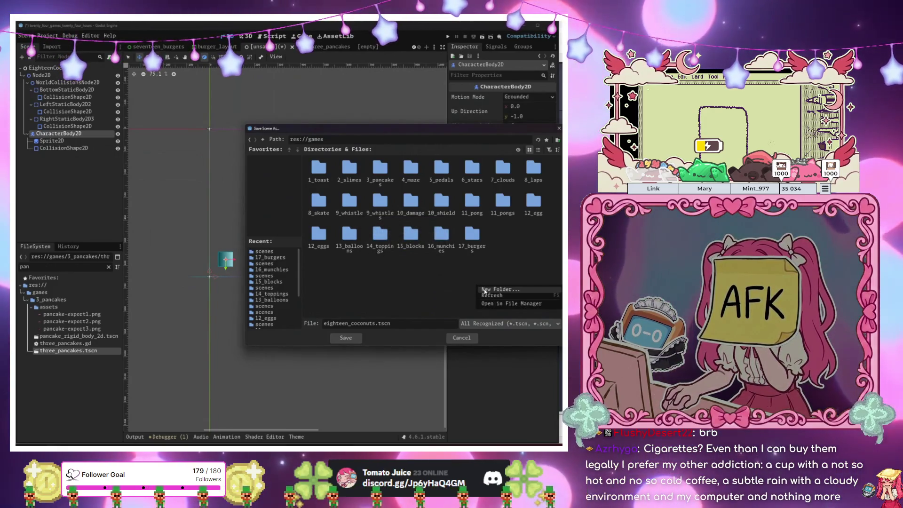
left_click(485, 289)
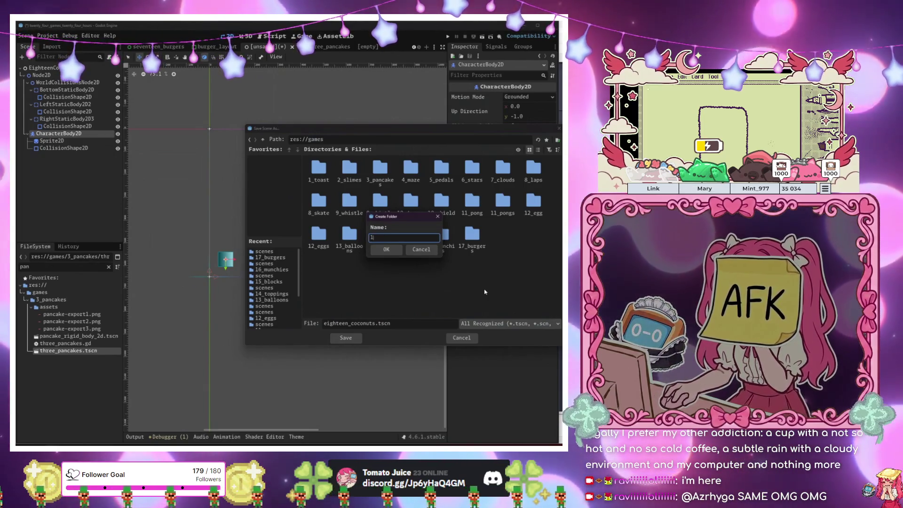
type("oconuts")
key("Return")
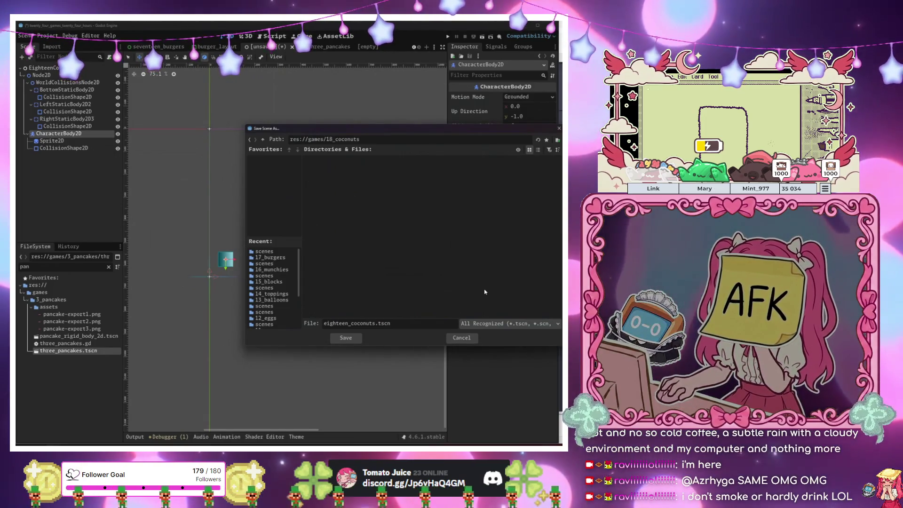
left_click(342, 338)
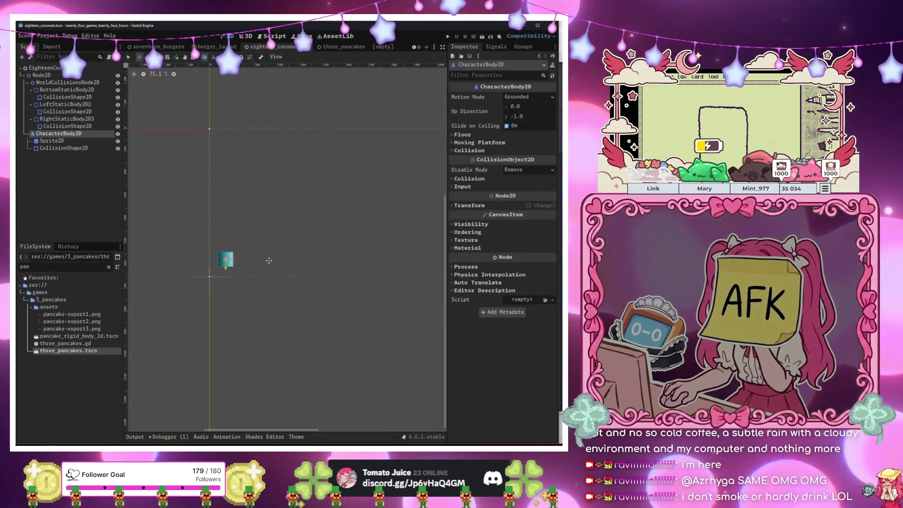
Step: Make this the main scene, test-run and close it, then begin attaching a script to CharacterBody2D
left_click(276, 57)
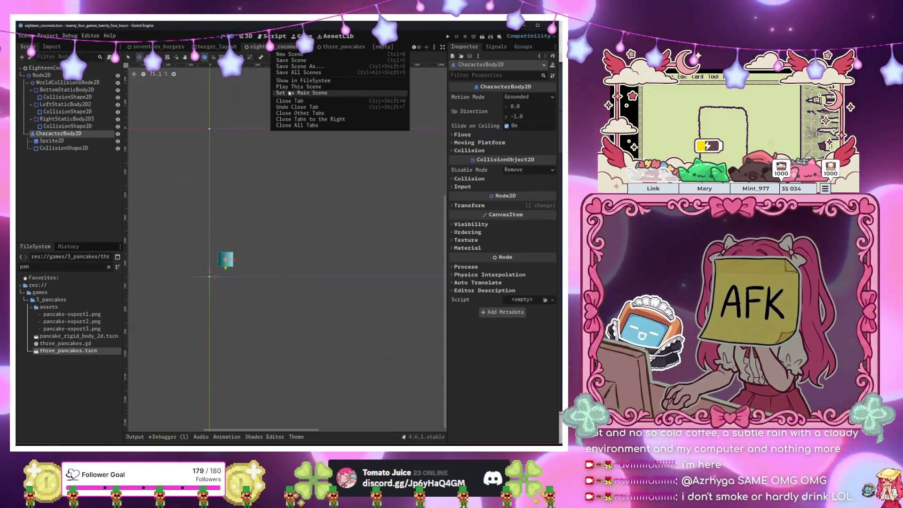
left_click(254, 105)
key("F5")
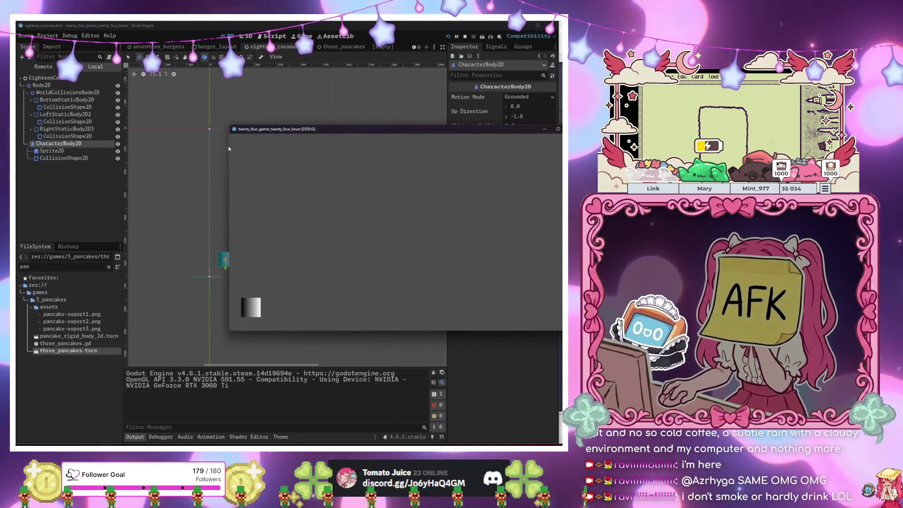
left_click(120, 78)
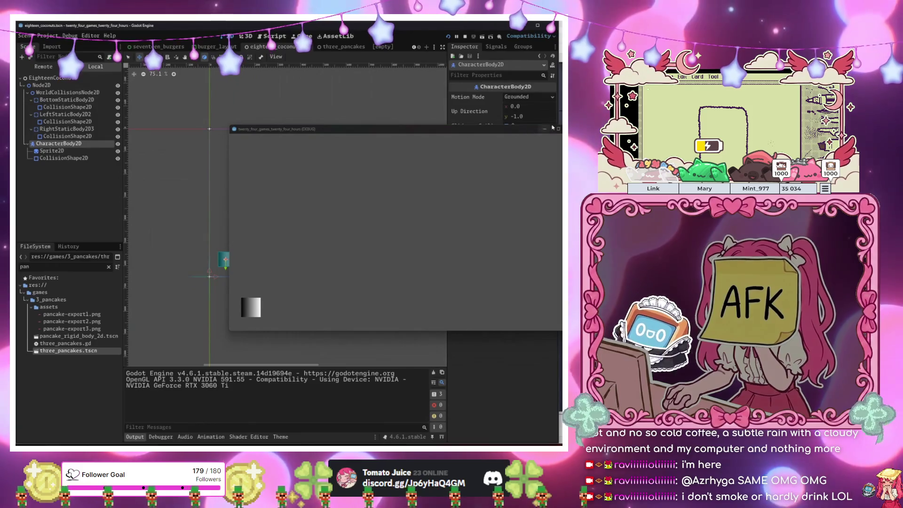
left_click(551, 128)
left_click(544, 299)
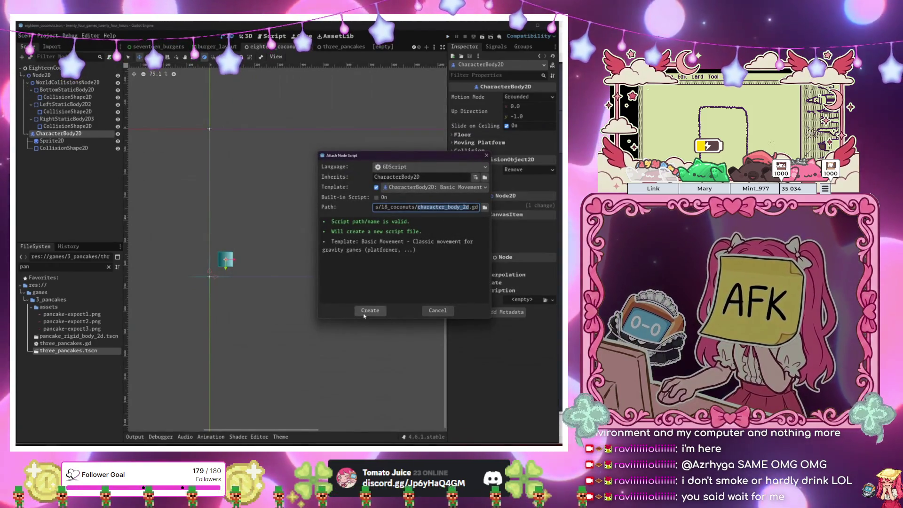
Step: Create character_body_2d.gd from the Basic Movement template, replacing ui_ actions with space, left and right
left_click(365, 311)
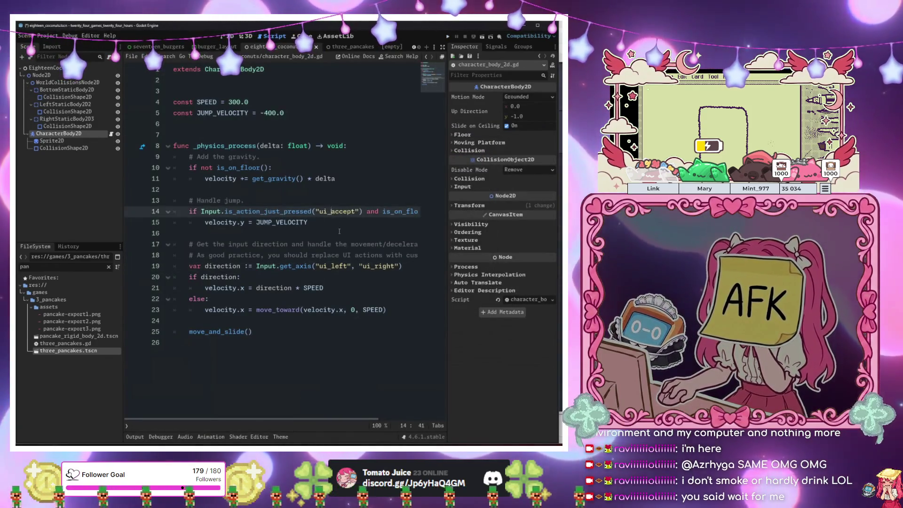
triple_click(337, 243)
double_click(342, 212)
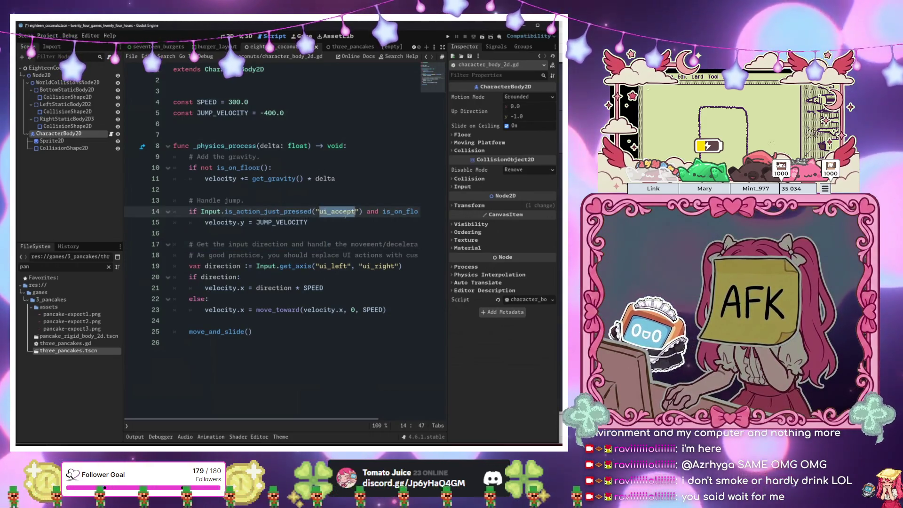
type("space")
left_click(282, 179)
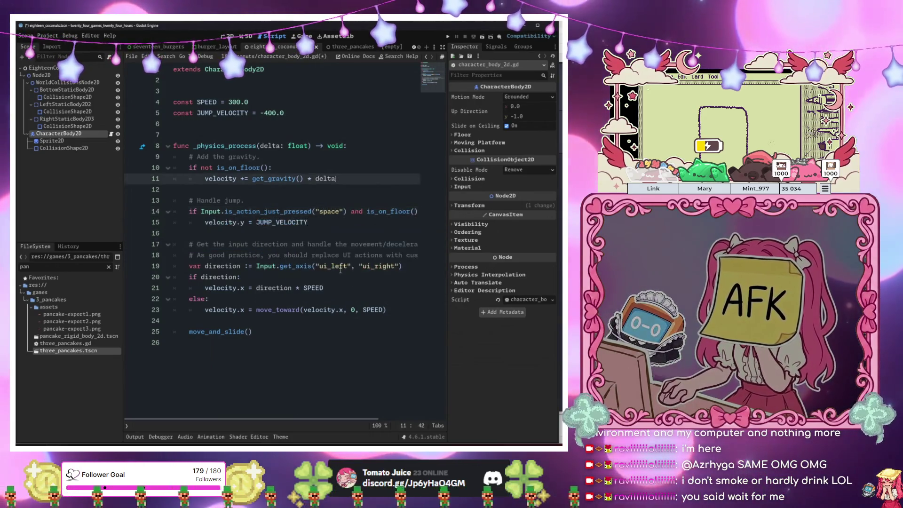
double_click(334, 266)
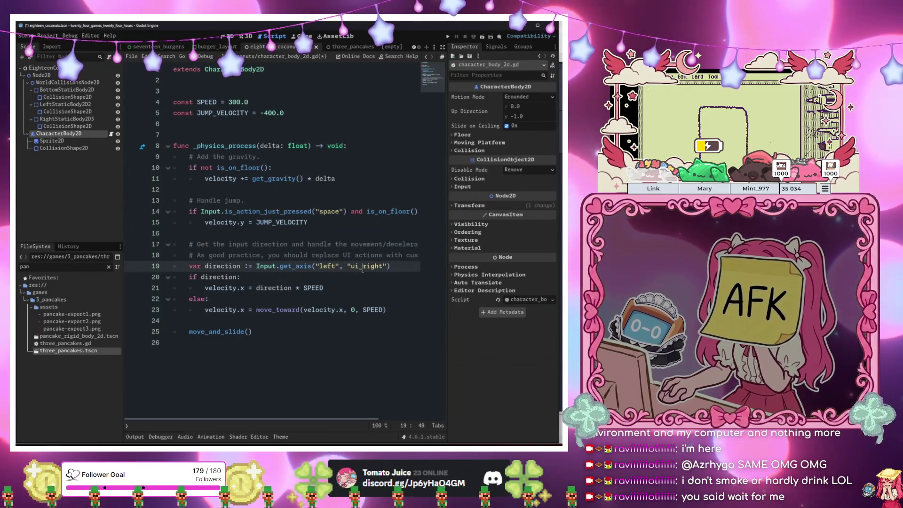
Step: Run the game, move the character right and left and jump, then stop and return to 2D
left_click(323, 288)
key("F5")
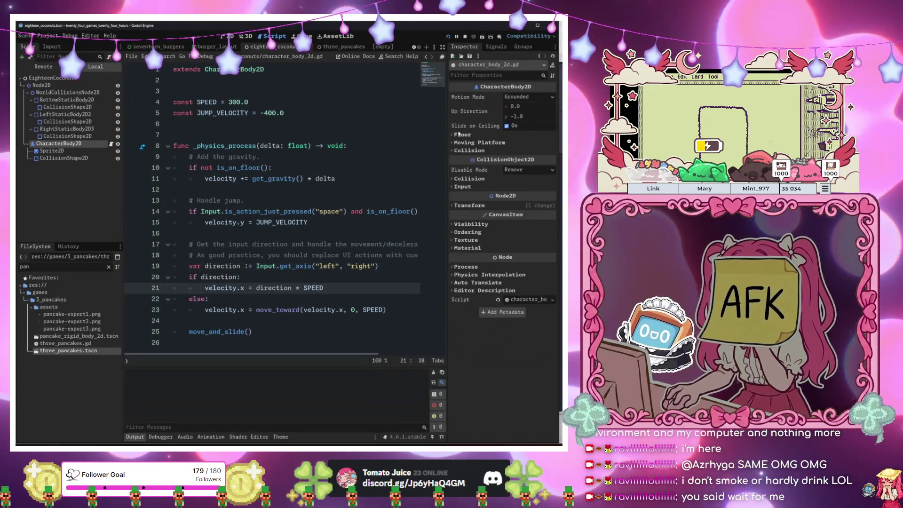
key("Right")
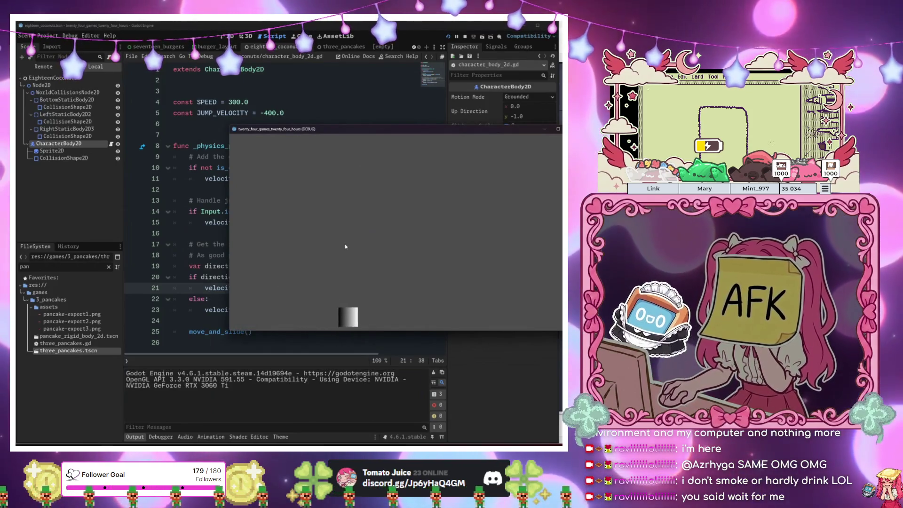
key("Left")
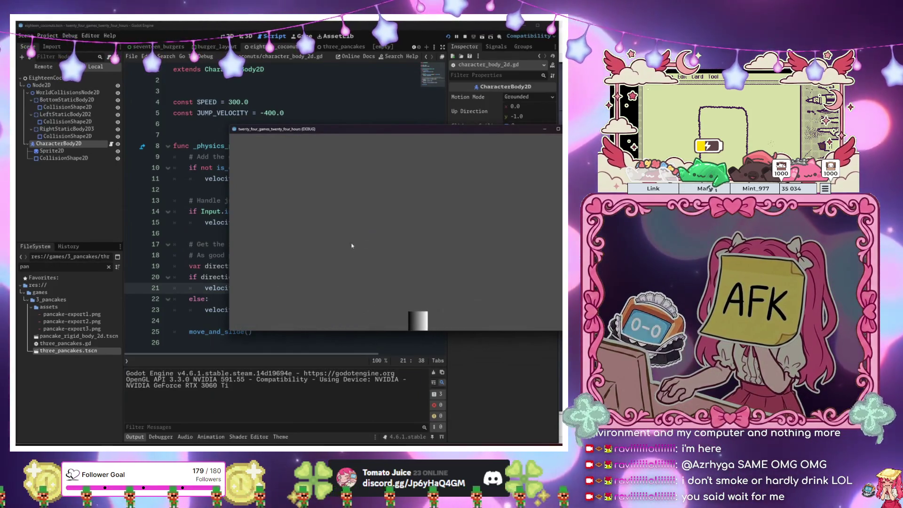
key("space")
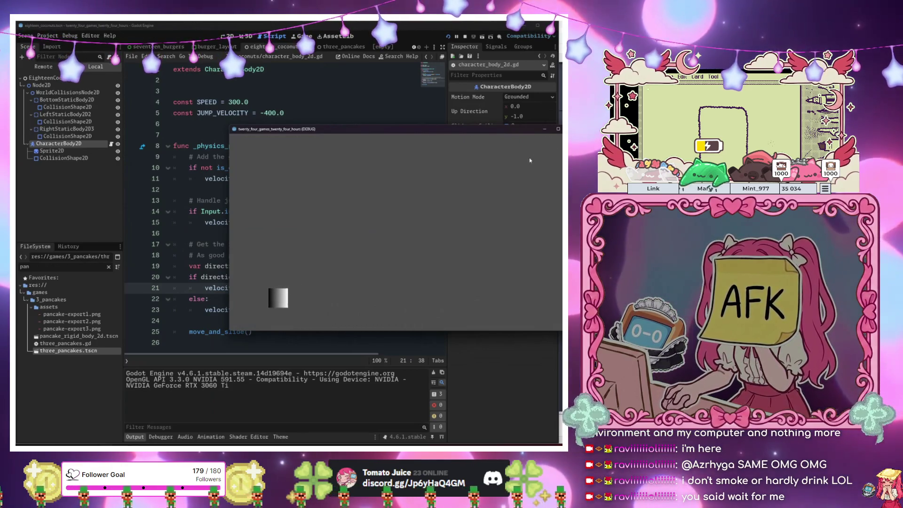
key("Right")
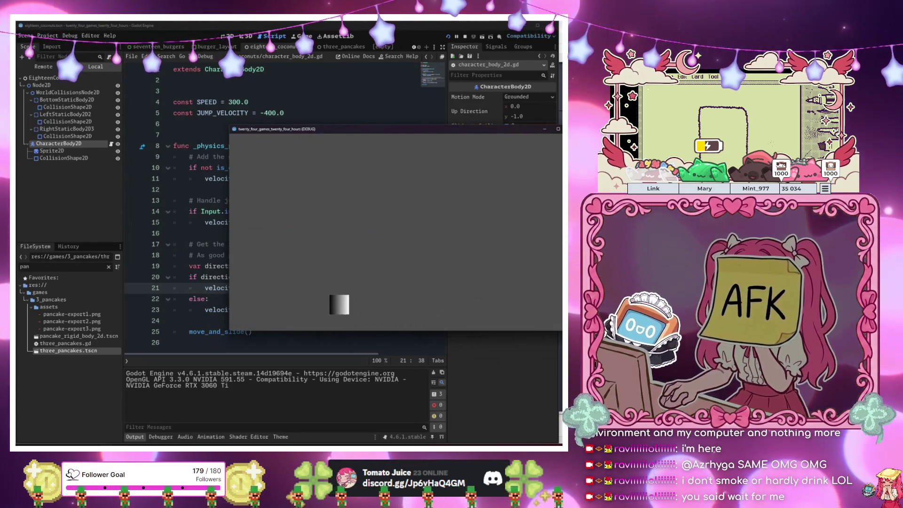
key("F8")
key("ctrl+F1")
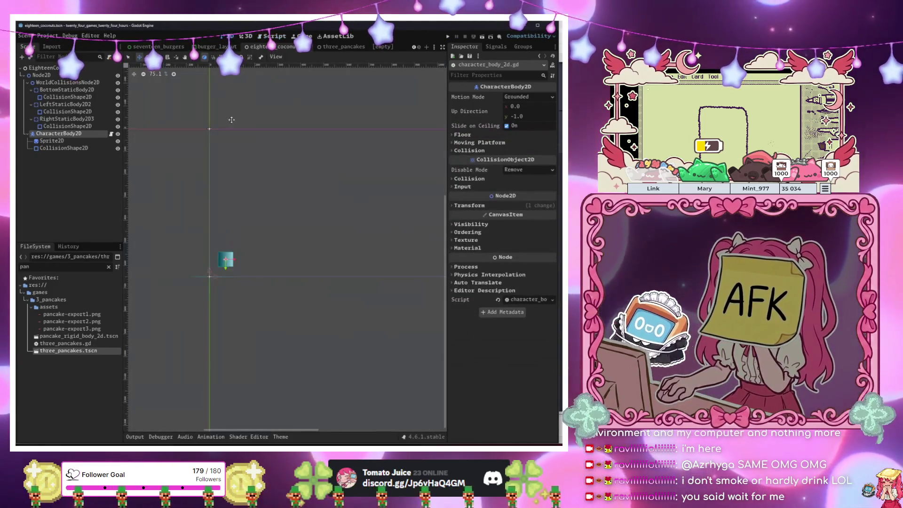
Step: Add a StaticBody2D under WorldCollisionsNode2D
left_click(52, 141)
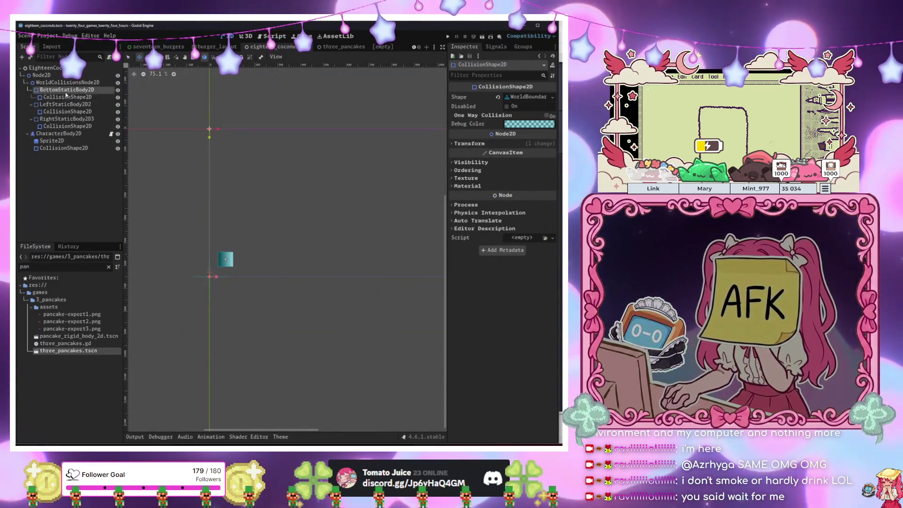
left_click(68, 82)
key("ctrl+a")
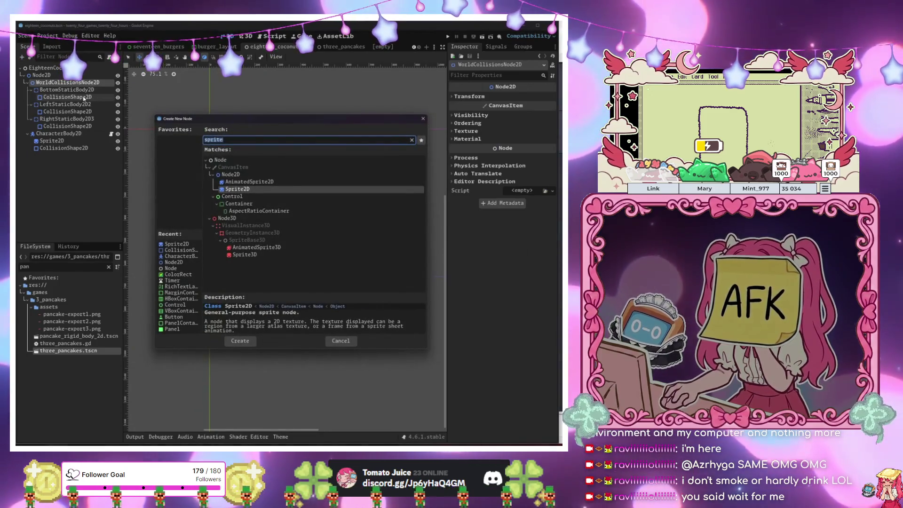
type("static")
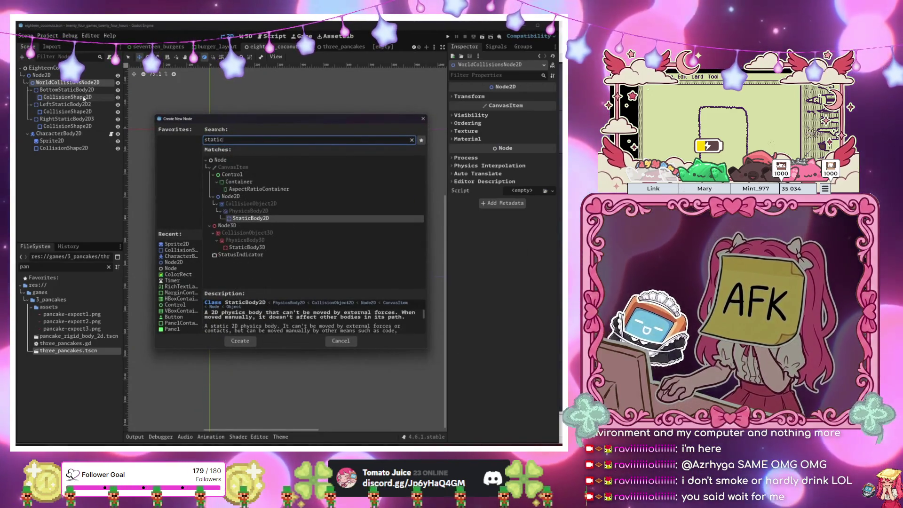
key("Return")
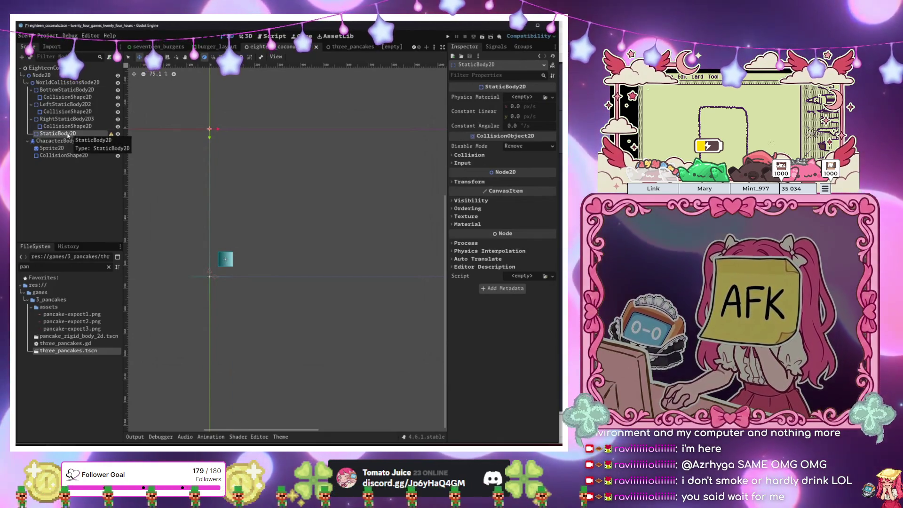
Step: Add a Node2D under WorldCollisionsNode2D and rename it TerrainNode2D
left_click(51, 83)
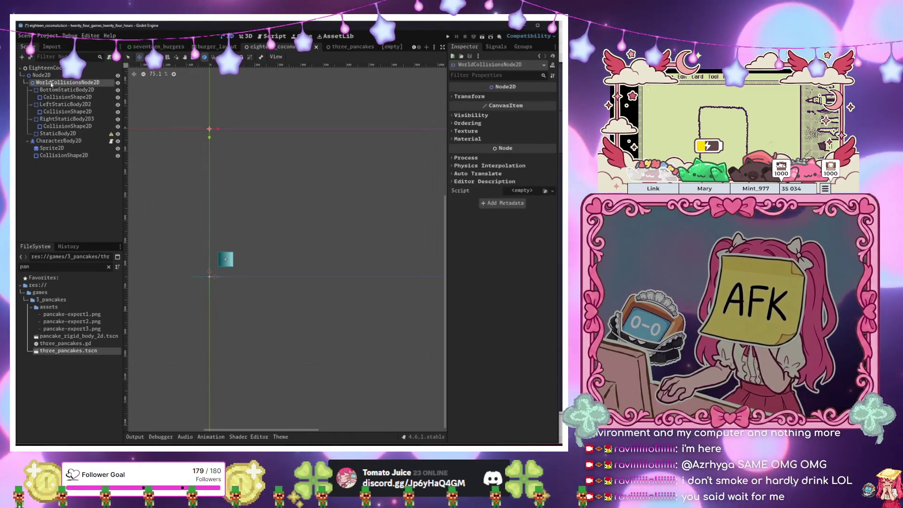
key("ctrl+a")
key("BackSpace")
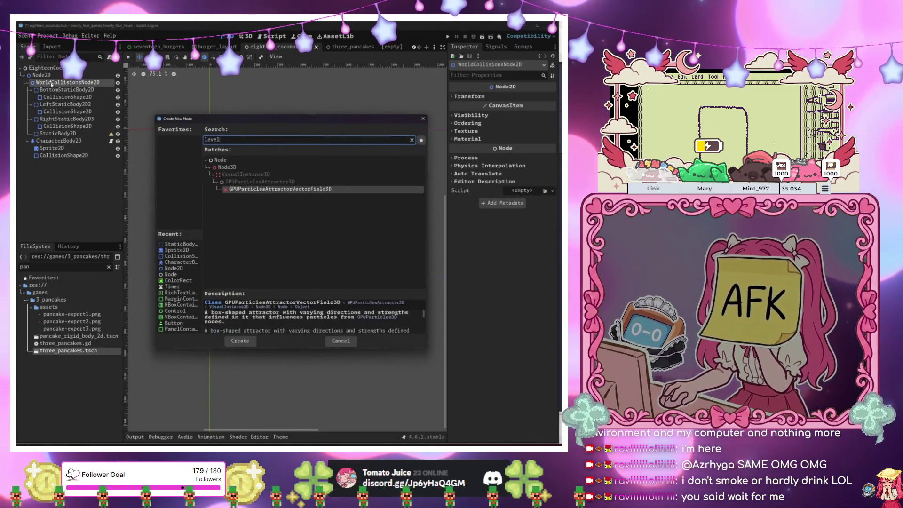
type("gp")
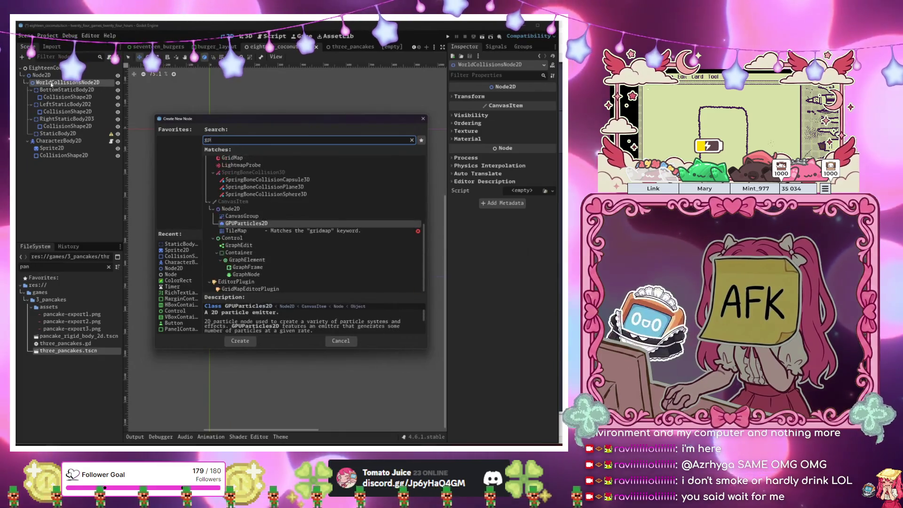
key("BackSpace")
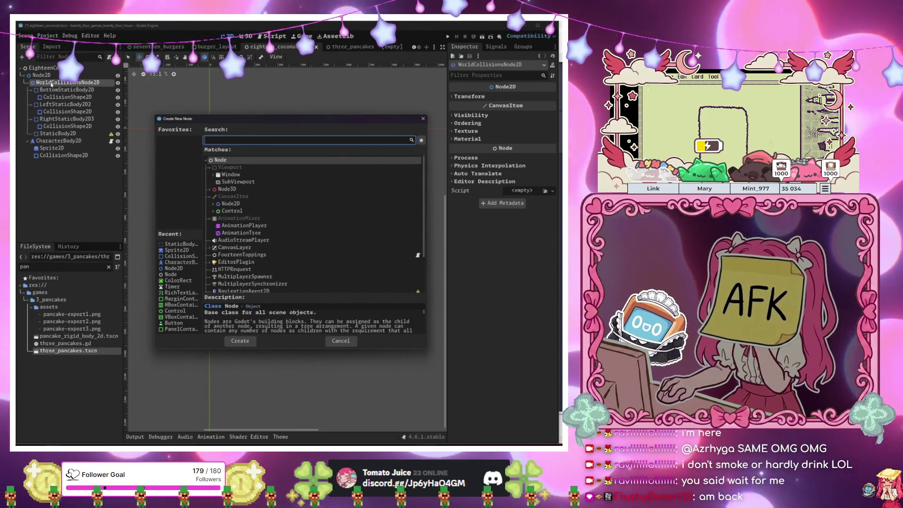
key("Escape")
key("ctrl+a")
type("node2d")
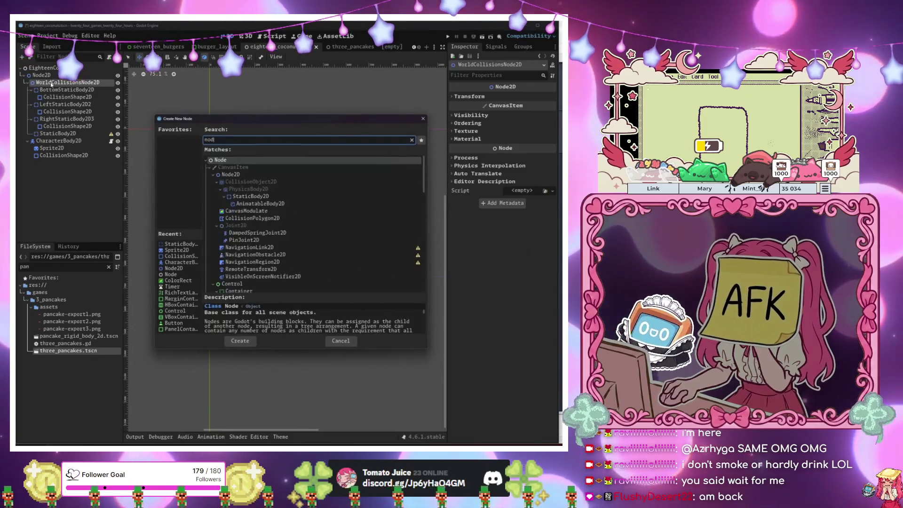
key("Return")
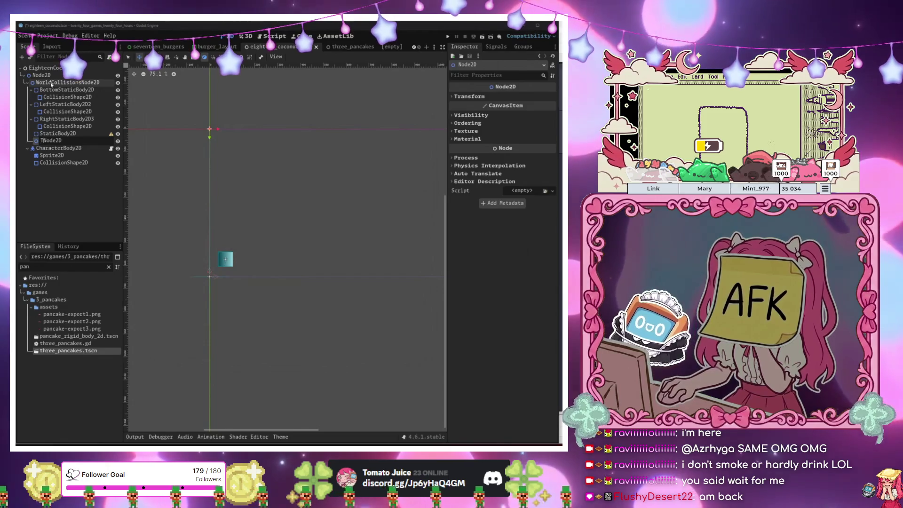
key("Return")
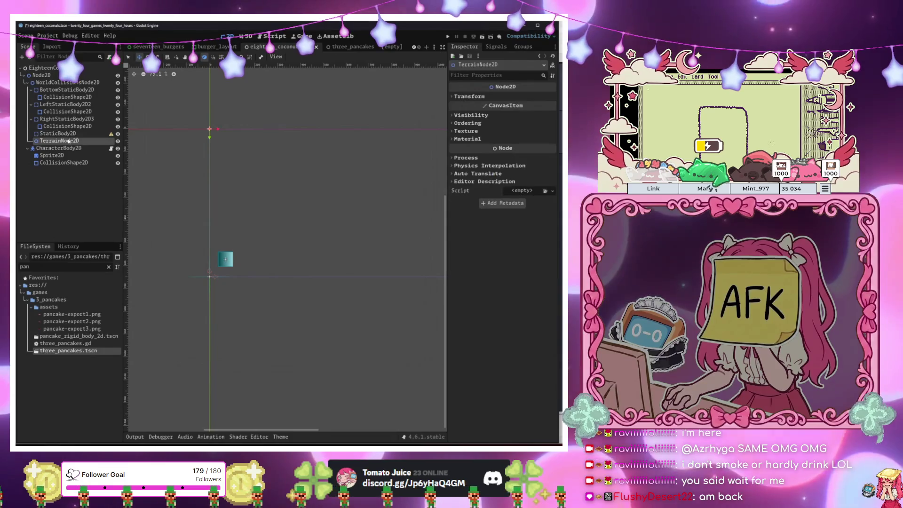
Step: Move StaticBody2D under TerrainNode2D and start picking another node type to add
left_click(56, 133)
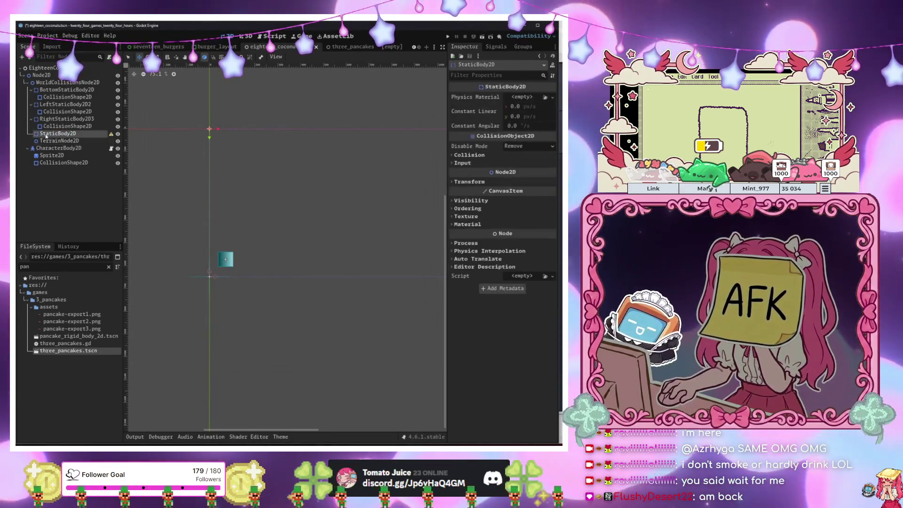
left_click_drag(43, 136, 59, 141)
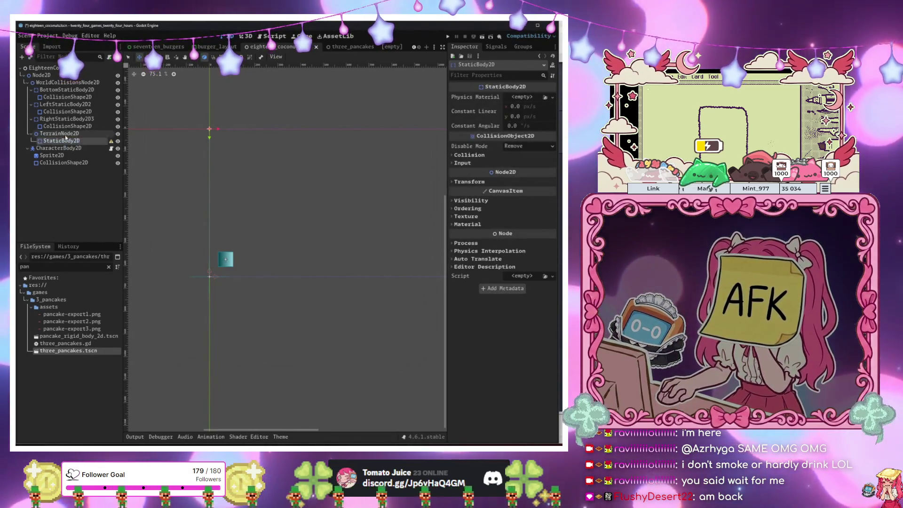
left_click(70, 142)
key("ctrl+a")
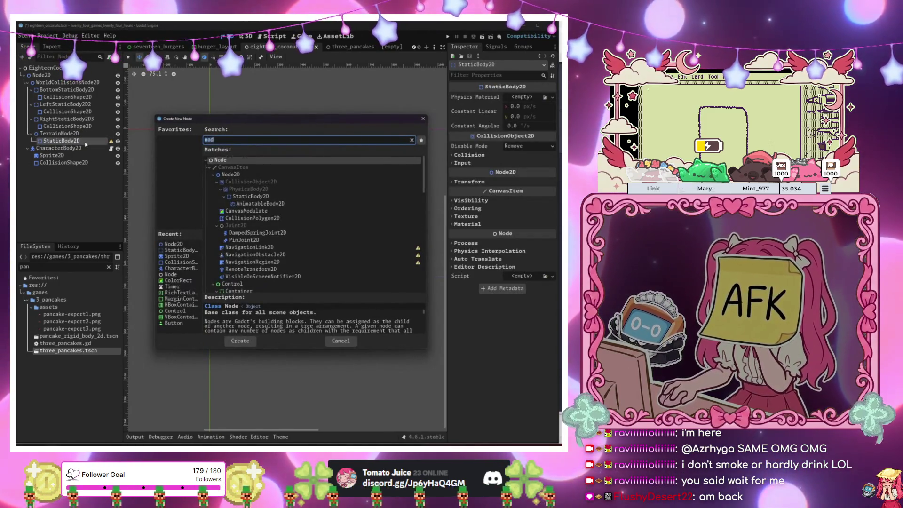
type("c")
key("BackSpace")
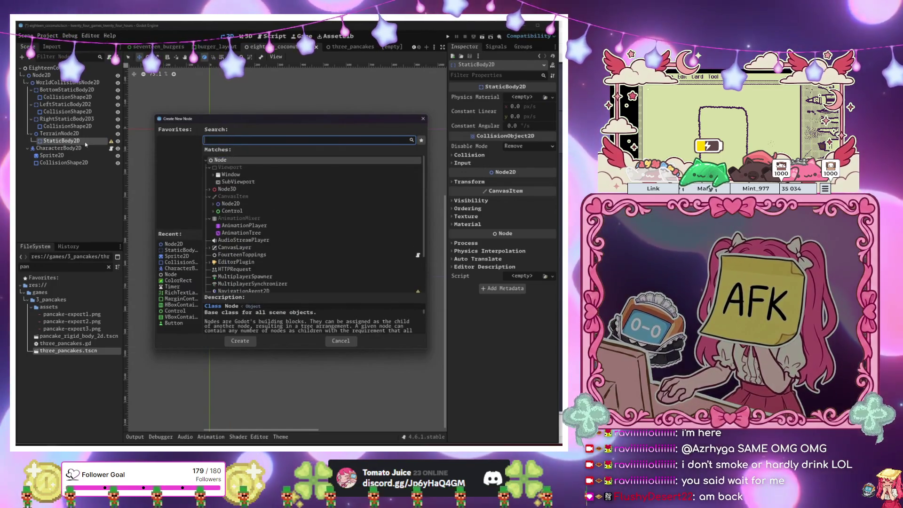
type("anim")
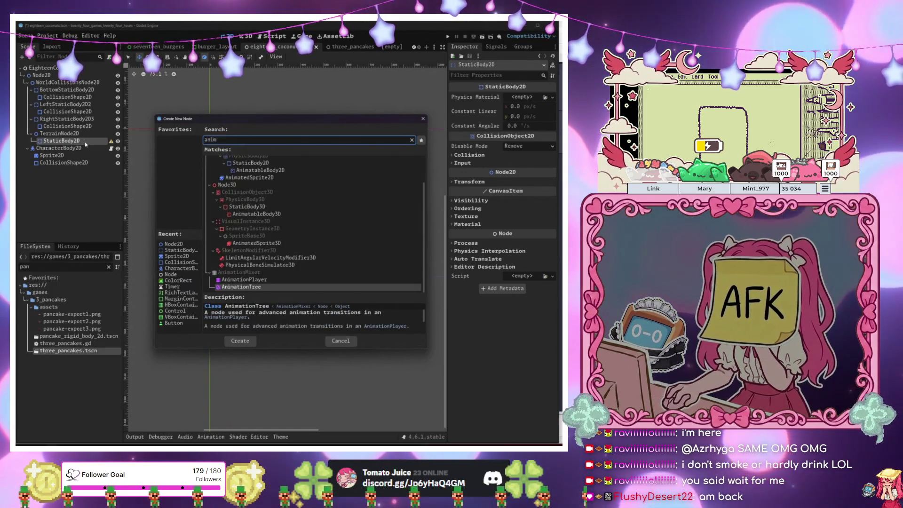
key("Up")
key("Up")
key("Up")
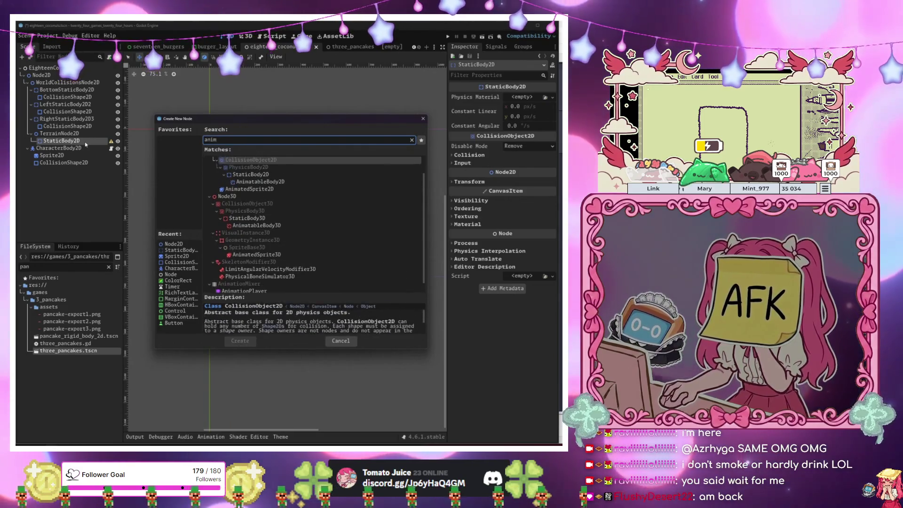
key("Up")
key("Up")
key("Down")
key("Down")
key("Down")
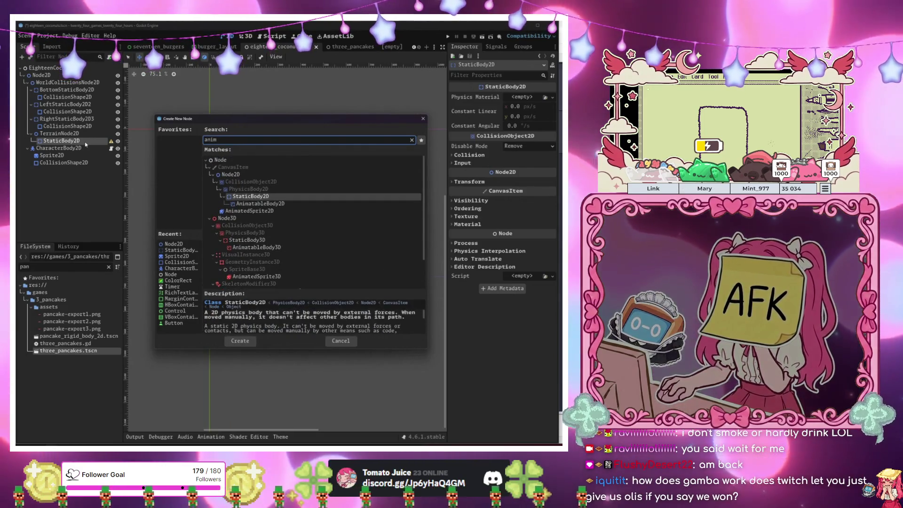
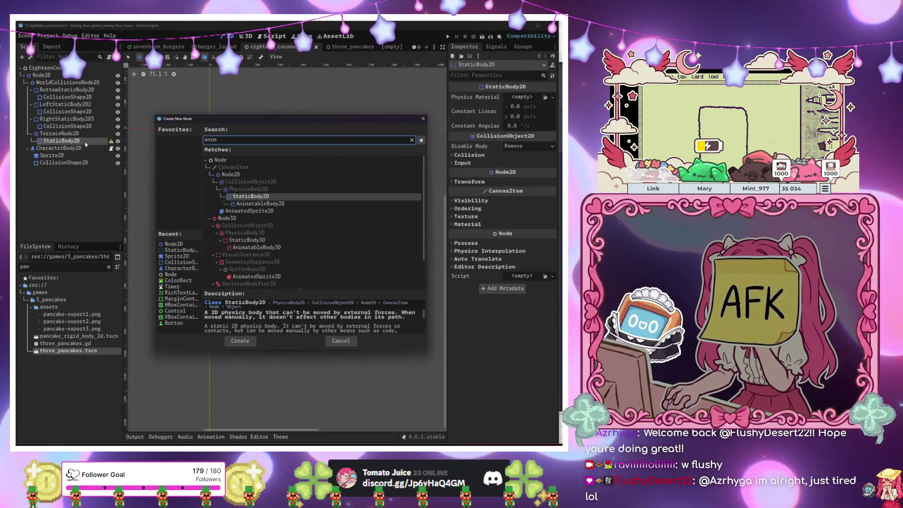
Step: Add a CollisionShape2D child under the terrain's StaticBody2D
key("BackSpace")
key("BackSpace")
key("BackSpace")
type("coll")
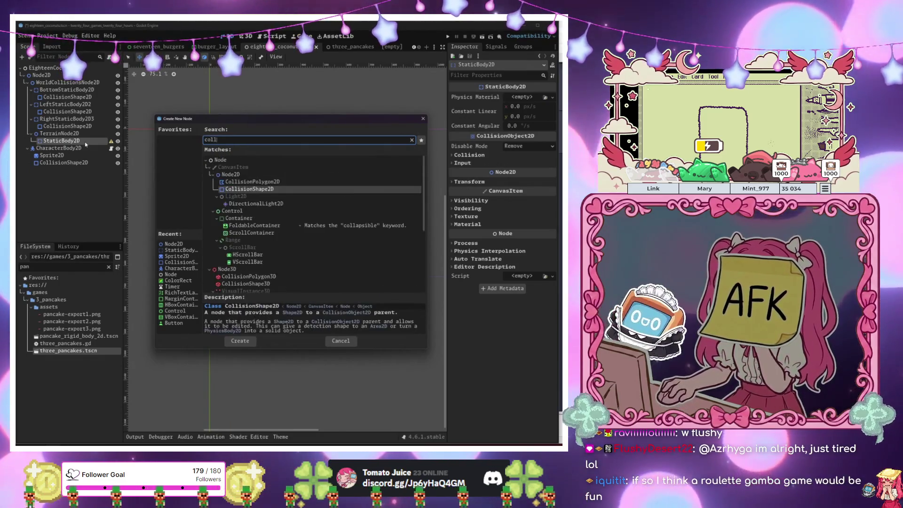
key("Return")
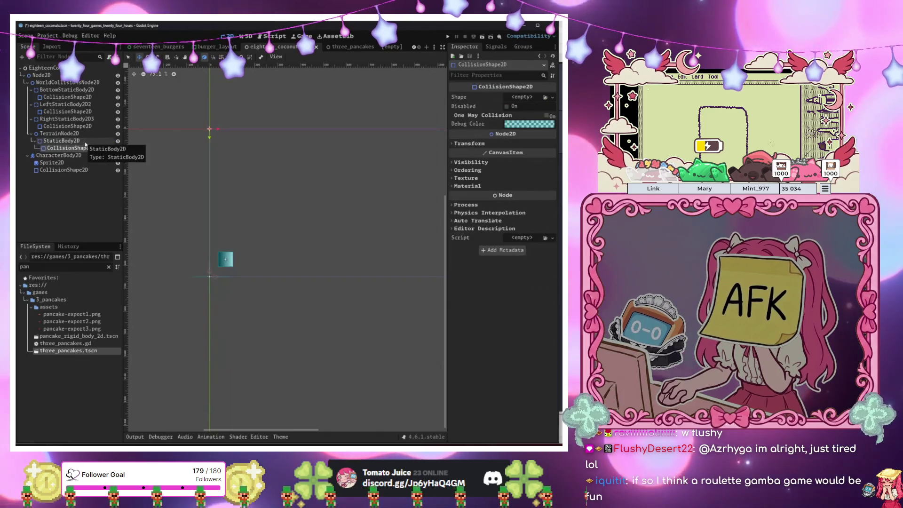
scroll(235, 211, "right", 3)
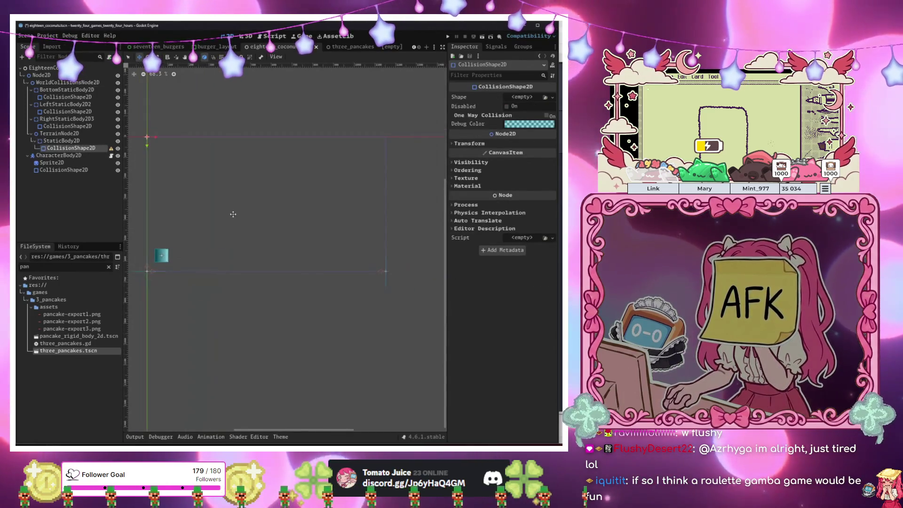
scroll(204, 290, "up", 1)
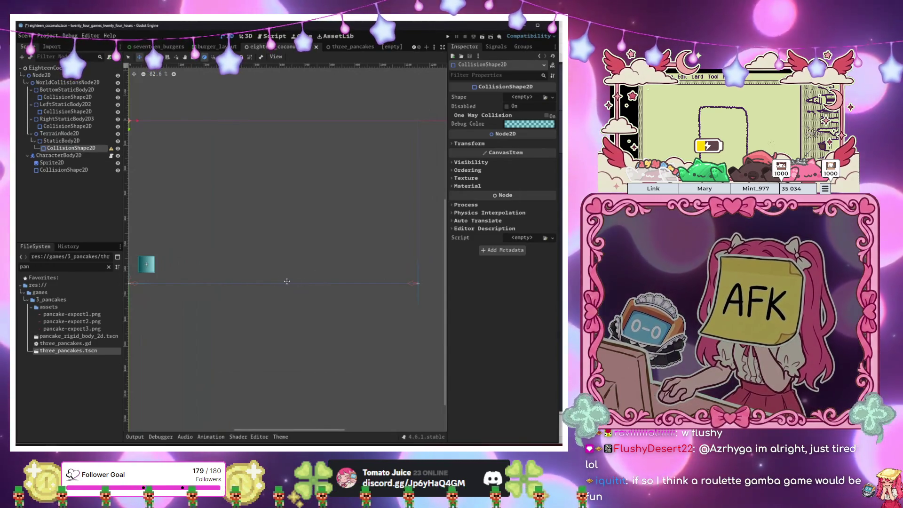
scroll(219, 266, "left", 3)
left_click(66, 89)
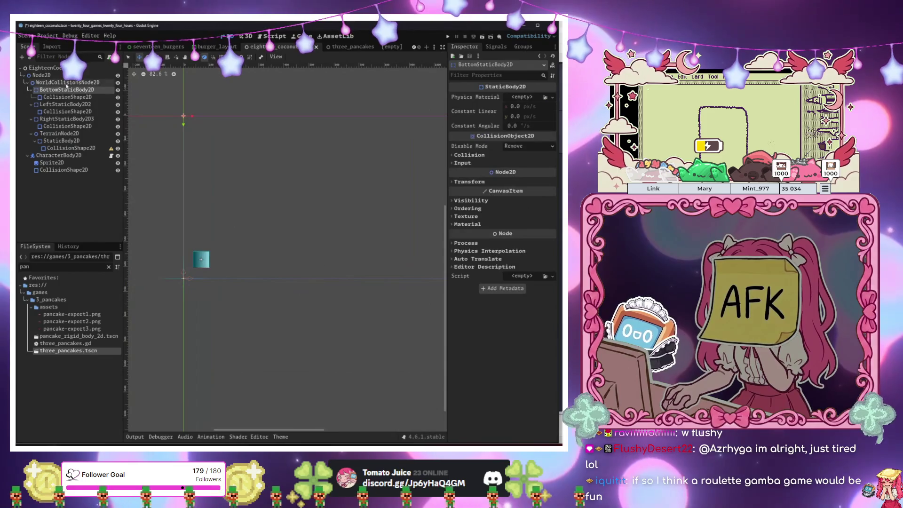
left_click(65, 82)
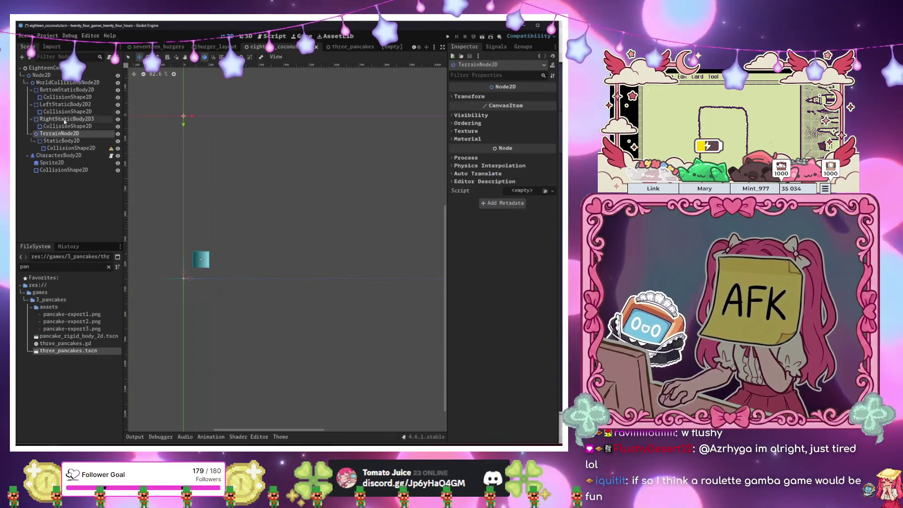
Step: Duplicate TerrainNode2D, rename the copy BadTerrainNode2D, and expand its children
left_click(58, 134)
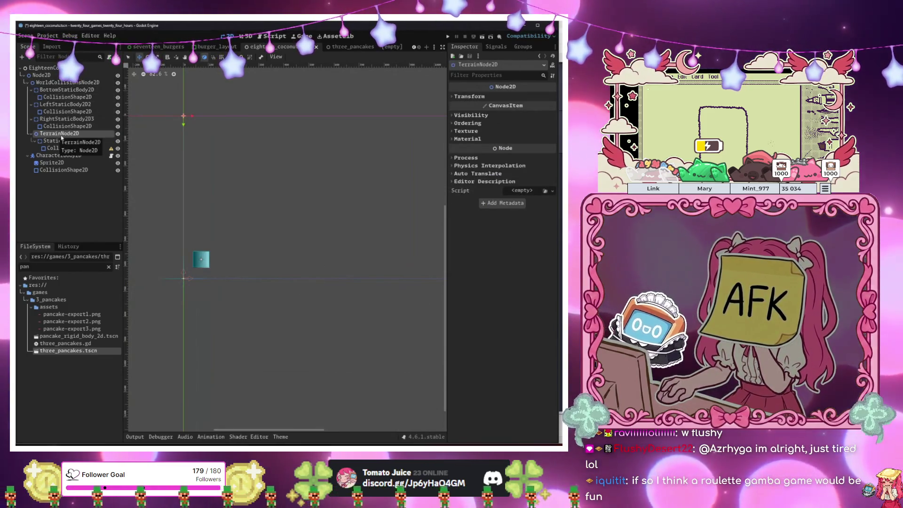
key("ctrl+d")
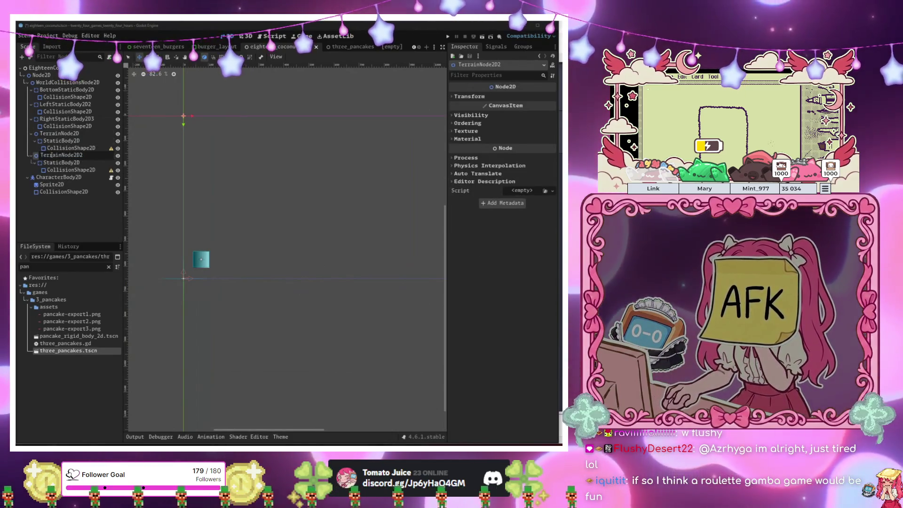
type("Bad")
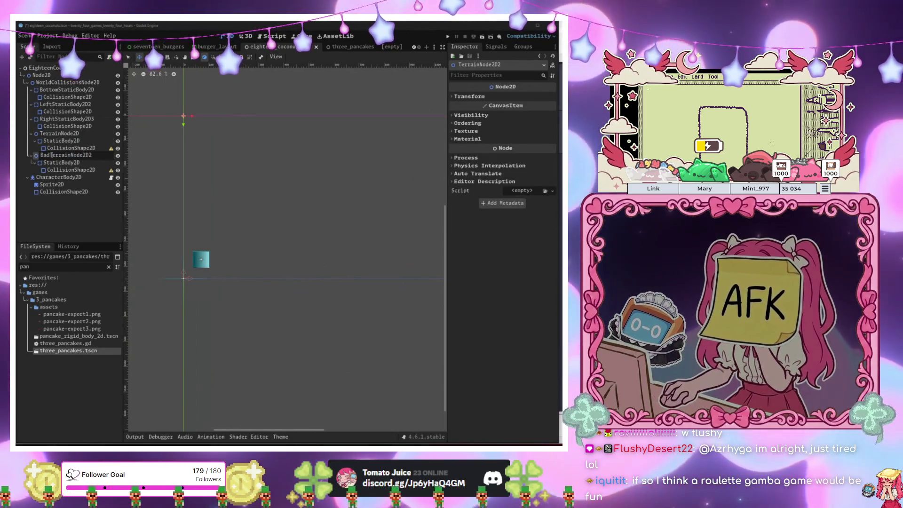
key("End")
key("BackSpace")
key("Return")
key("Left")
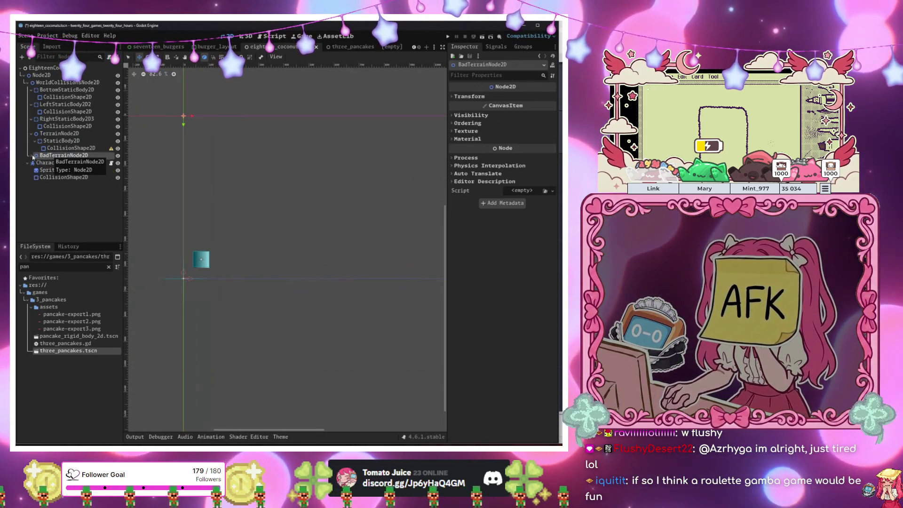
left_click(32, 155)
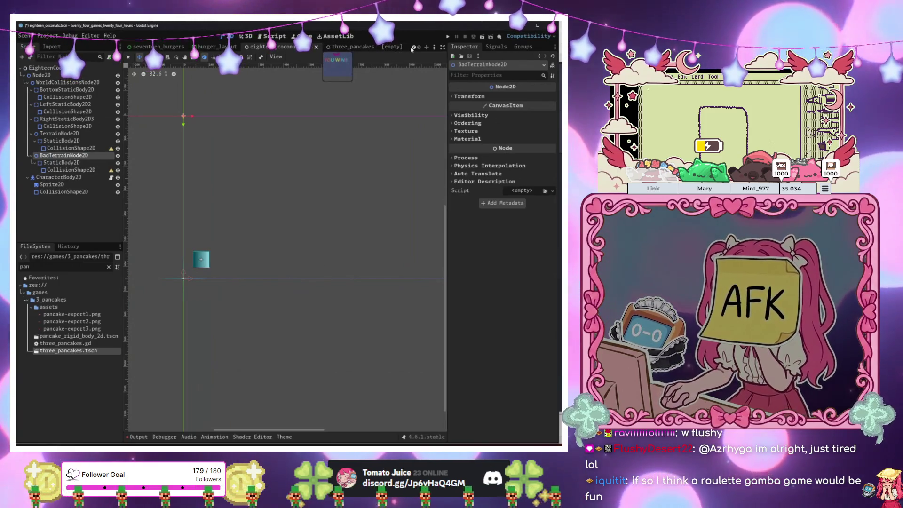
Step: In the empty scene tab, create a new scene with an Area2D root node
left_click(392, 46)
left_click(75, 108)
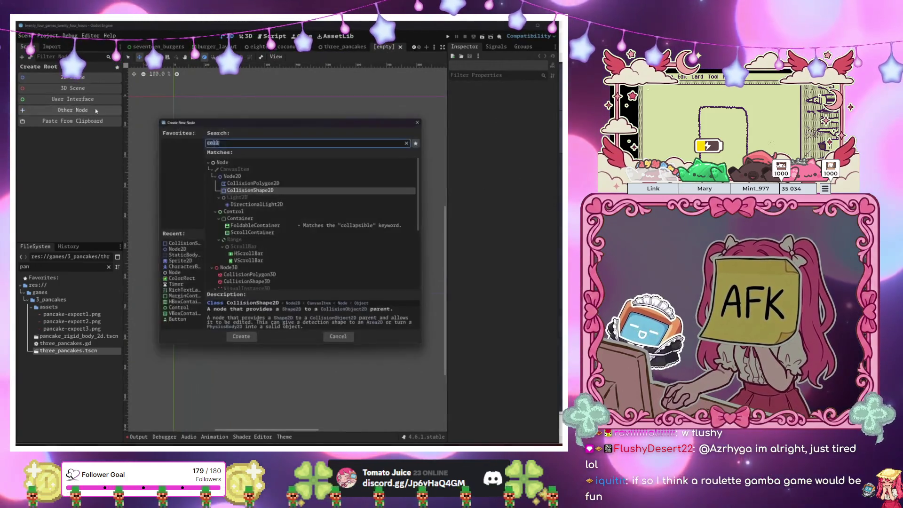
type("recoll")
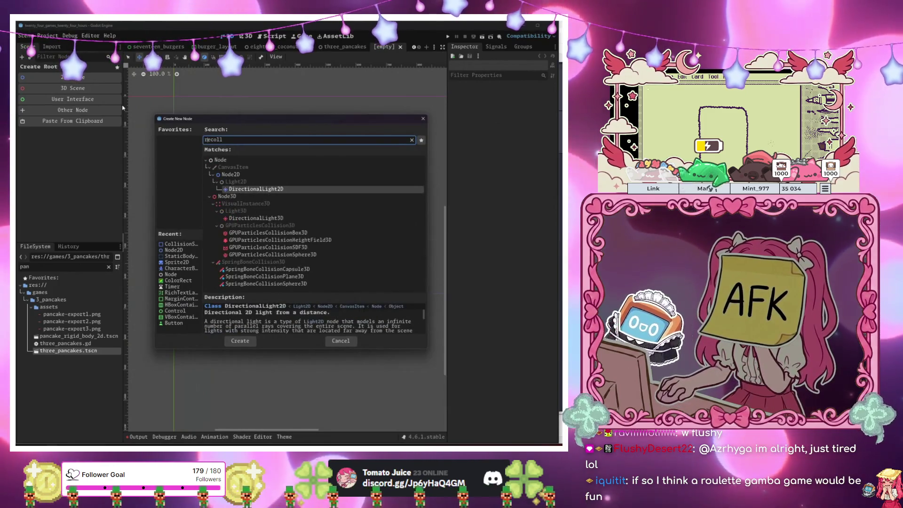
key("BackSpace")
key("BackSpace")
key("BackSpace")
key("BackSpace")
type("artea")
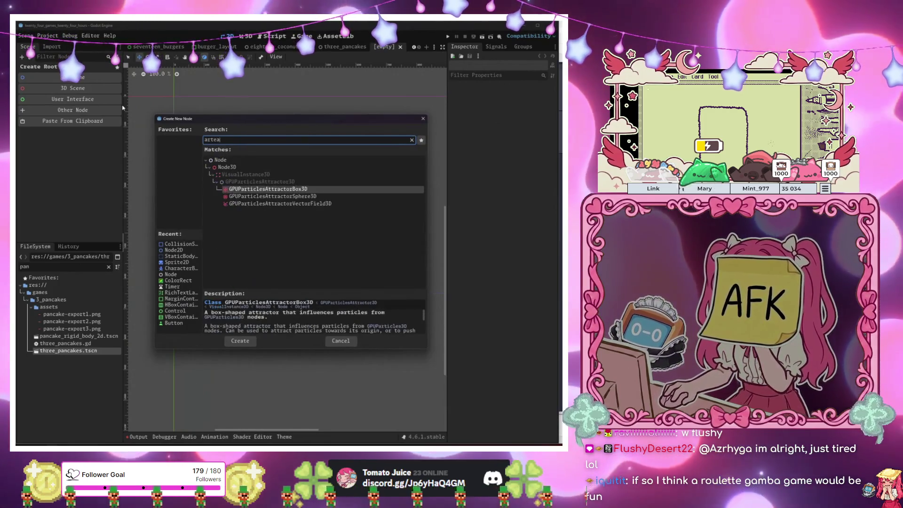
key("BackSpace")
key("BackSpace")
key("BackSpace")
type("ea2d")
key("Return")
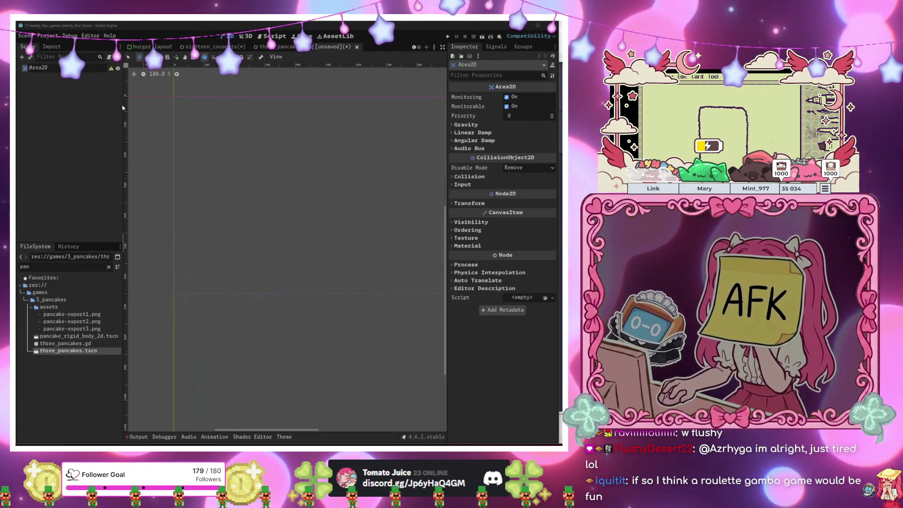
Step: Rename the root BadTerrainArea2D and give it a CollisionShape2D child
type("BadTerrain")
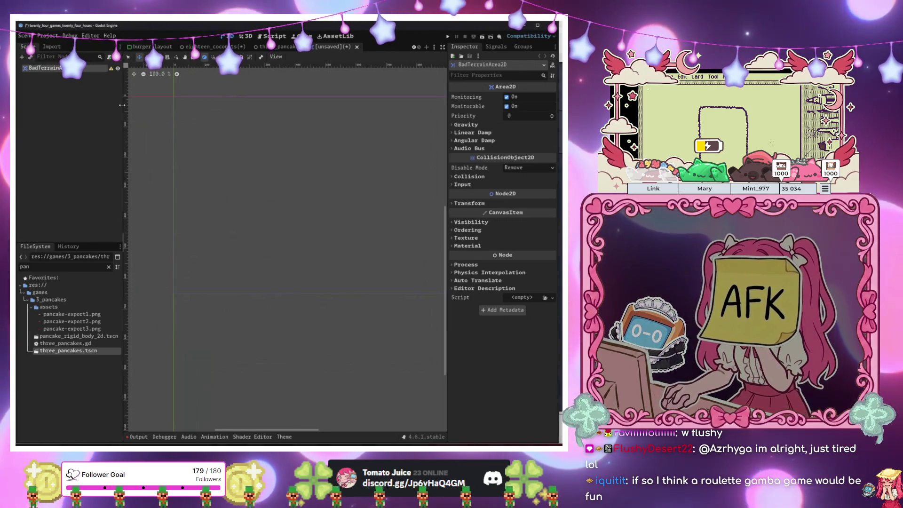
key("ctrl+a")
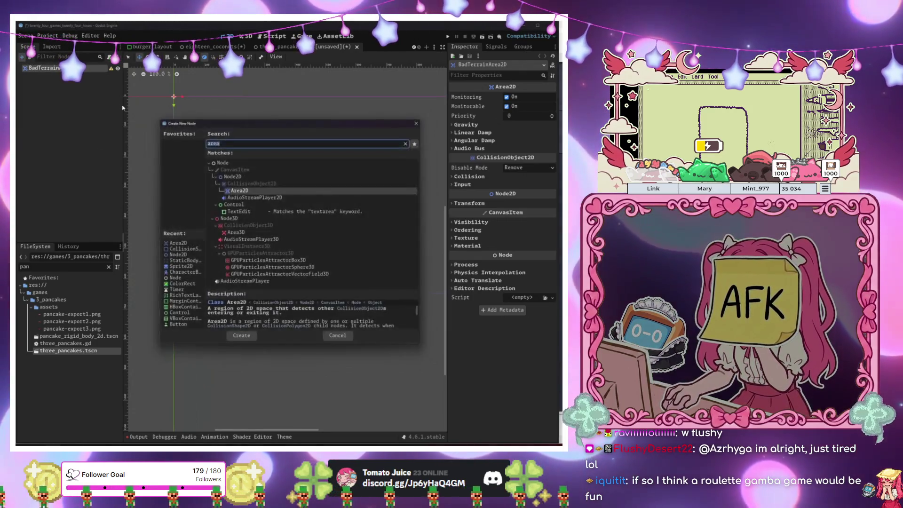
type("coll")
key("Return")
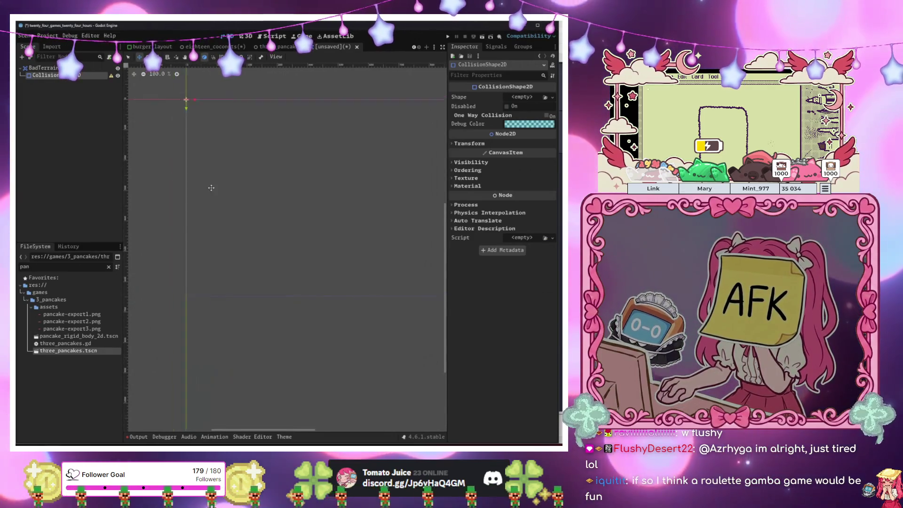
scroll(235, 165, "up", 3)
scroll(275, 140, "down", 2)
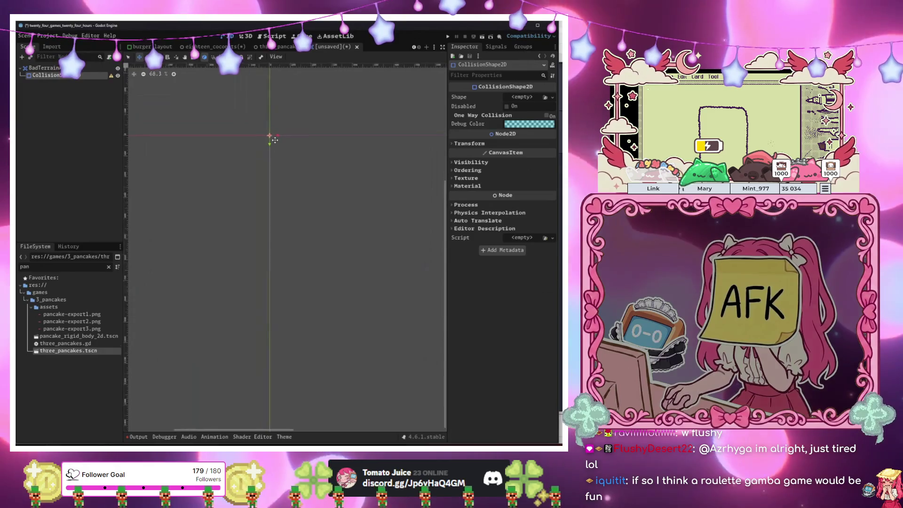
scroll(275, 140, "down", 1)
left_click(98, 69)
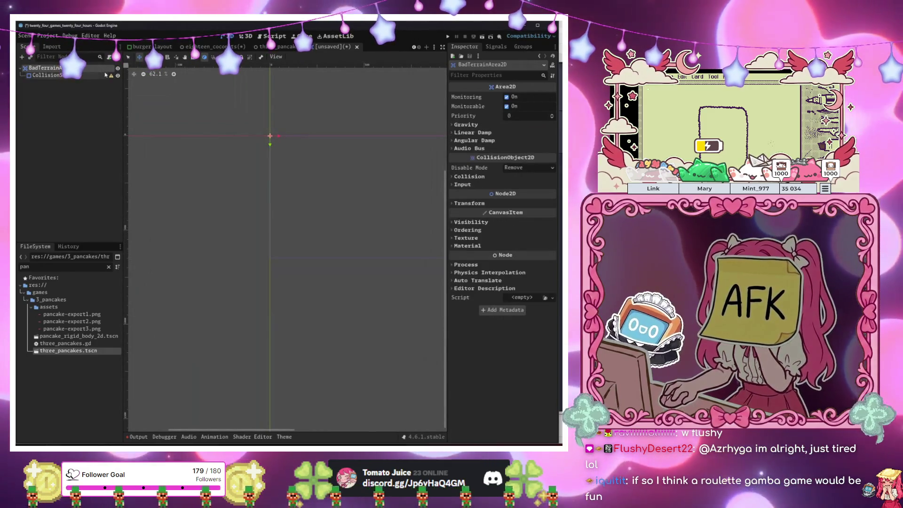
Step: Save the scene as bad_terrain_area_2d.tscn in a new scenes folder and attach a bad_terrain_area_2d.gd script
key("ctrl+s")
right_click(372, 228)
left_click(379, 232)
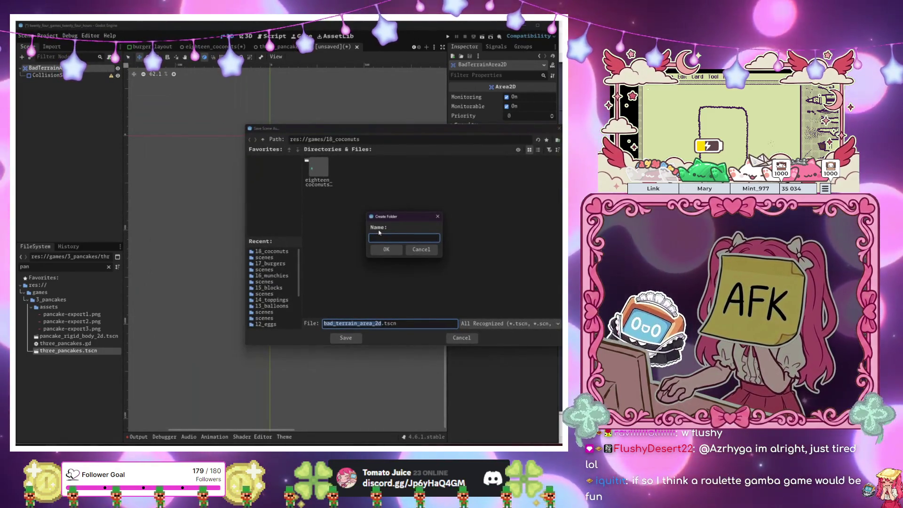
key("Return")
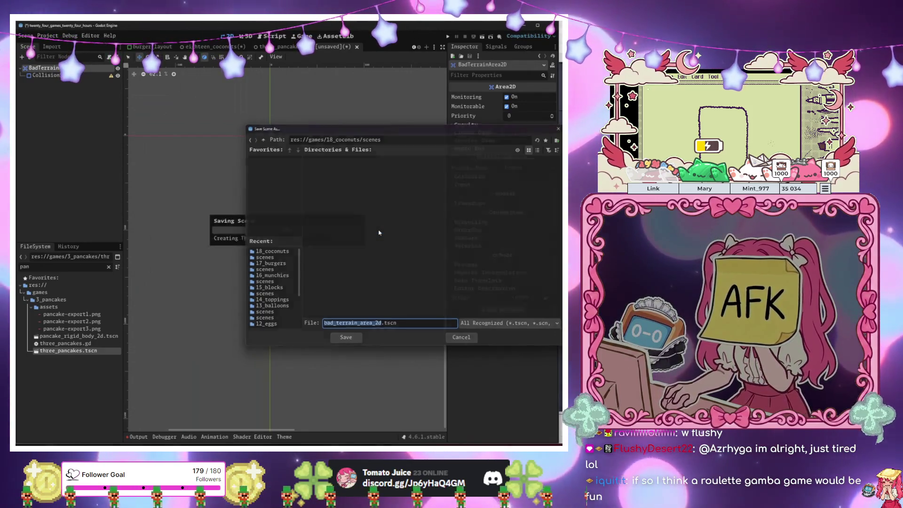
key("Return")
left_click(522, 297)
left_click(519, 123)
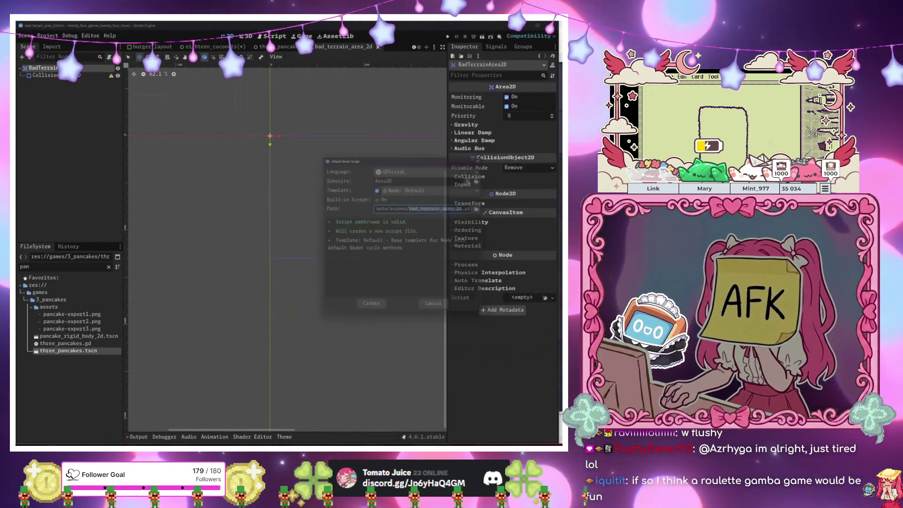
left_click(370, 311)
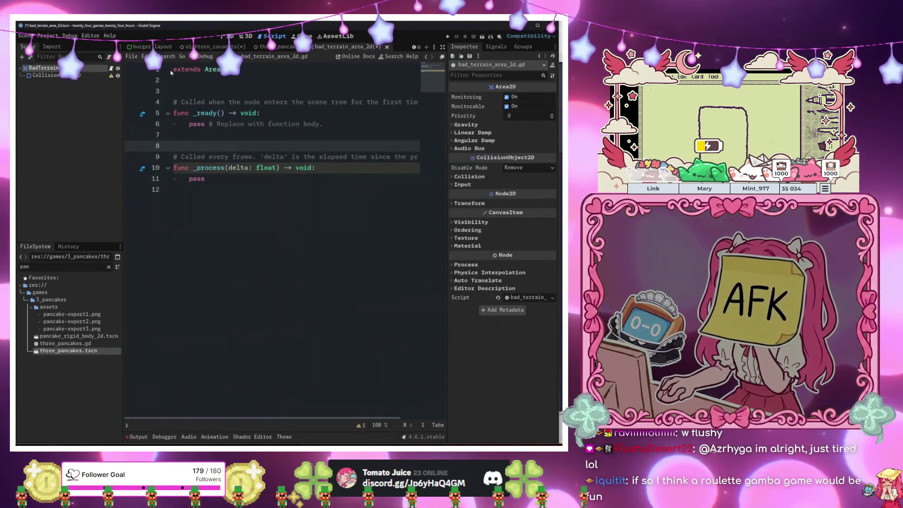
Step: Add a class_name BadTerrain declaration above extends and save the script
left_click(172, 69)
key("Return")
key("Up")
type("class_name ")
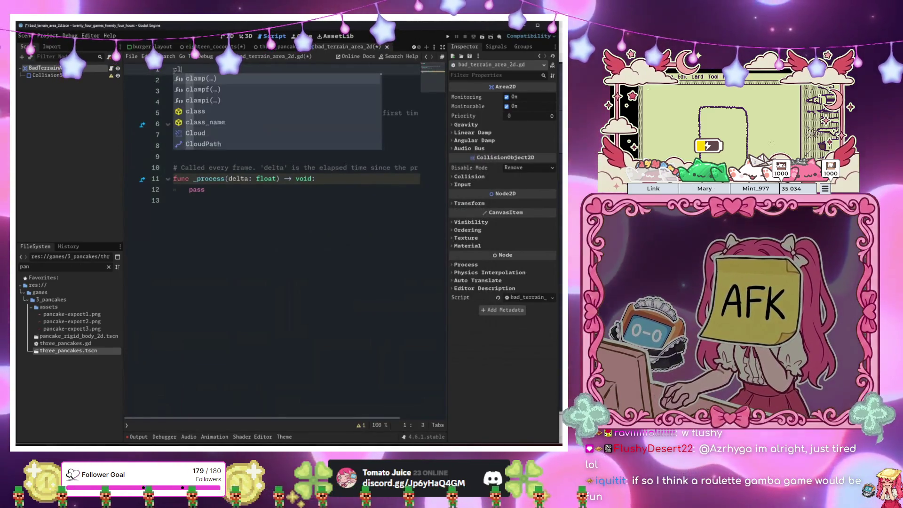
type("BadTerrain")
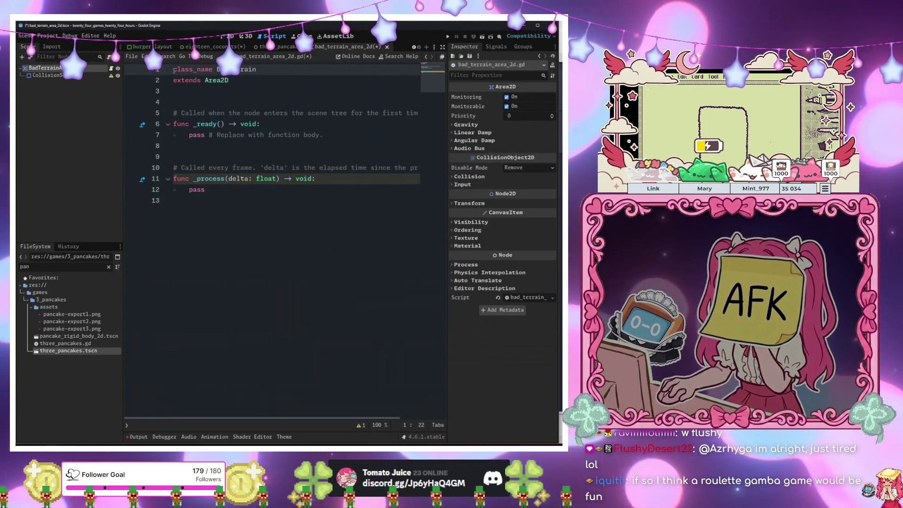
left_click(212, 201)
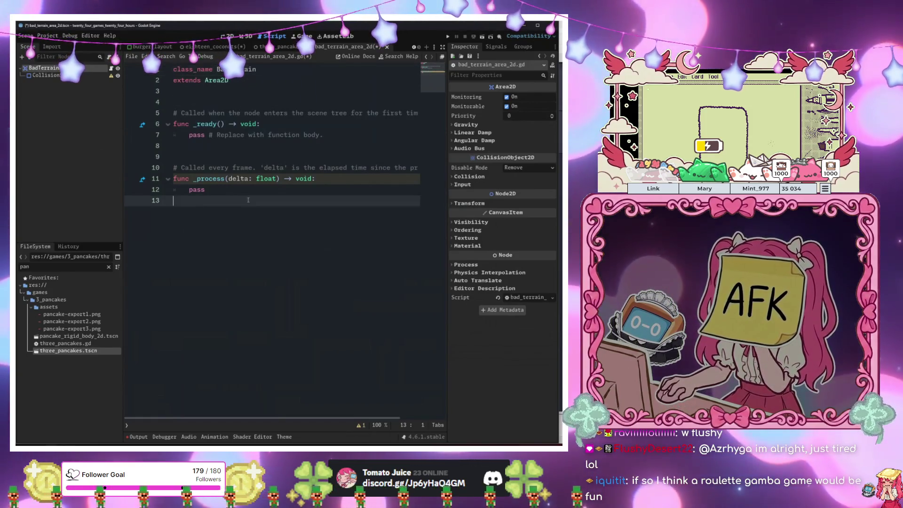
left_click(56, 76)
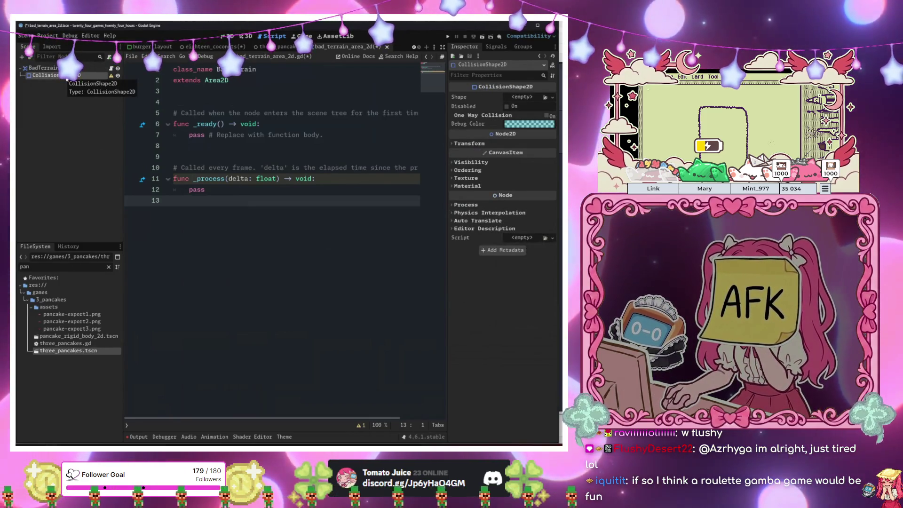
left_click(272, 70)
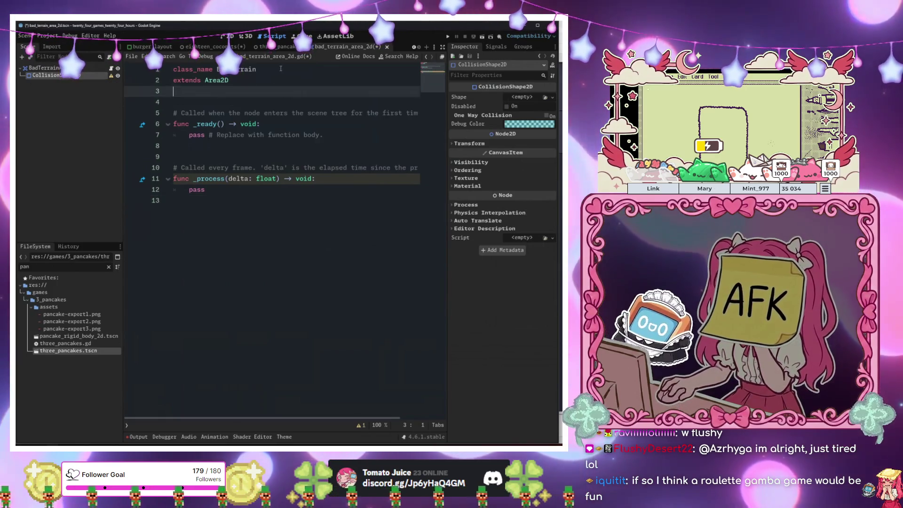
left_click(241, 90)
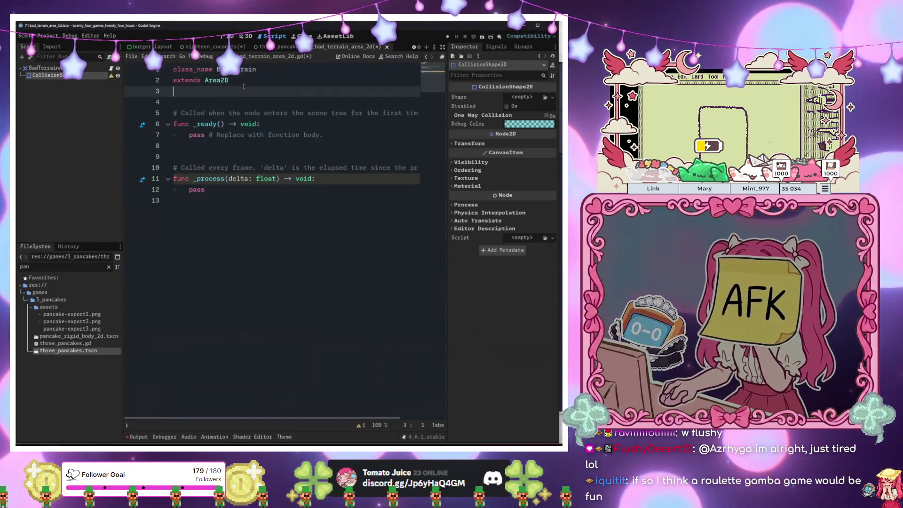
left_click(249, 202)
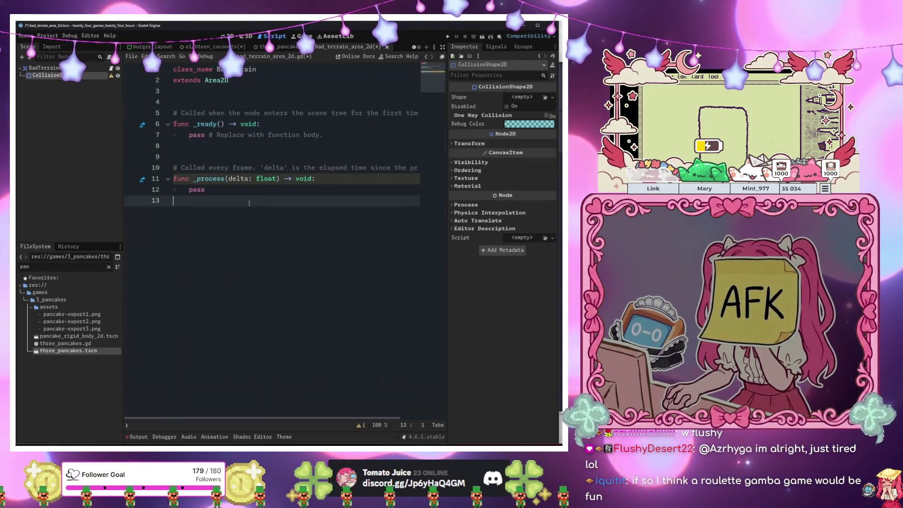
left_click(249, 69)
key("ctrl+s")
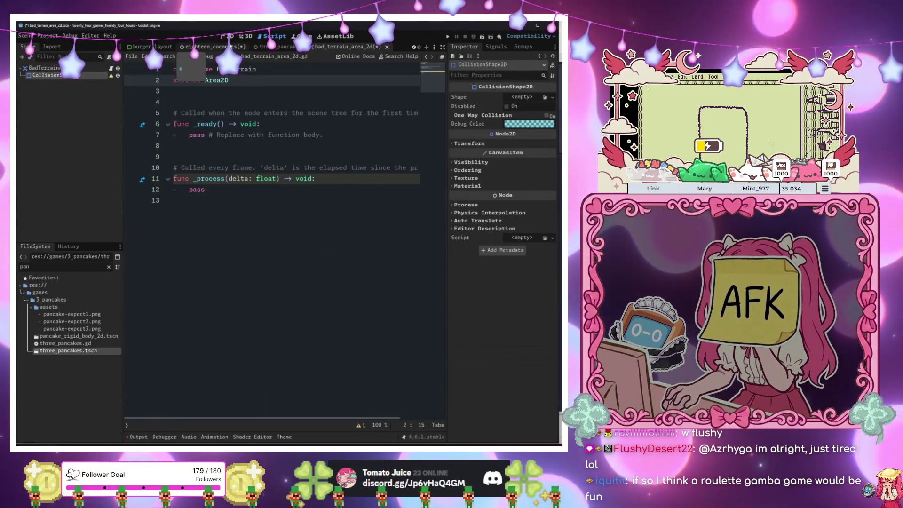
Step: Give the CollisionShape2D a new RectangleShape2D, save the scene, and return to eighteen_coconuts
left_click(206, 273)
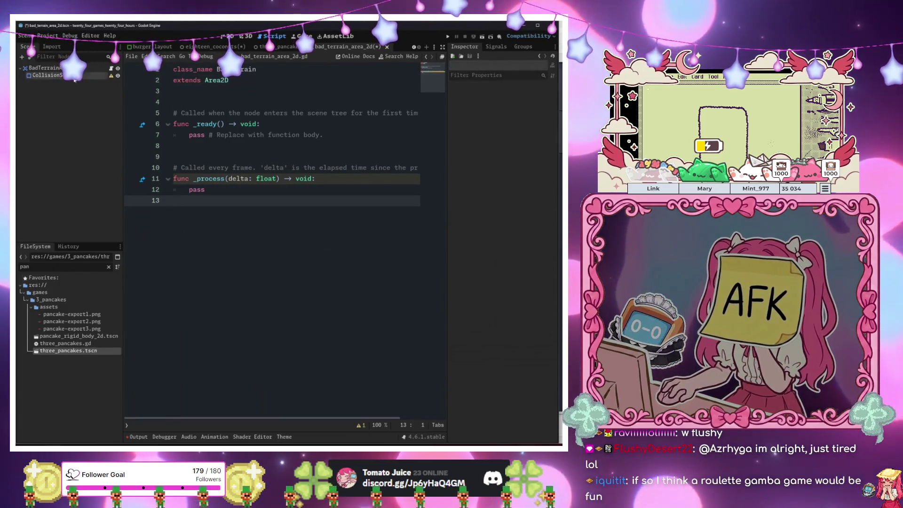
left_click(361, 167)
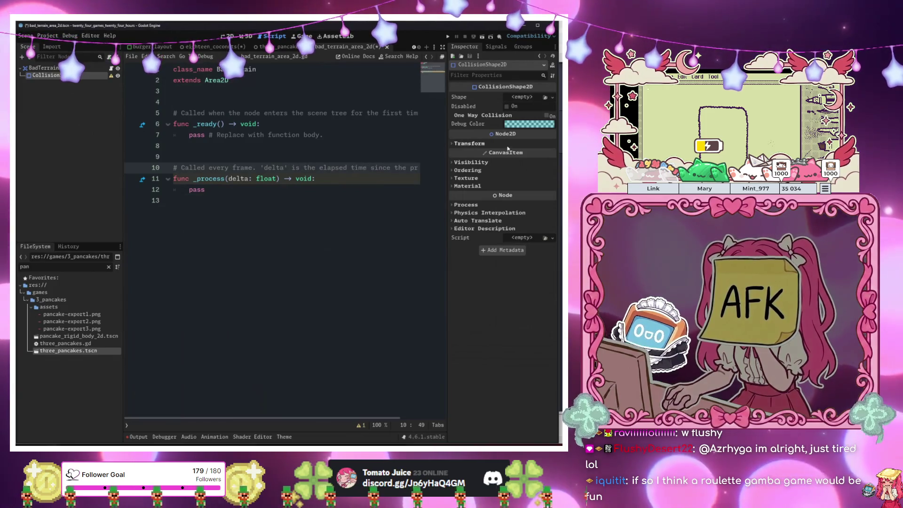
left_click(528, 97)
left_click(515, 141)
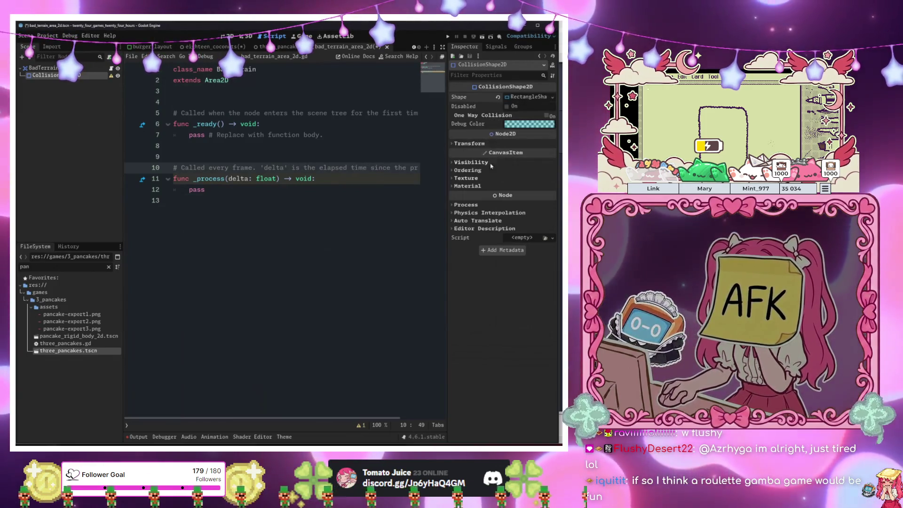
left_click(344, 152)
key("ctrl+s")
left_click_drag(323, 135, 263, 124)
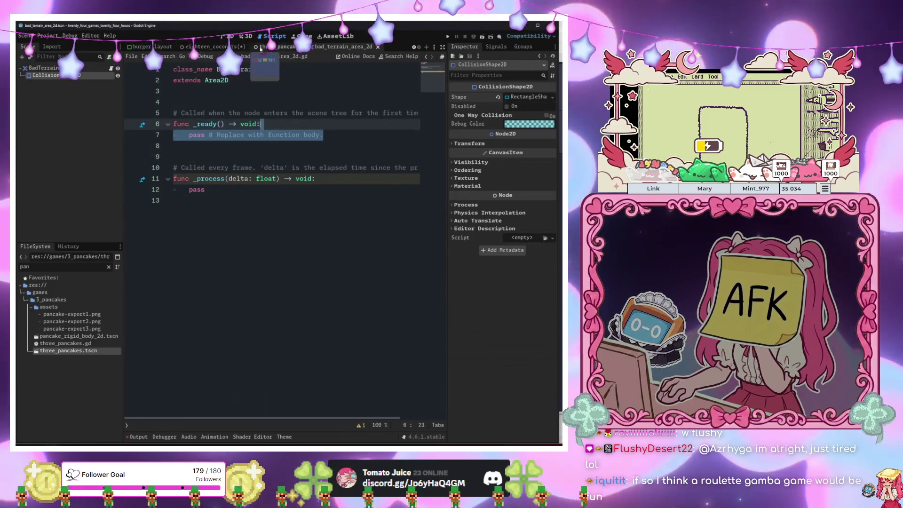
left_click(212, 47)
left_click(61, 162)
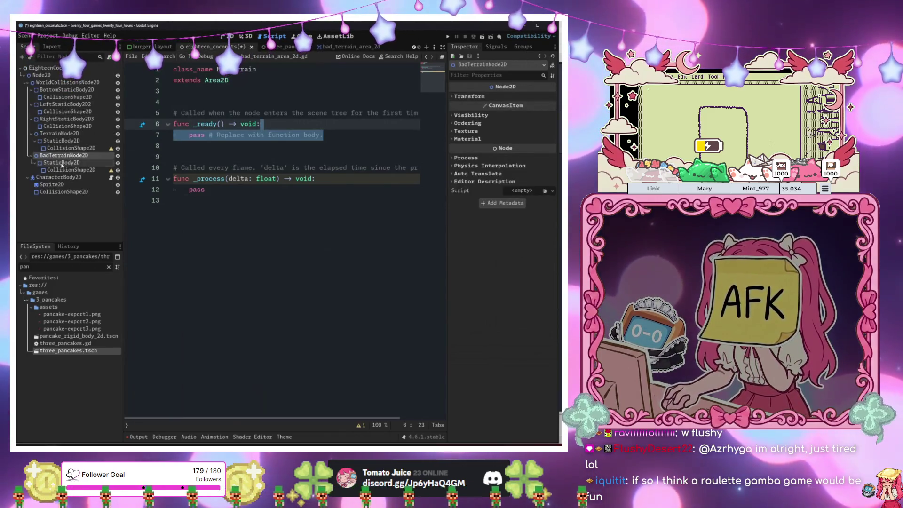
Step: Close three_pancakes and instance the bad terrain area scene under BadTerrainNode2D
left_click(64, 155)
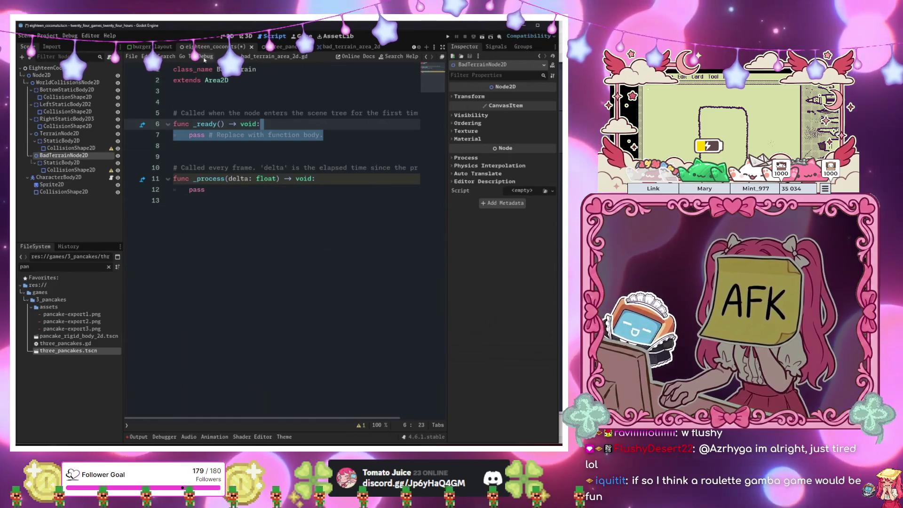
middle_click(274, 49)
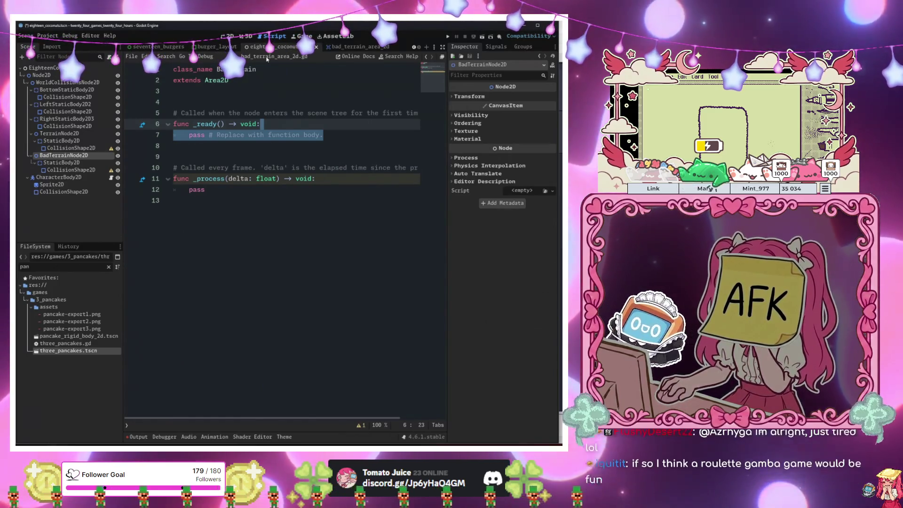
key("ctrl+shift+o")
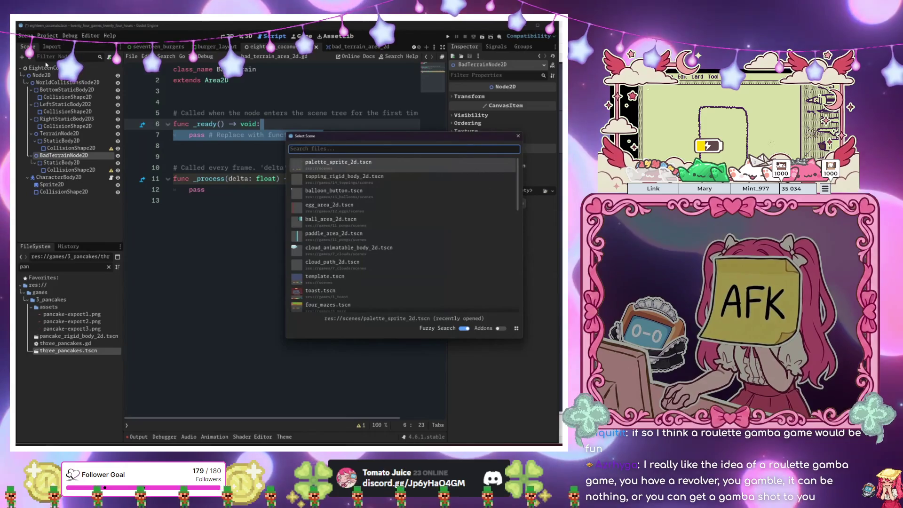
type("bad")
key("Return")
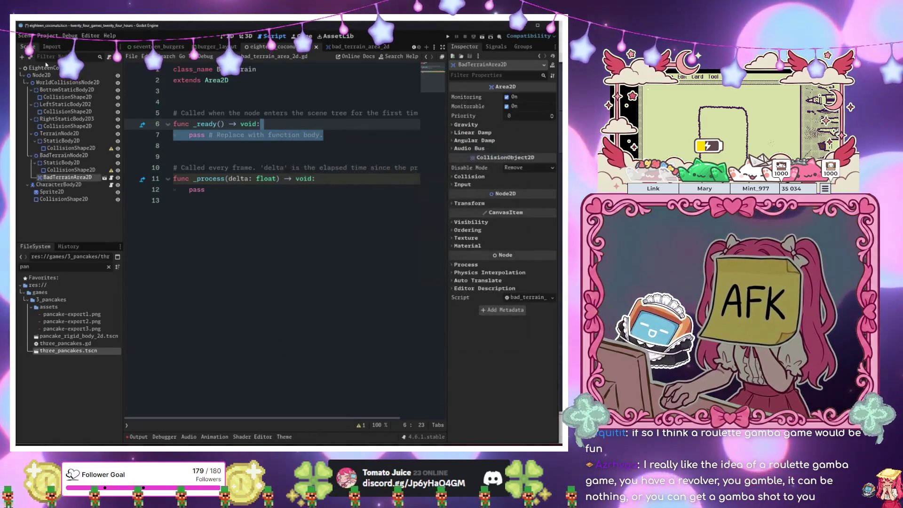
Step: Move the BadTerrainArea2D down-right, rotate it slightly, and enlarge it into a large rectangle
left_click(100, 178)
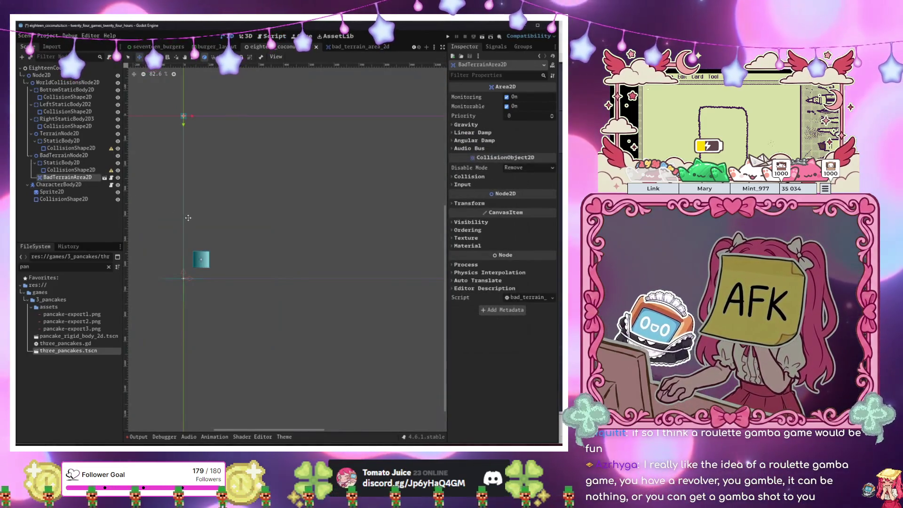
scroll(187, 217, "up", 3)
mouse_move(312, 346)
left_mouse_down()
mouse_move(330, 406)
mouse_move(386, 379)
left_mouse_up()
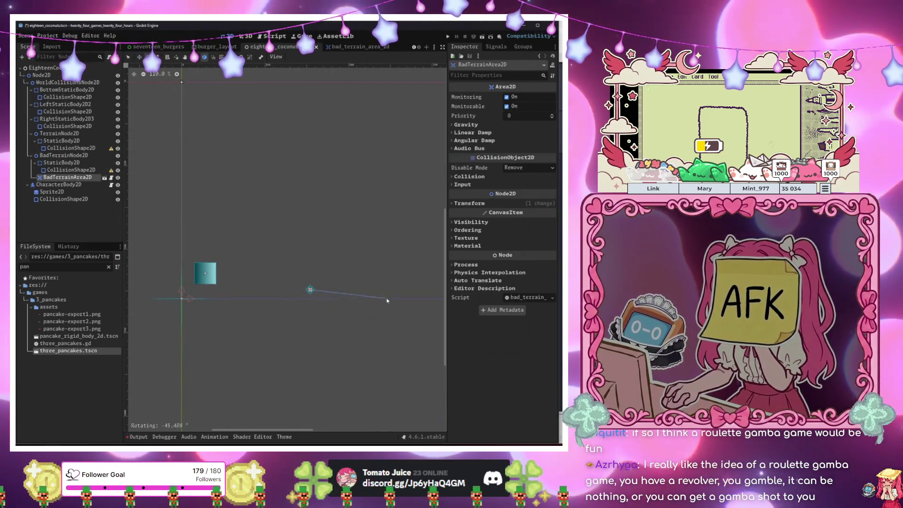
left_click_drag(400, 295, 419, 318)
mouse_move(520, 319)
left_mouse_down()
mouse_move(557, 343)
mouse_move(416, 222)
mouse_move(389, 232)
mouse_move(392, 247)
left_mouse_up()
scroll(403, 224, "down", 7)
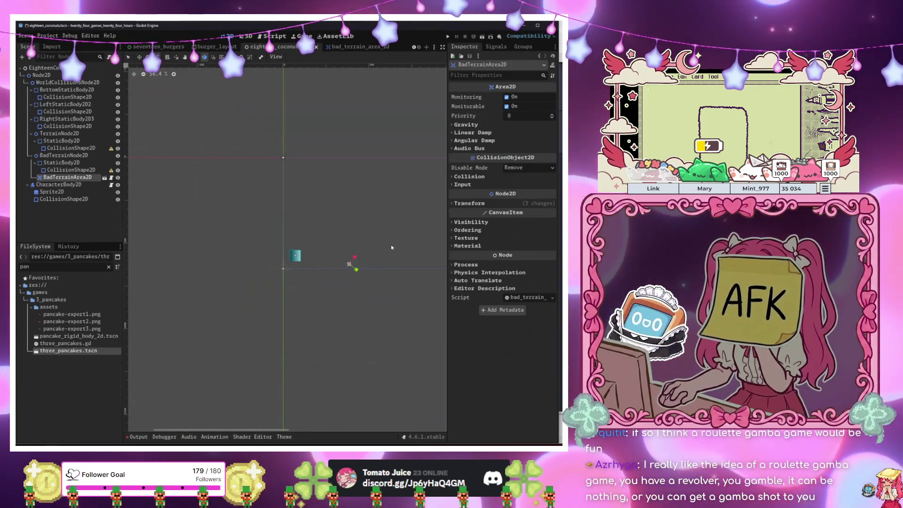
scroll(391, 247, "up", 8)
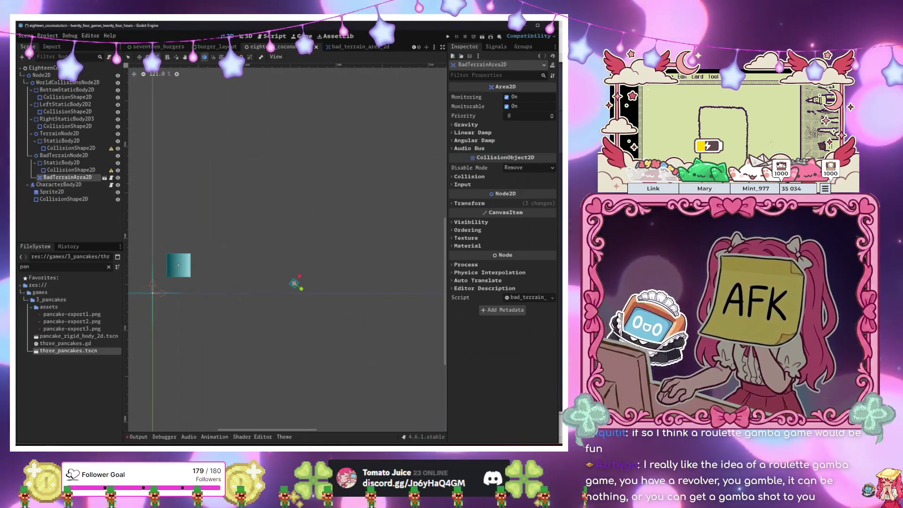
Step: Rename the bad_terrain_area_2d scene's root node to BadArea2D
left_click(360, 47)
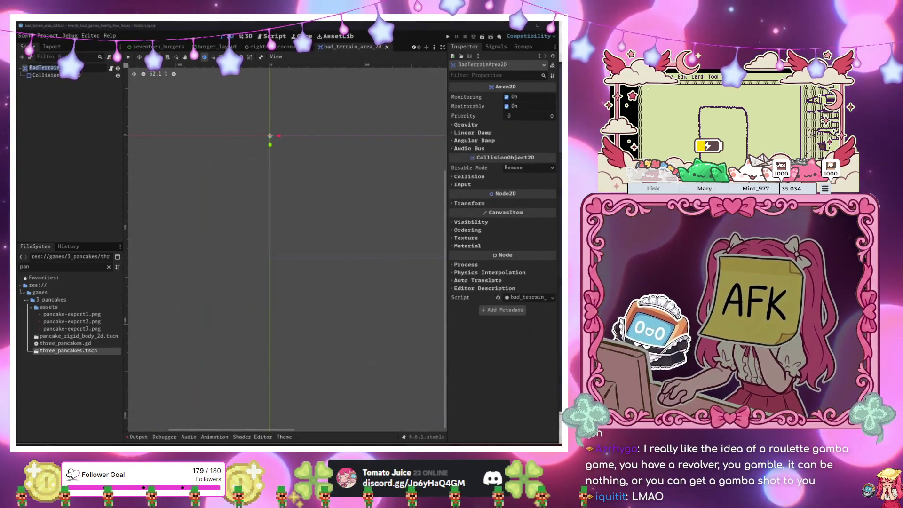
type("BadArea2D")
key("Return")
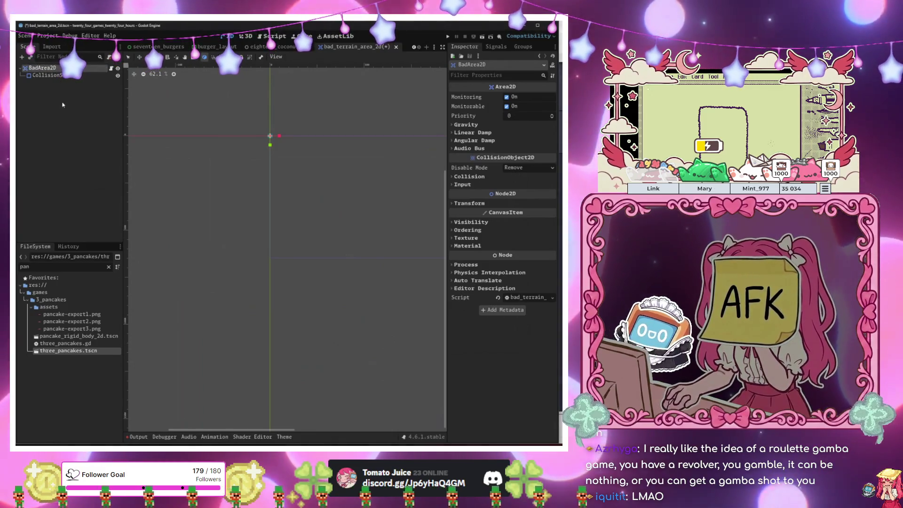
Step: Change the script's class_name to end in Lethal, save, and return to eighteen_coconuts
left_click(111, 67)
left_click(233, 81)
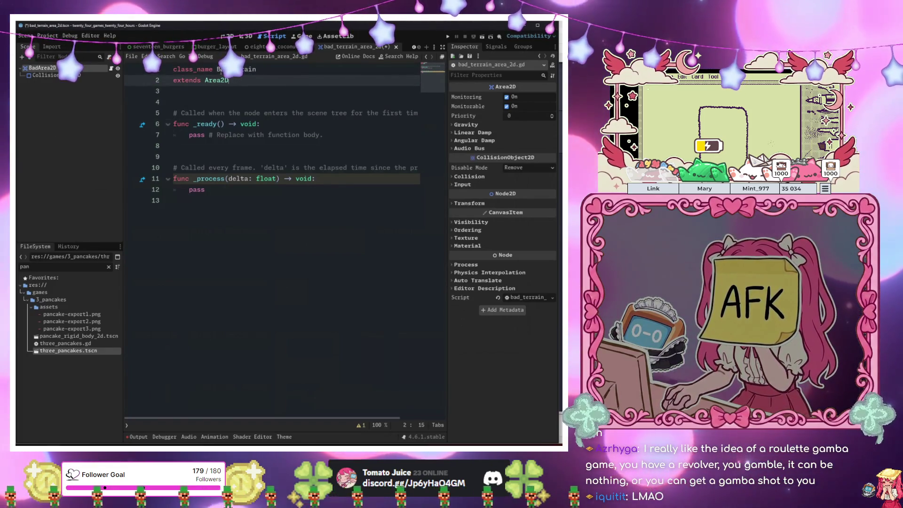
type("Q")
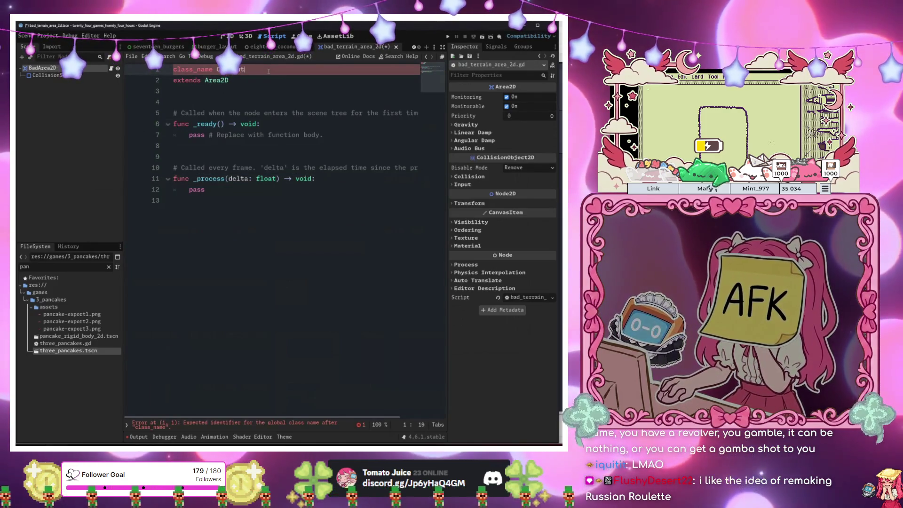
key("ctrl+s")
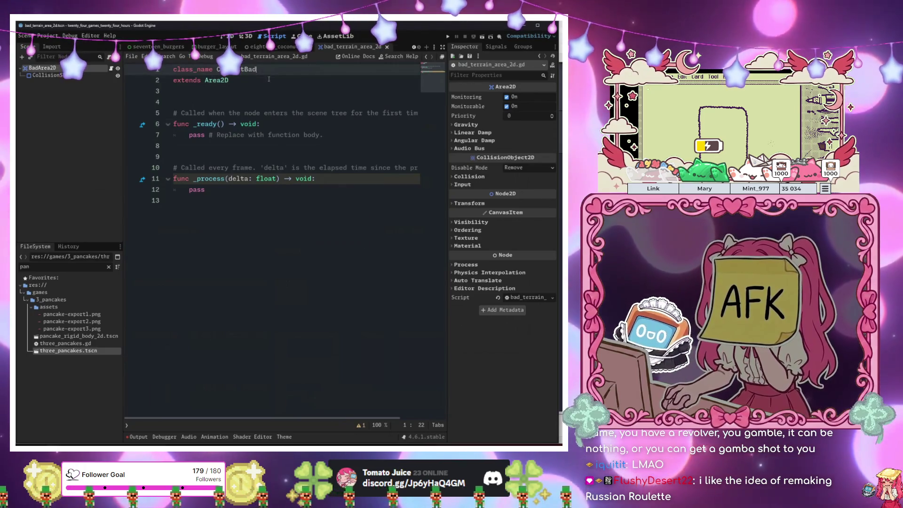
key("Down")
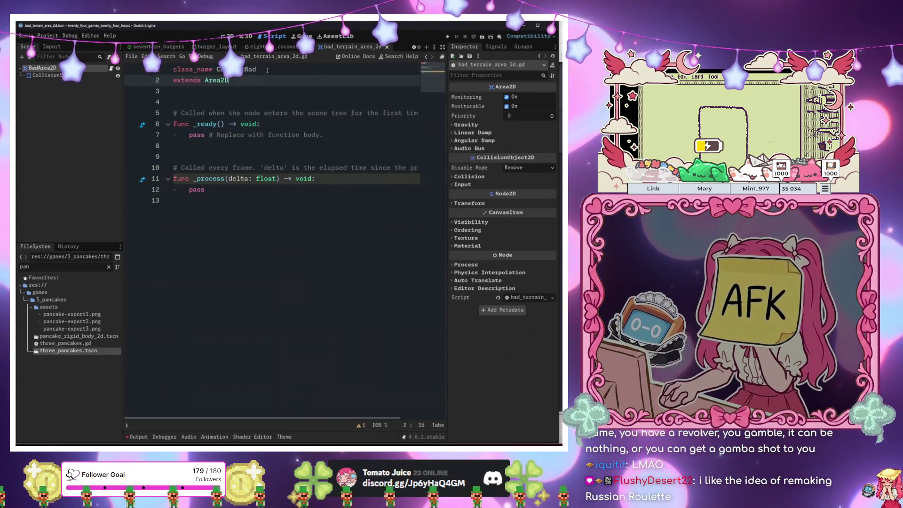
double_click(251, 70)
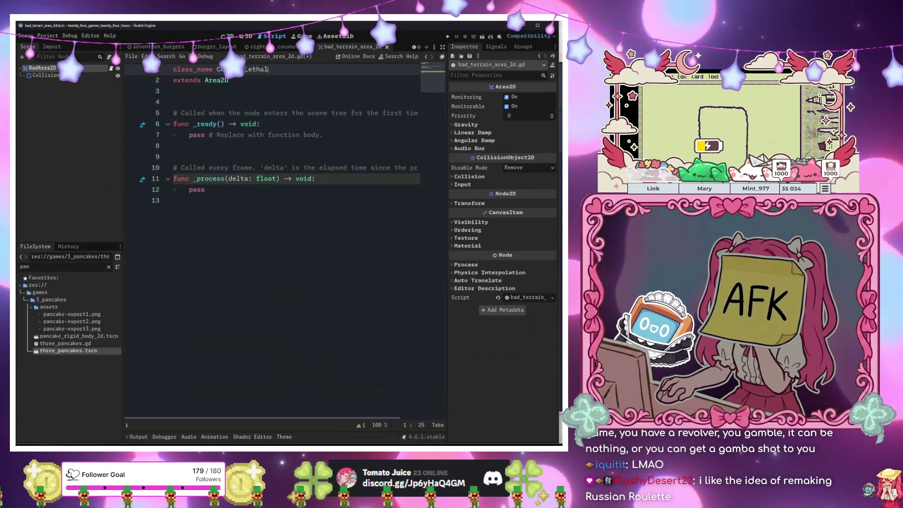
key("ctrl+s")
left_click(240, 95)
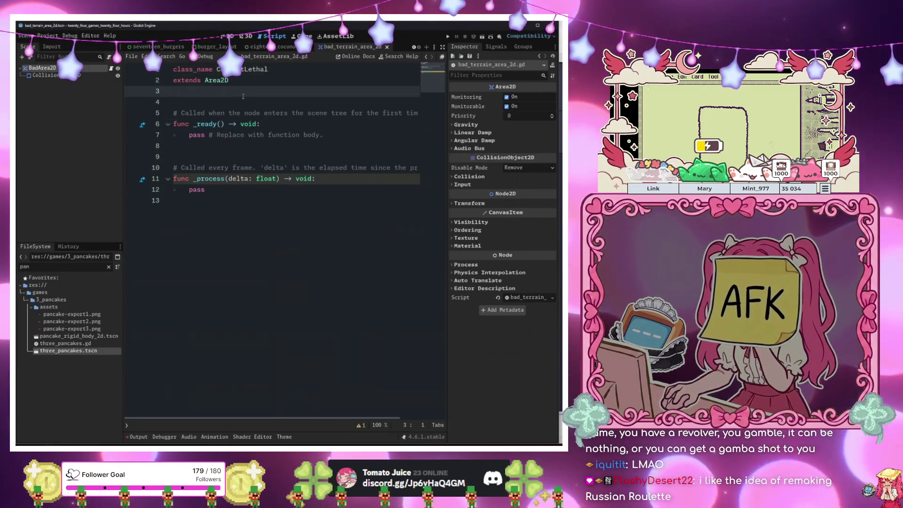
left_click(241, 155)
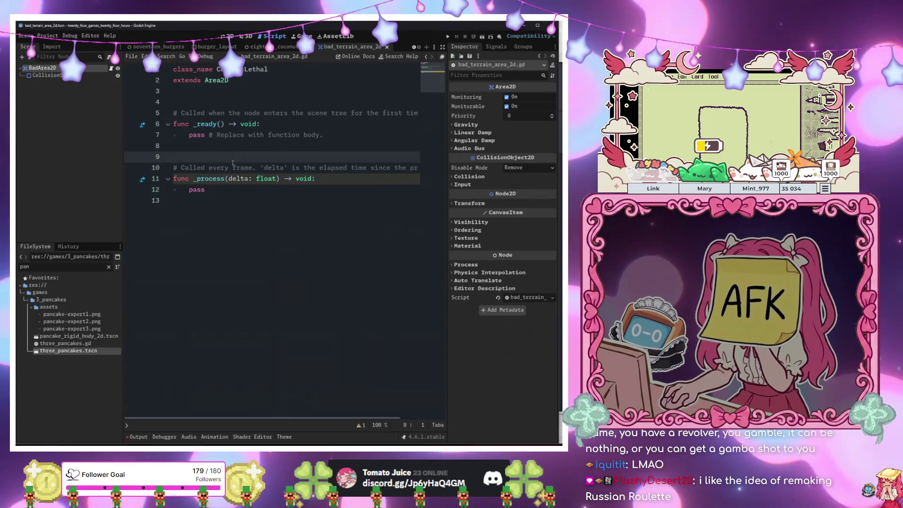
left_click(287, 47)
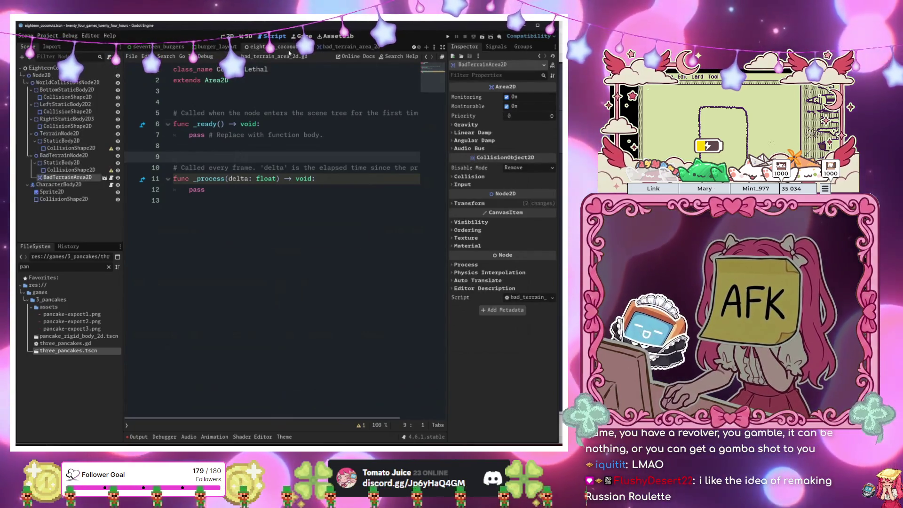
Step: Select the BadTerrainArea2D instance in the 2D view and finish adjusting its transform
left_click(268, 135)
left_click(77, 170)
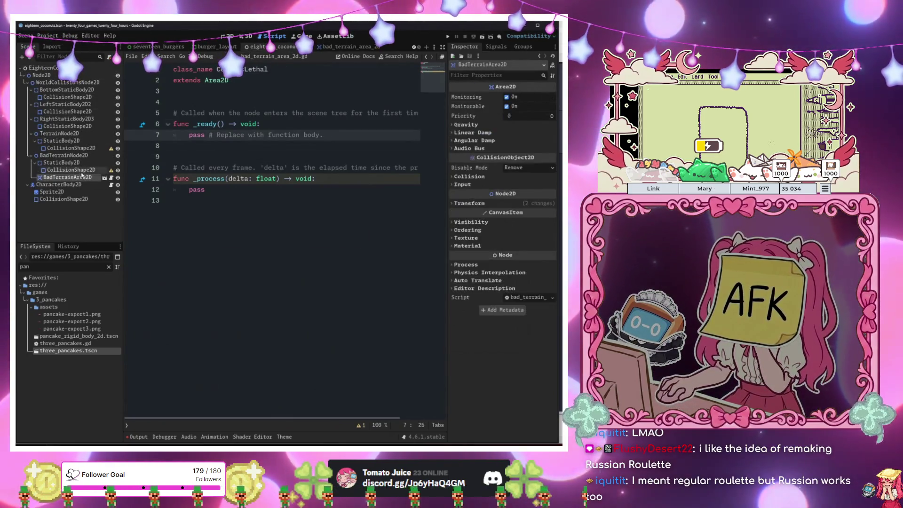
left_click(71, 177)
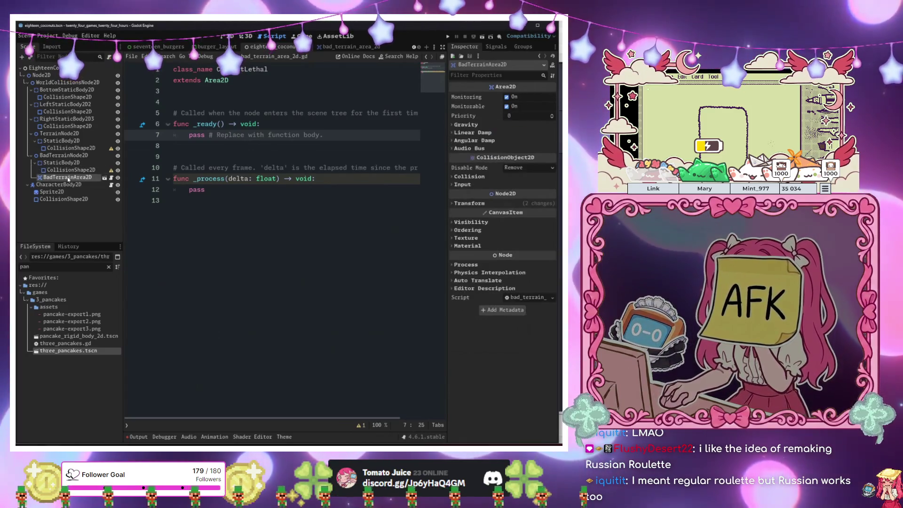
left_click(229, 36)
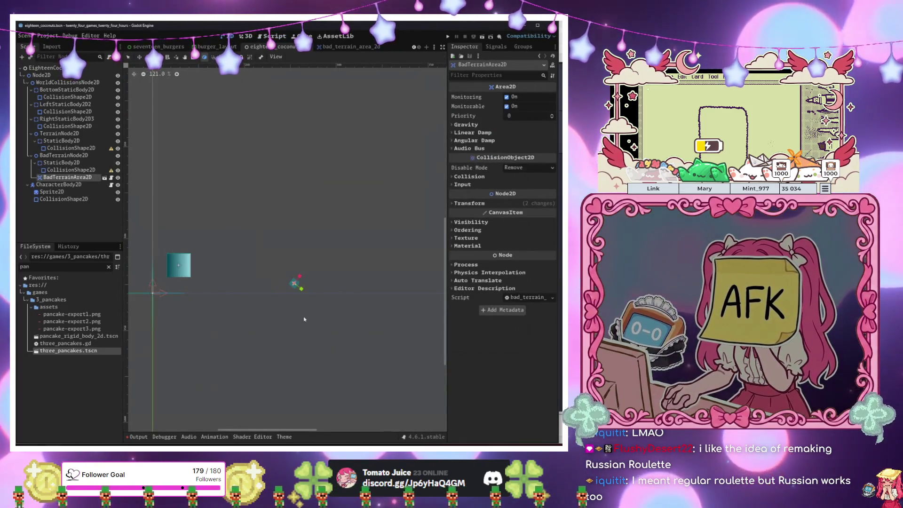
scroll(330, 317, "down", 2)
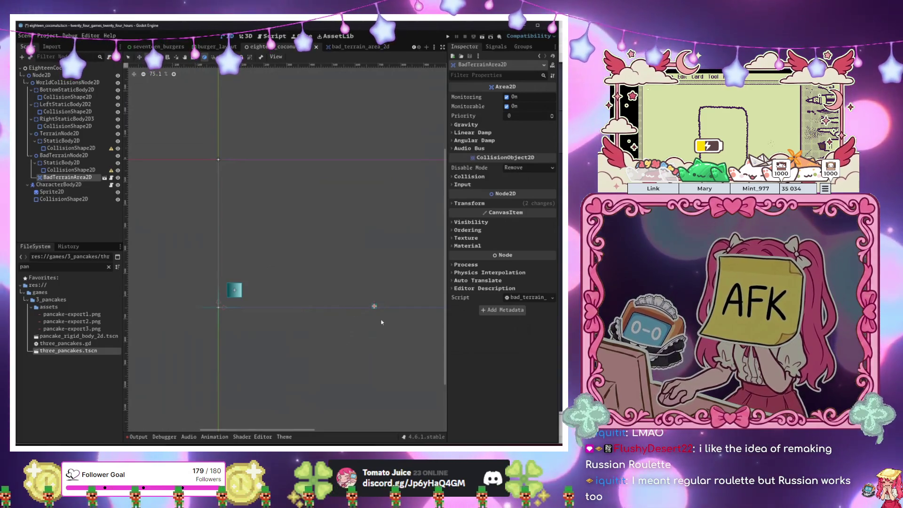
left_click_drag(390, 317, 394, 313)
Step: Switch to the move tool, pan the viewport, and bring up the Windows Start menu
key("w")
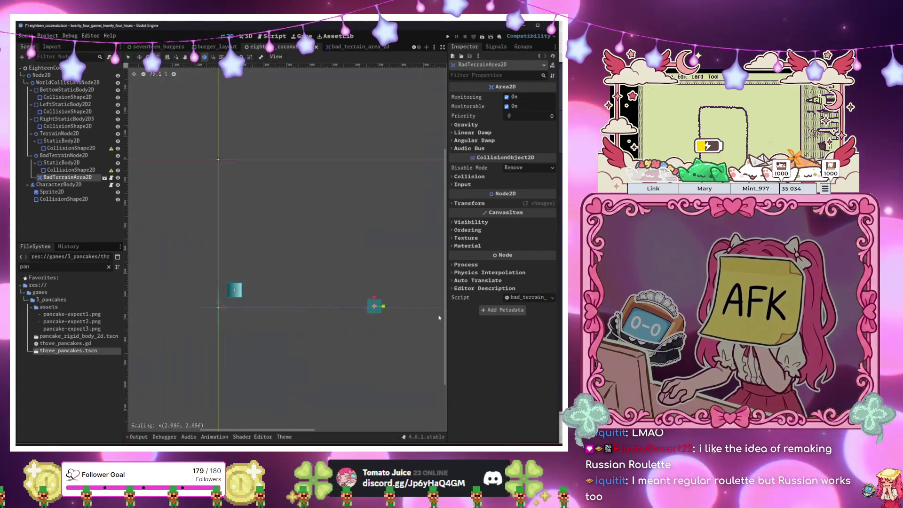
scroll(369, 308, "right", 3)
scroll(369, 309, "down", 2)
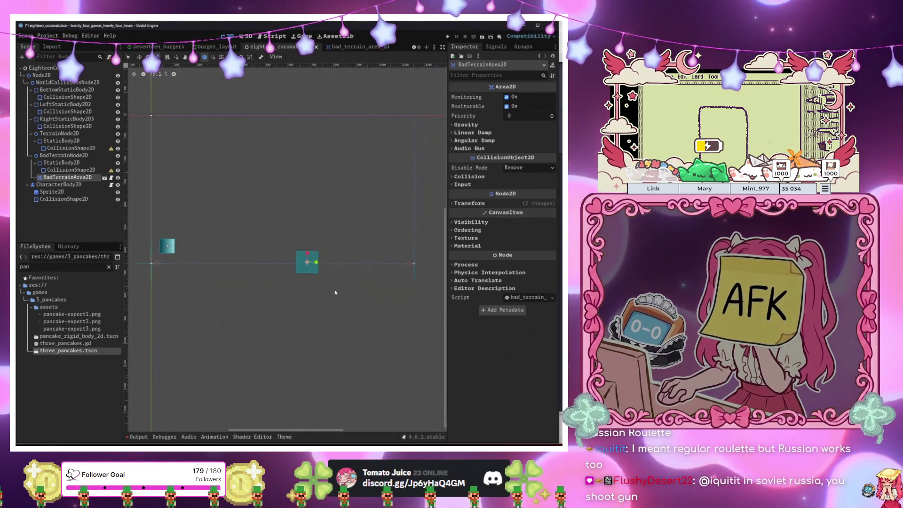
scroll(210, 259, "down", 1)
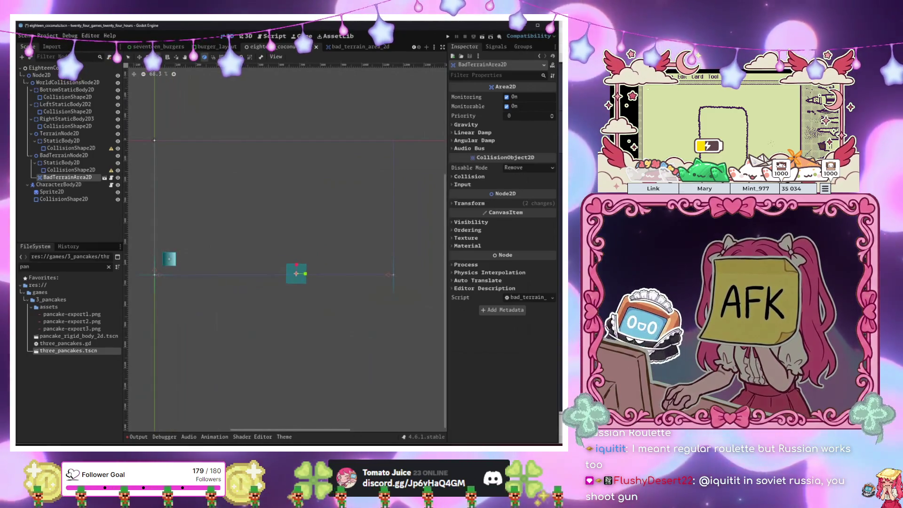
key("super")
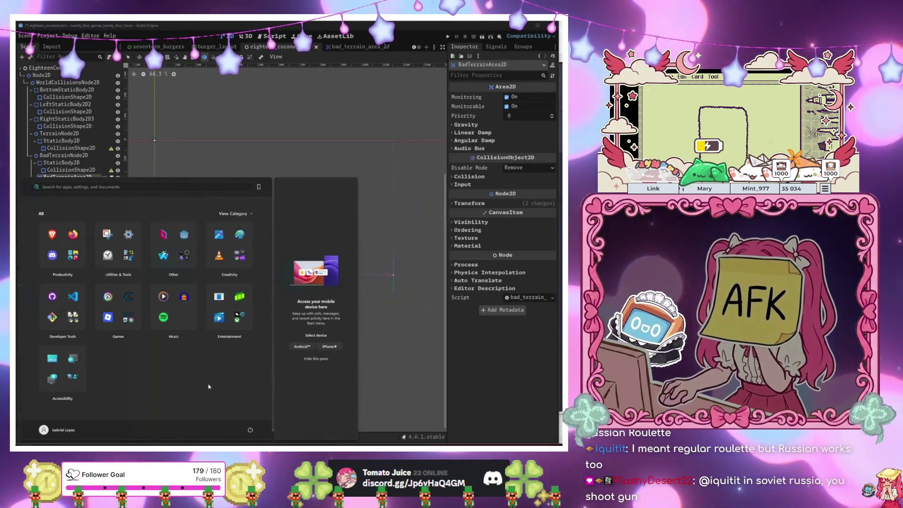
Step: Launch Aseprite and create a new 1152x648 sprite
type("aseprite")
key("Return")
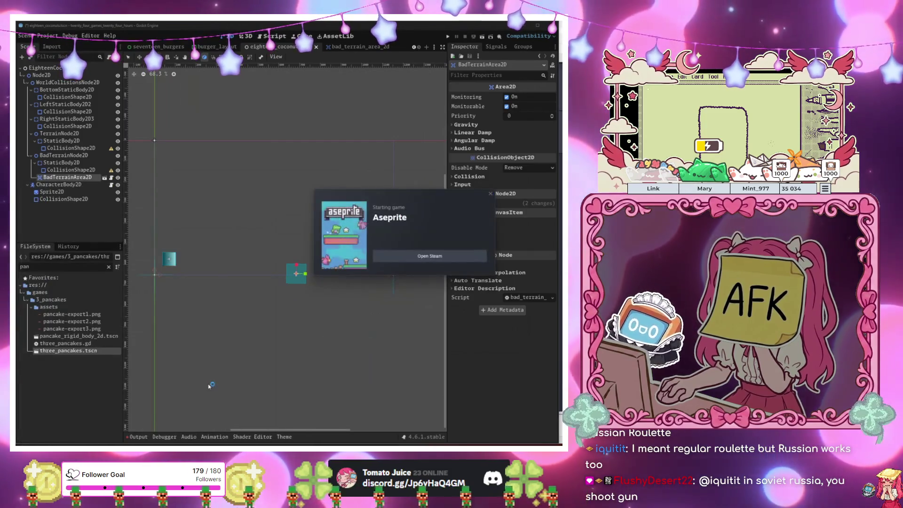
key("ctrl+n")
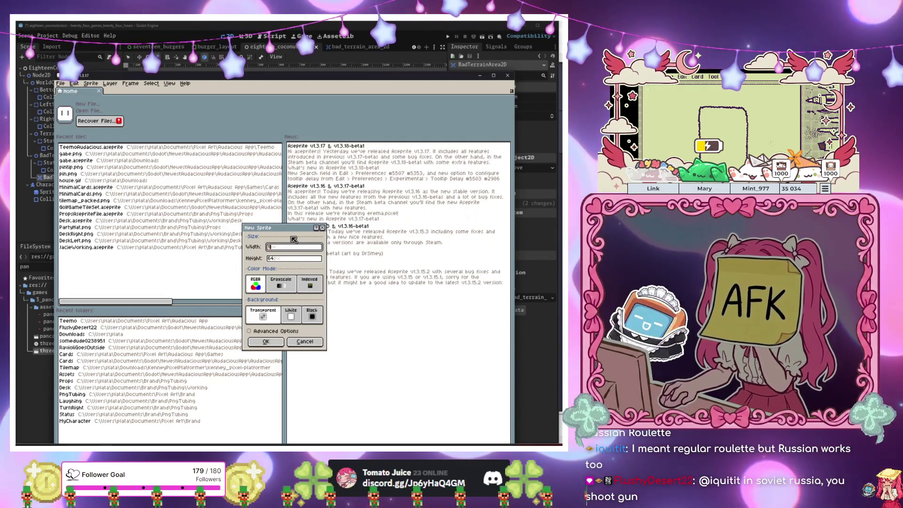
type("2")
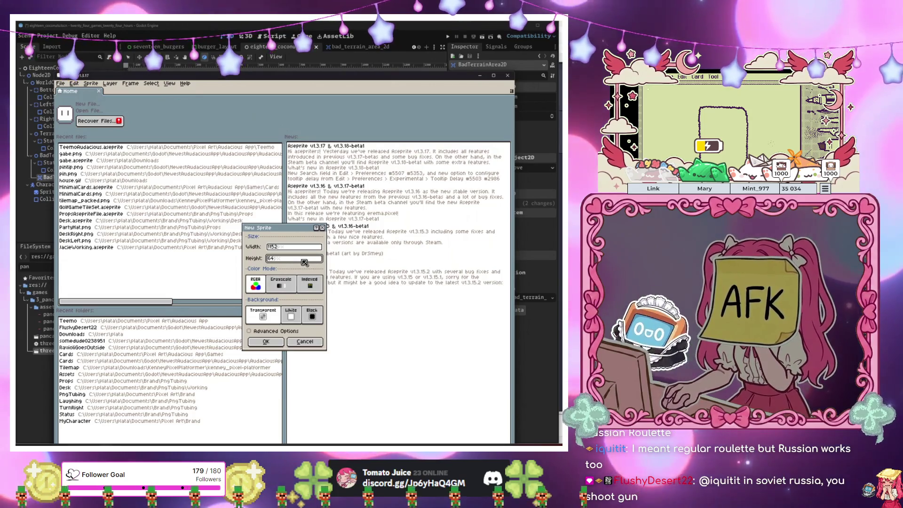
key("Return")
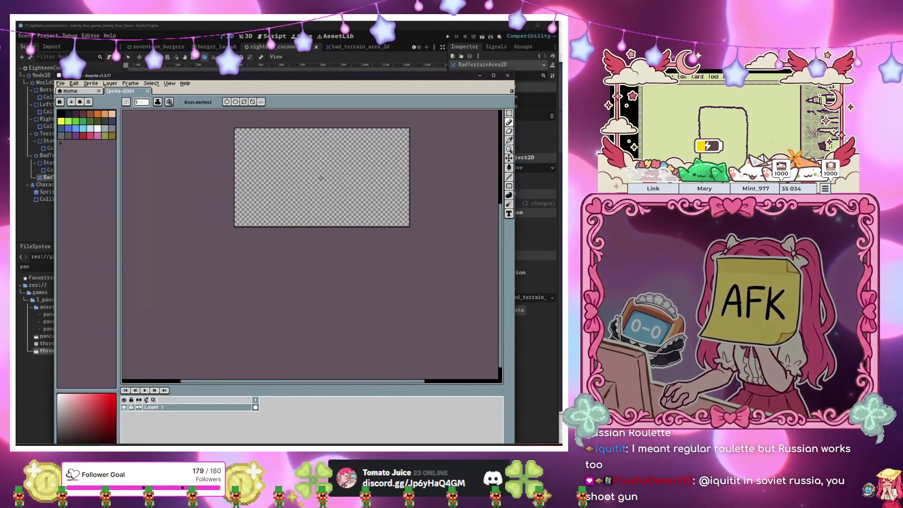
Step: Load the EDG32 palette preset
scroll(317, 189, "up", 1)
left_click(80, 101)
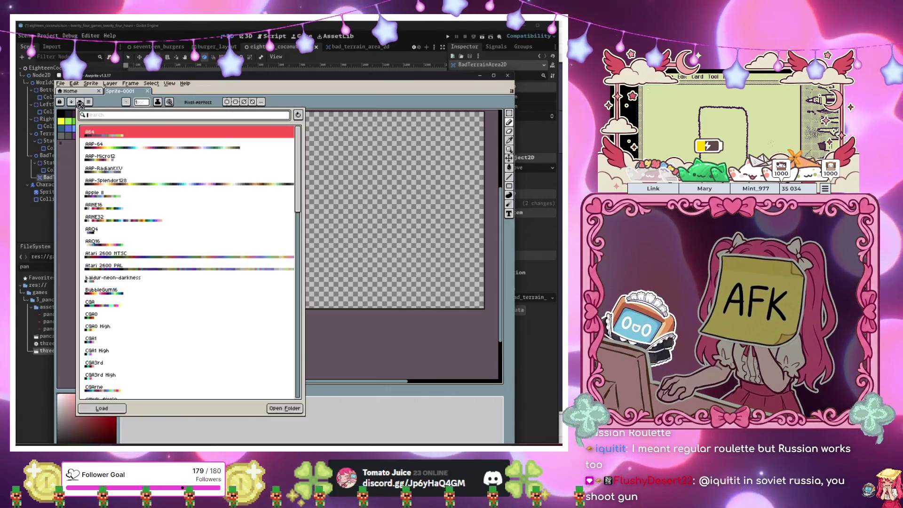
scroll(109, 226, "down", 7)
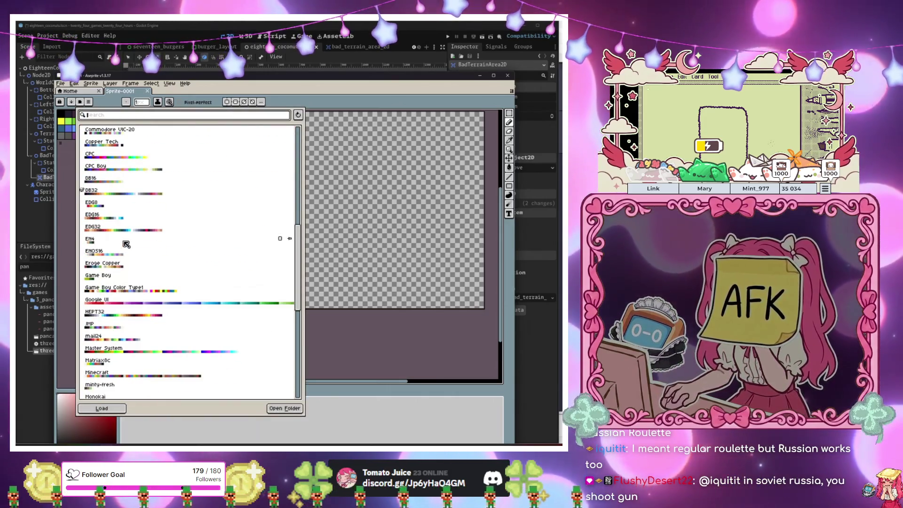
double_click(128, 229)
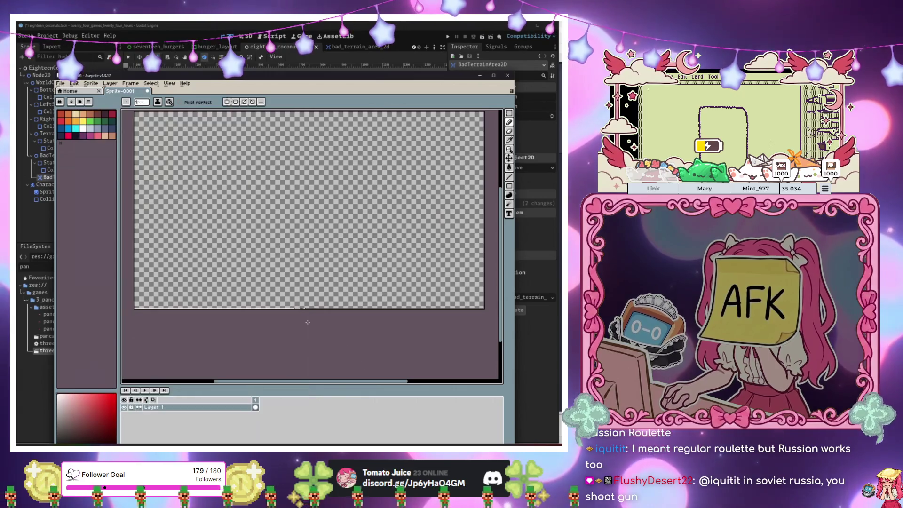
Step: Bucket-fill the canvas green, then pick dark blue with the pencil tool
left_click(112, 128)
key("g")
left_click(228, 191)
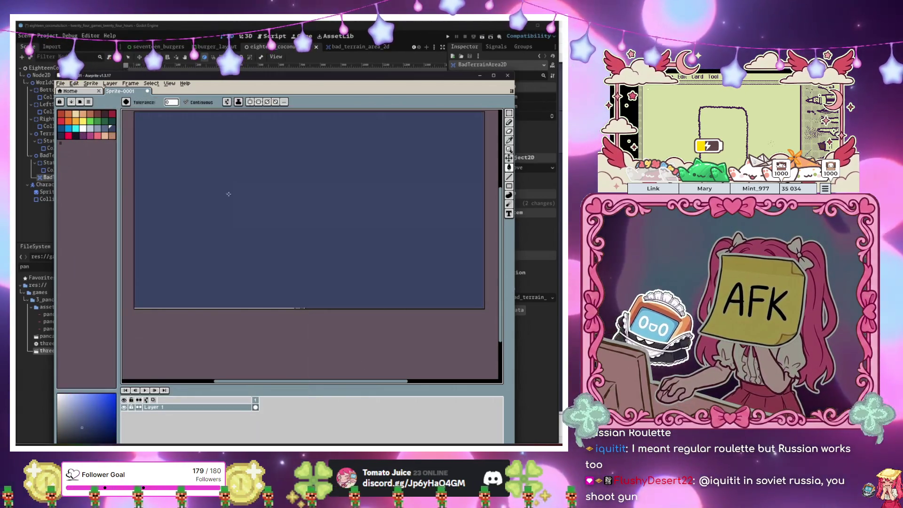
scroll(228, 241, "up", 2)
left_click(97, 122)
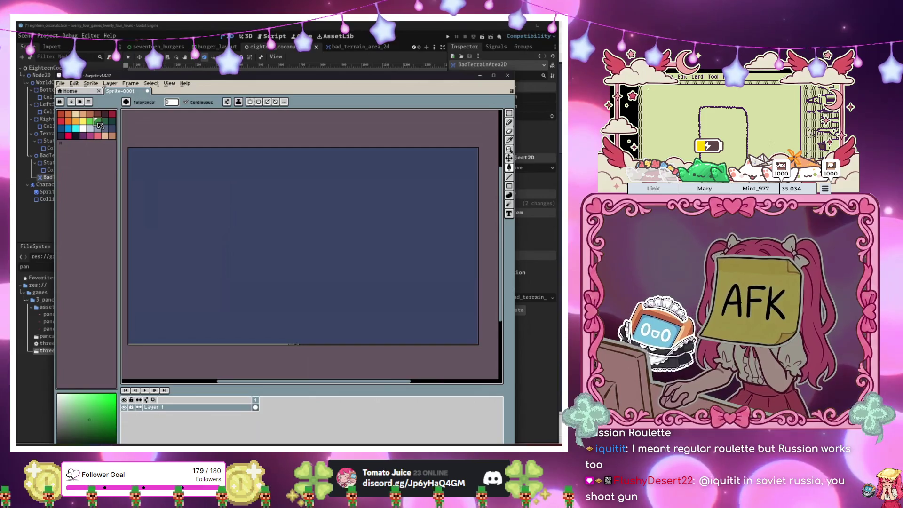
left_click(158, 199)
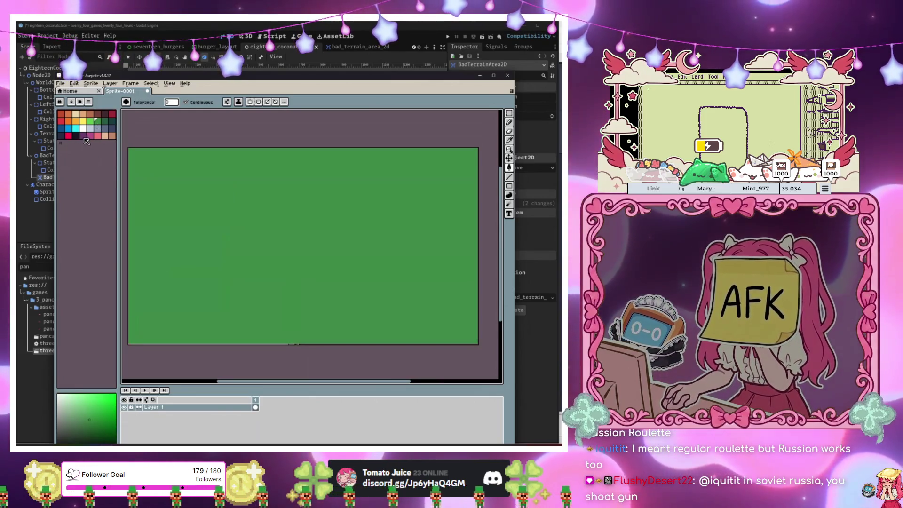
left_click(112, 129)
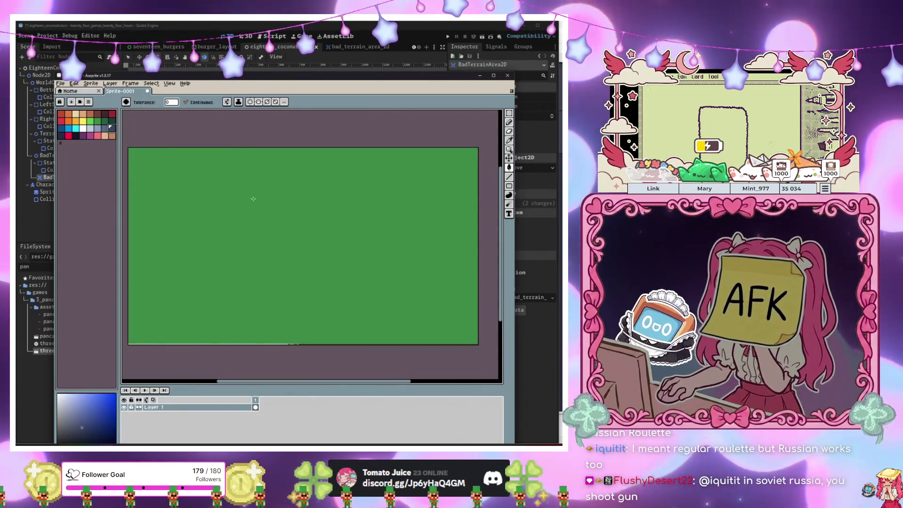
key("b")
Step: Maximize the window, add Layer 2, and convert Layer 1 into the Background layer
key("super+Up")
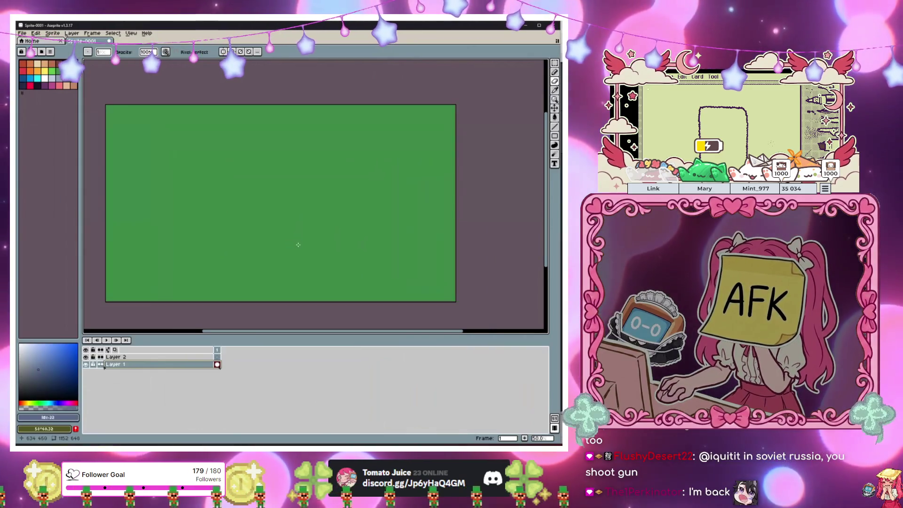
key("shift+n")
right_click(136, 365)
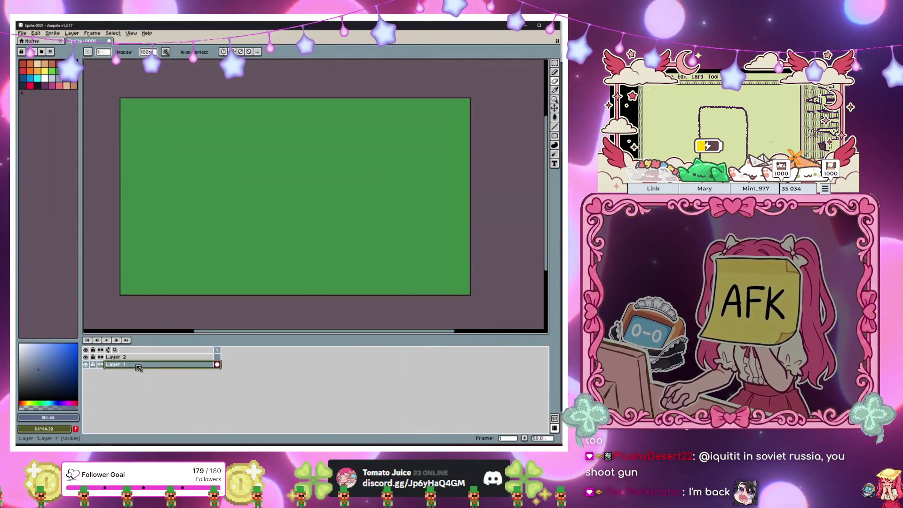
left_click(207, 392)
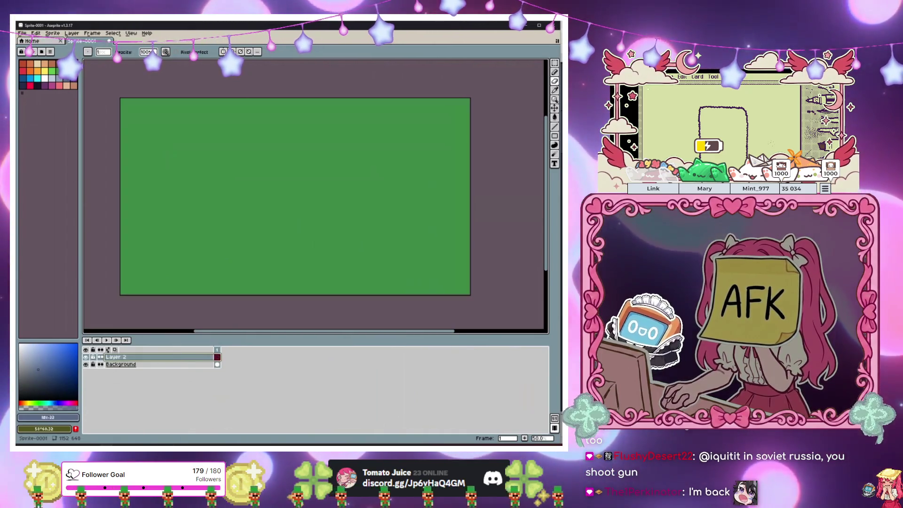
Step: Draw the mountain outline and ground line, then a salmon tree trunk with rungs at the right edge
left_click_drag(183, 290, 239, 223)
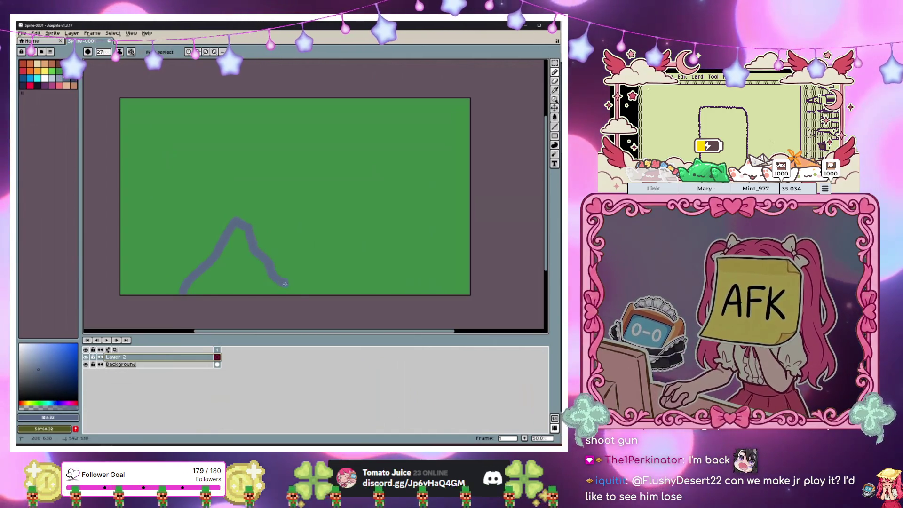
left_click_drag(295, 292, 428, 285)
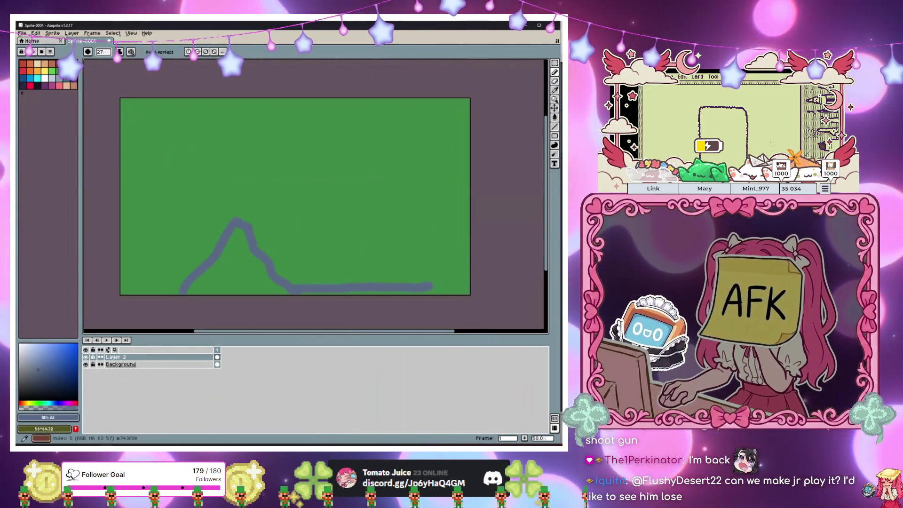
left_click(52, 63)
left_click_drag(442, 290, 440, 280)
left_click_drag(431, 211, 426, 163)
left_click_drag(454, 289, 448, 172)
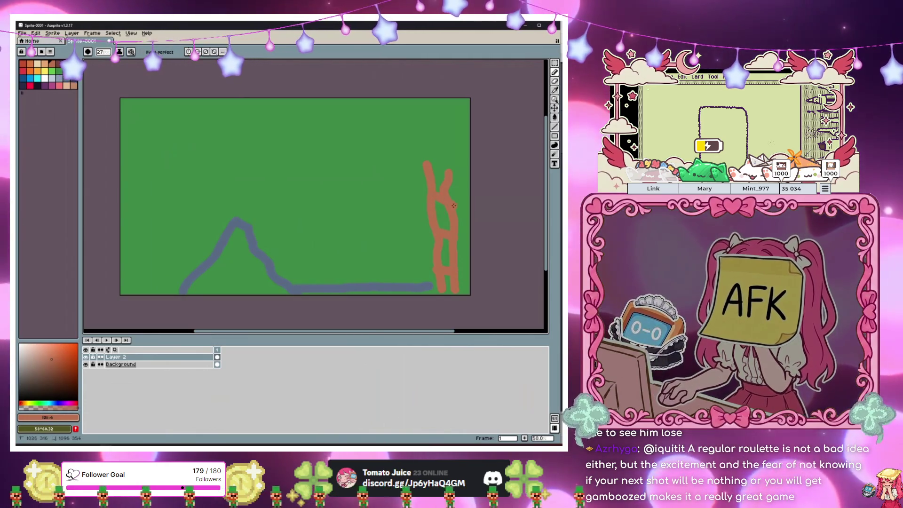
Step: Draw and undo a short cyan ground stroke, then switch back to blue
left_click(37, 78)
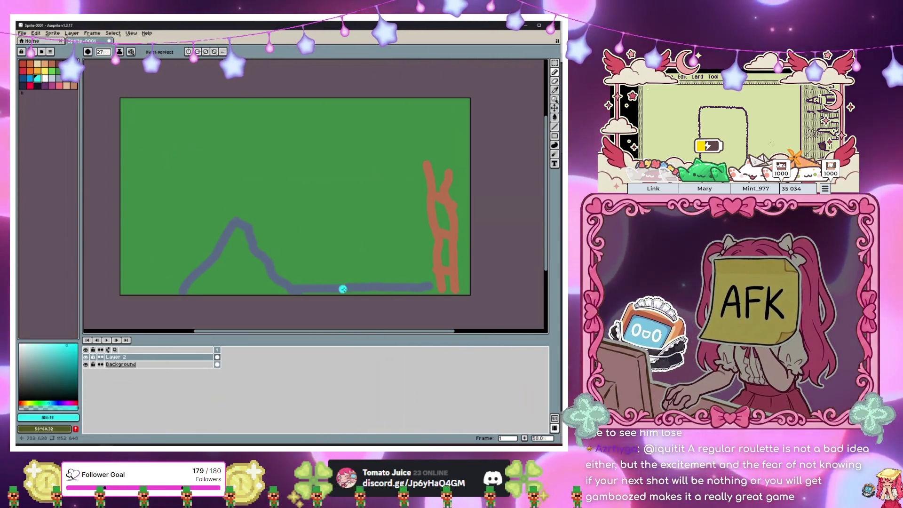
left_click_drag(328, 290, 355, 292)
key("ctrl+z")
scroll(339, 296, "up", 2)
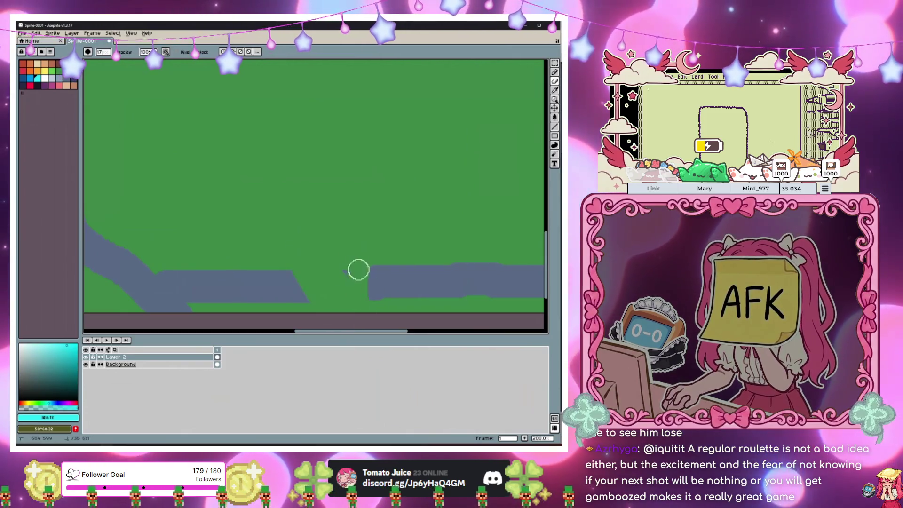
scroll(335, 263, "down", 1)
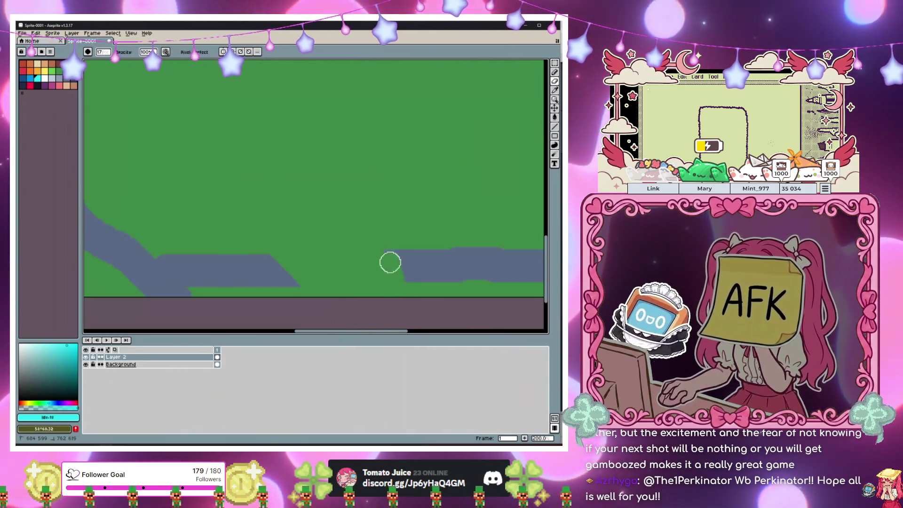
scroll(391, 270, "down", 2)
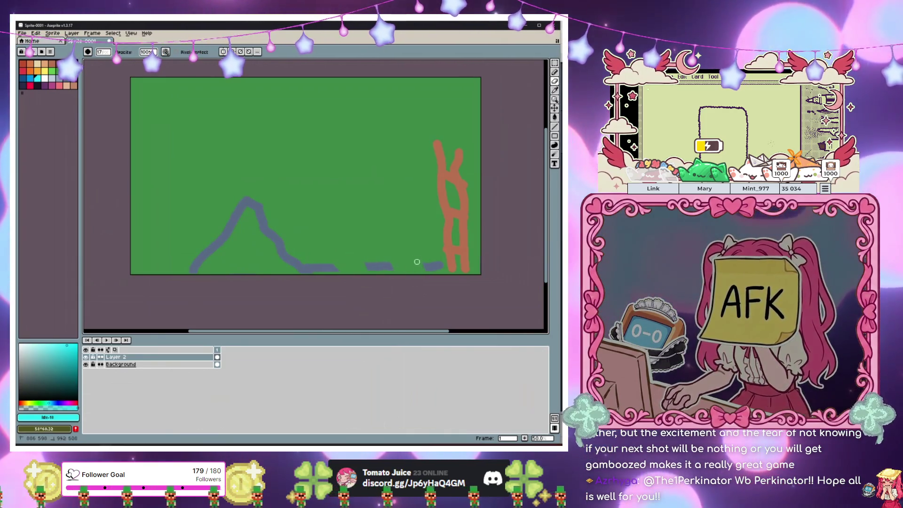
left_click(30, 78)
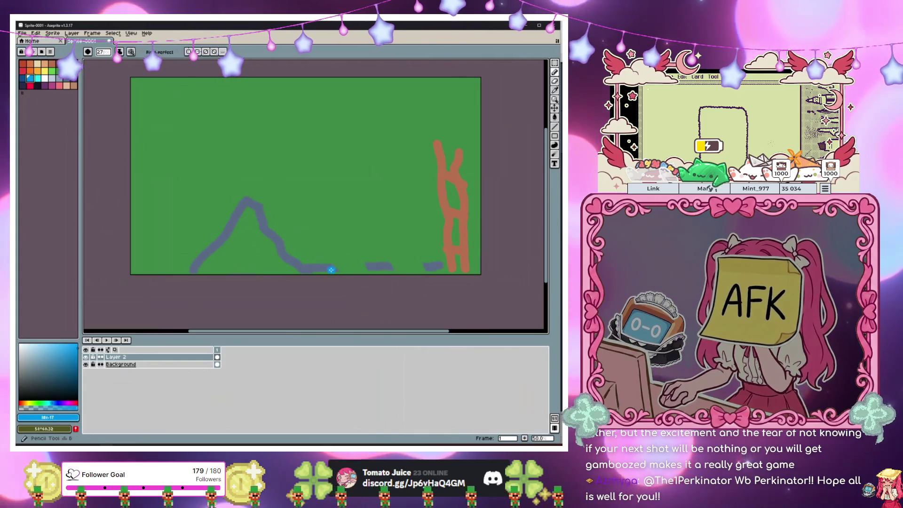
right_click(143, 357)
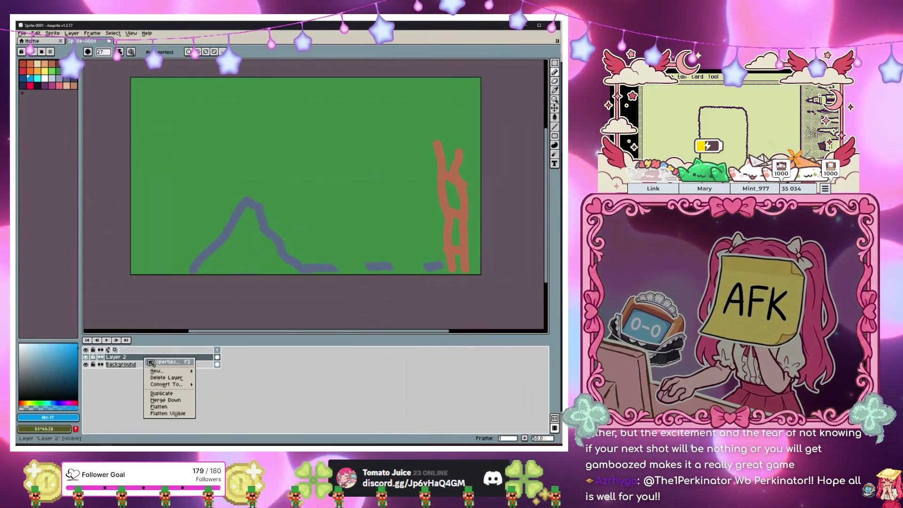
Step: Add a new Layer 3 and place it beneath Layer 2
left_click(191, 371)
left_click_drag(141, 356, 137, 369)
left_click_drag(335, 269, 433, 271)
Step: Paint a red line along the bottom ground line
left_click_drag(320, 271, 404, 270)
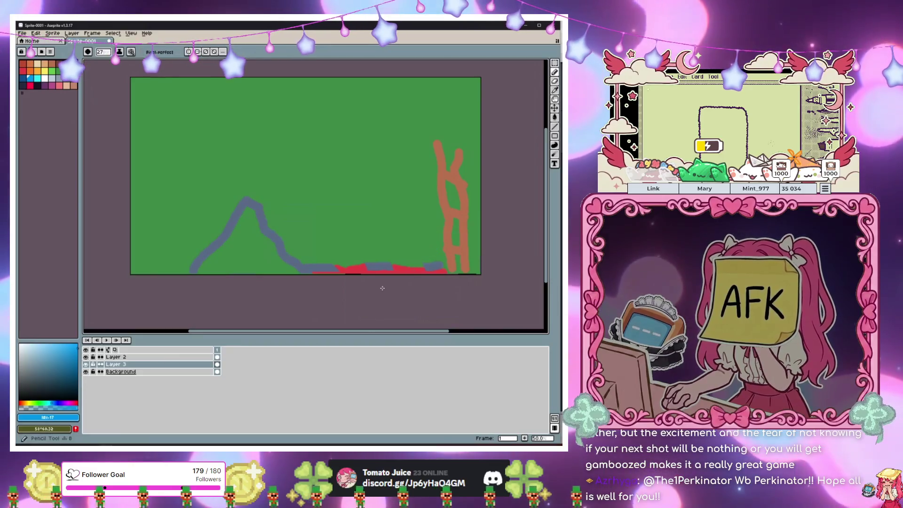
scroll(353, 254, "up", 3)
scroll(443, 294, "down", 4)
scroll(423, 296, "up", 2)
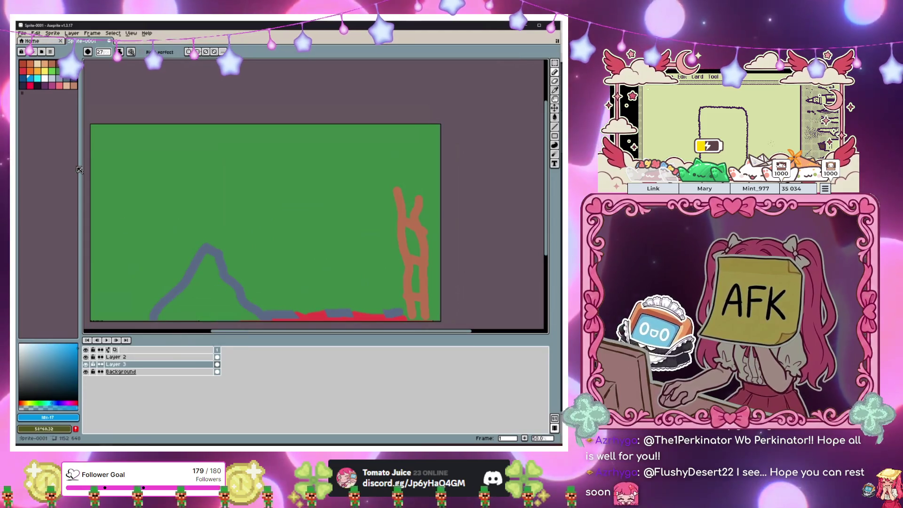
Step: Draw a brown canopy outline with the tree's colour, plus a salmon branch off the ladder top
left_click(399, 195, "alt")
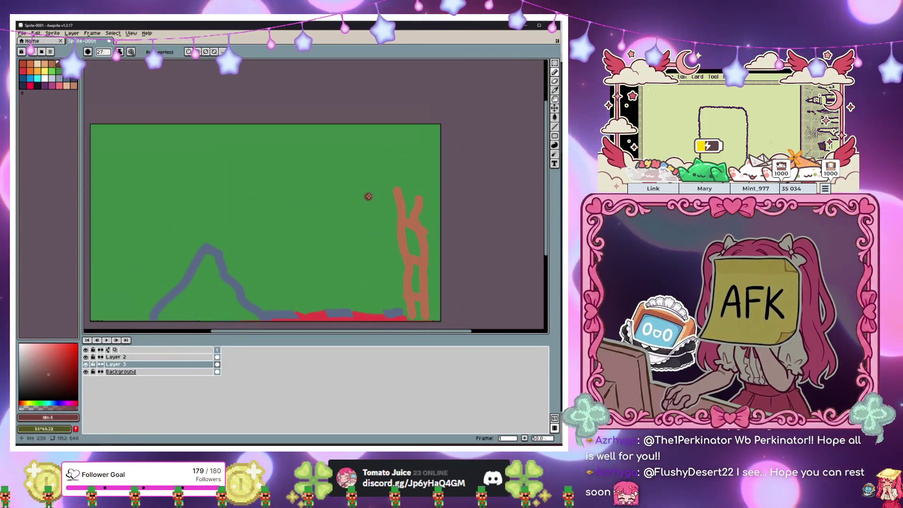
left_click_drag(374, 187, 371, 139)
mouse_move(401, 182)
left_mouse_down()
mouse_move(426, 151)
mouse_move(419, 181)
left_mouse_up()
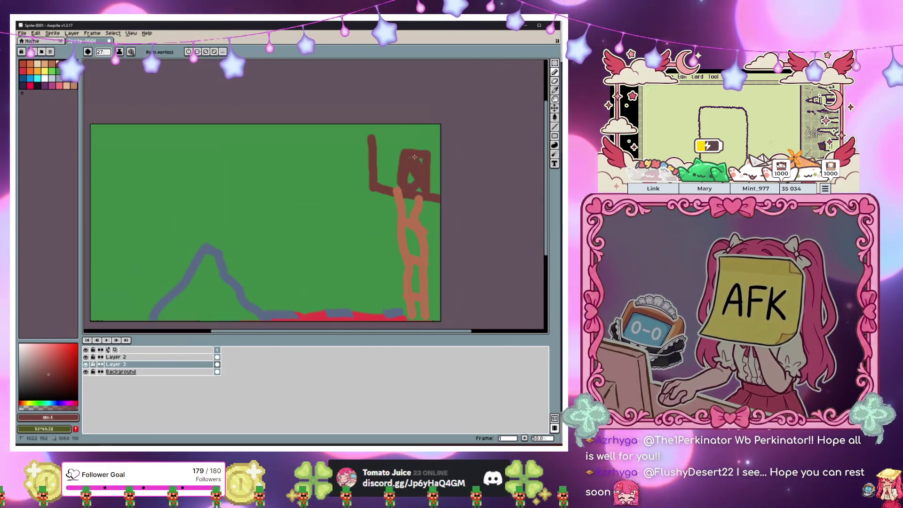
scroll(423, 155, "left", 3)
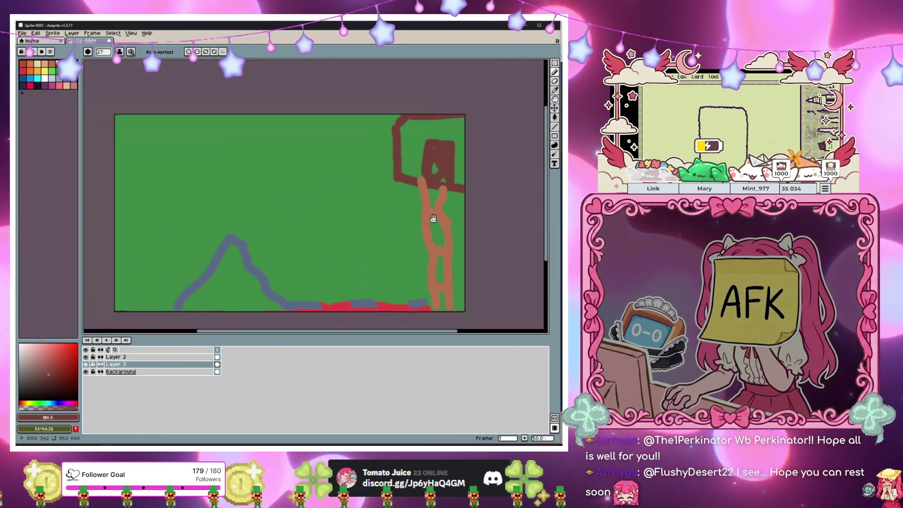
left_click(56, 66)
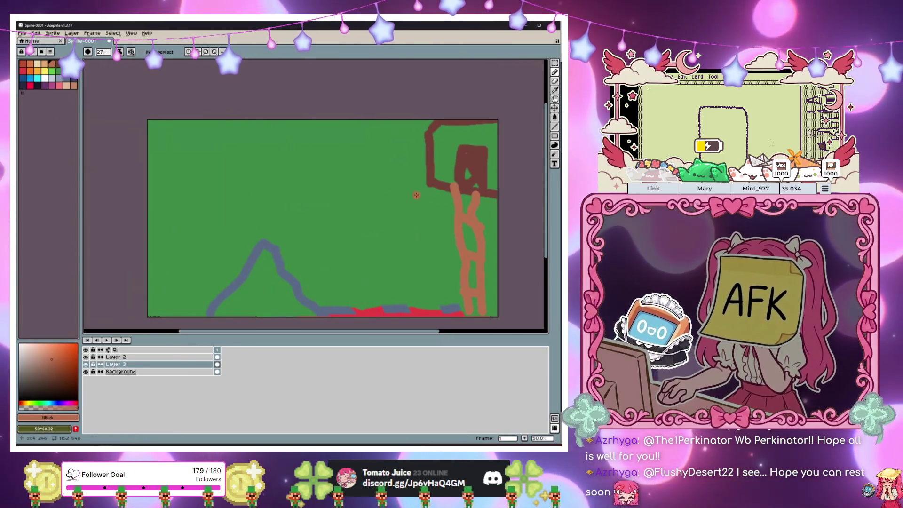
left_click_drag(426, 184, 419, 195)
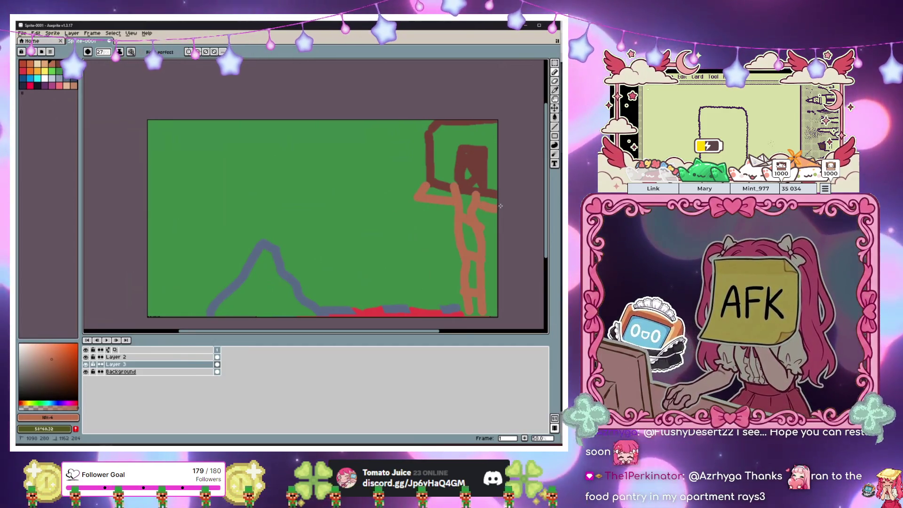
left_click(52, 78)
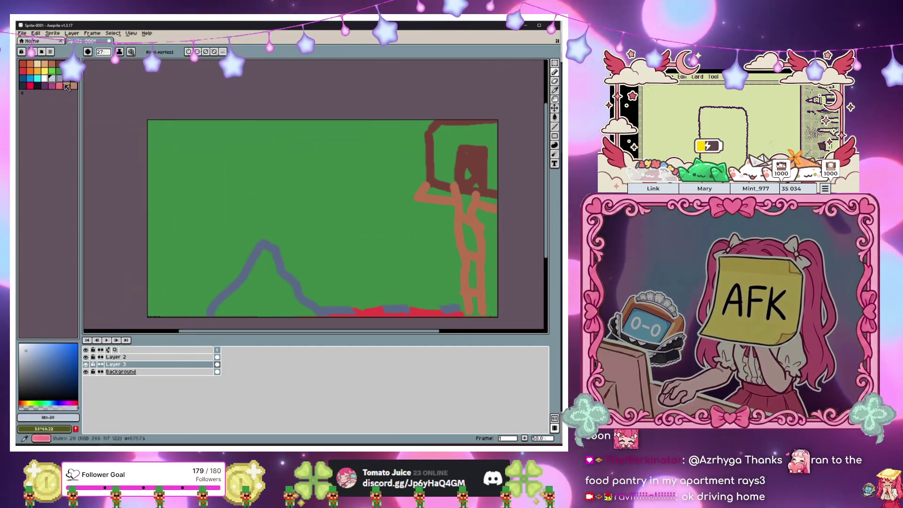
Step: Outline a pale cloud in the sky, undoing the stray stroke
left_click_drag(298, 182, 315, 189)
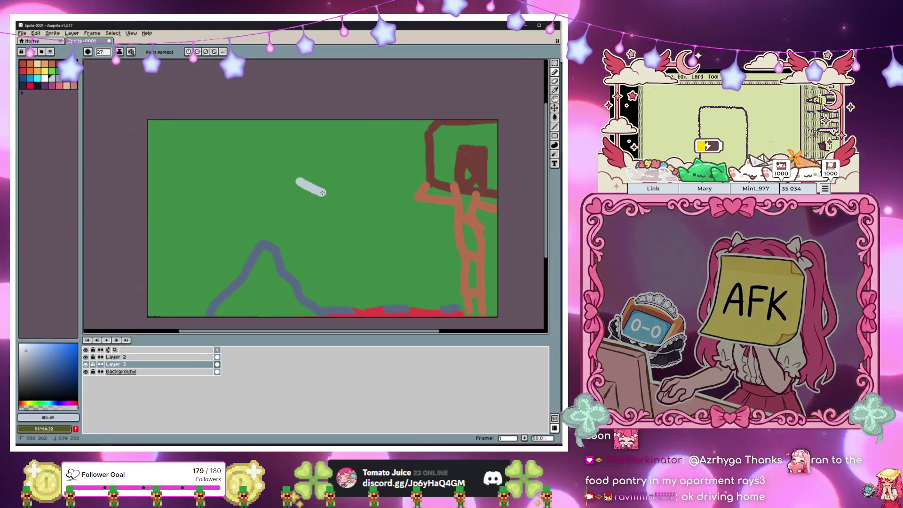
mouse_move(401, 186)
left_mouse_down()
mouse_move(299, 182)
mouse_move(338, 152)
left_mouse_up()
scroll(306, 188, "left", 5)
key("ctrl+z")
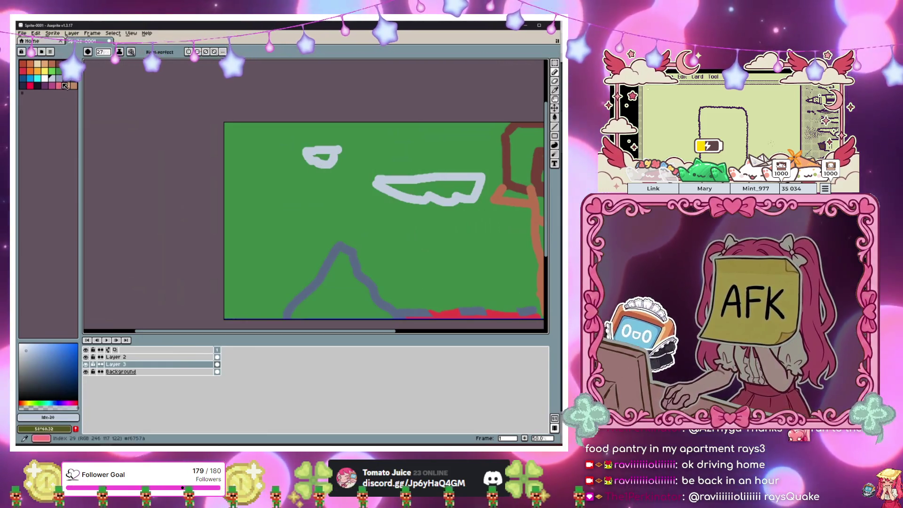
Step: Paint the dark green palm canopy and dab a red-brown coconut beneath it
key("x")
left_click_drag(231, 200, 264, 195)
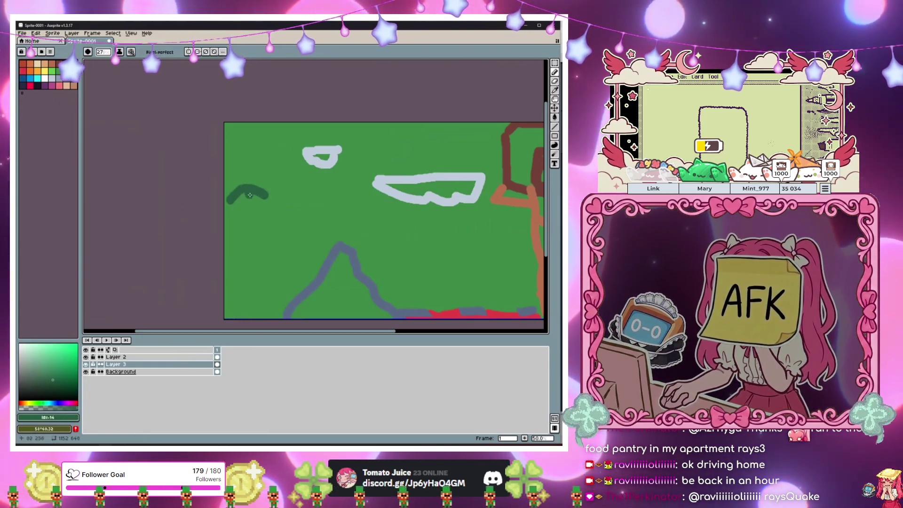
left_click(59, 64)
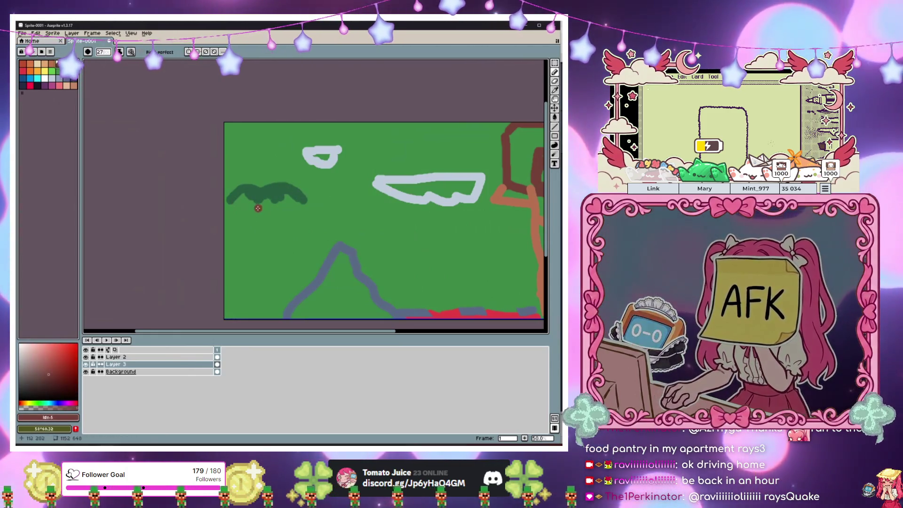
left_click(285, 202)
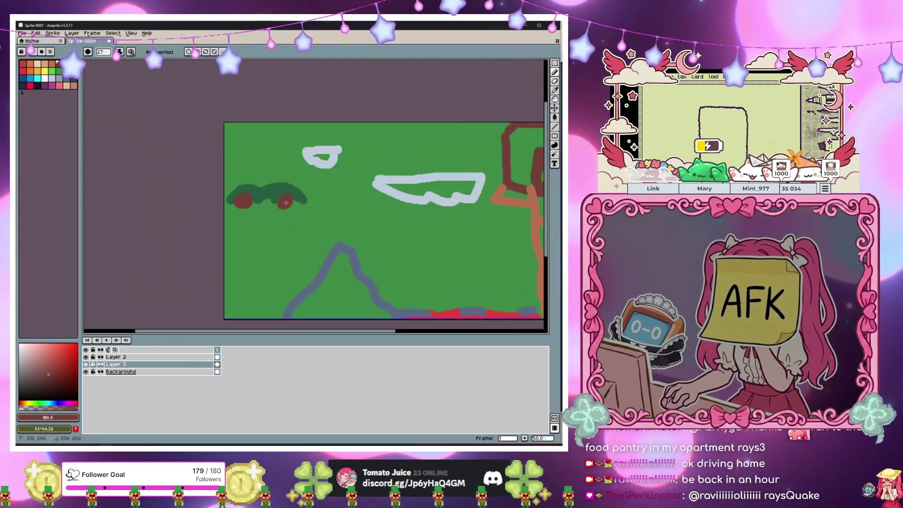
scroll(254, 185, "down", 2)
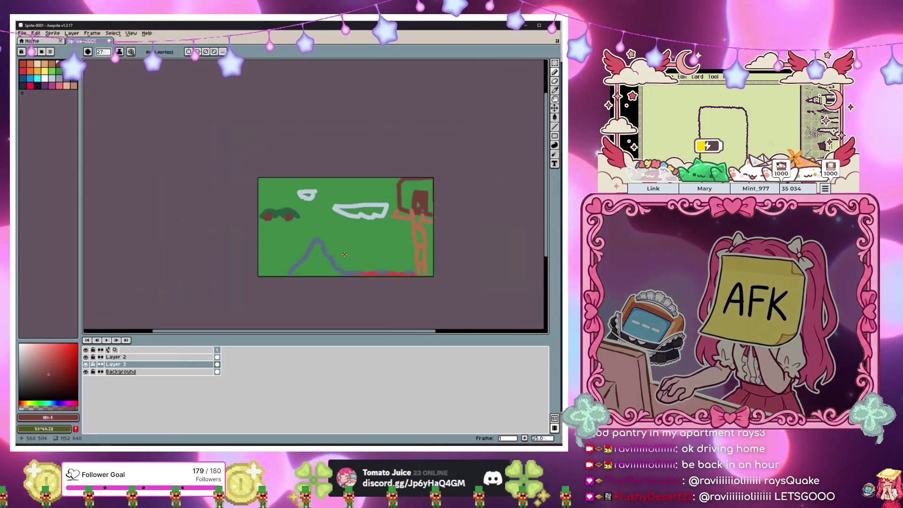
scroll(248, 242, "up", 4)
scroll(247, 242, "down", 2)
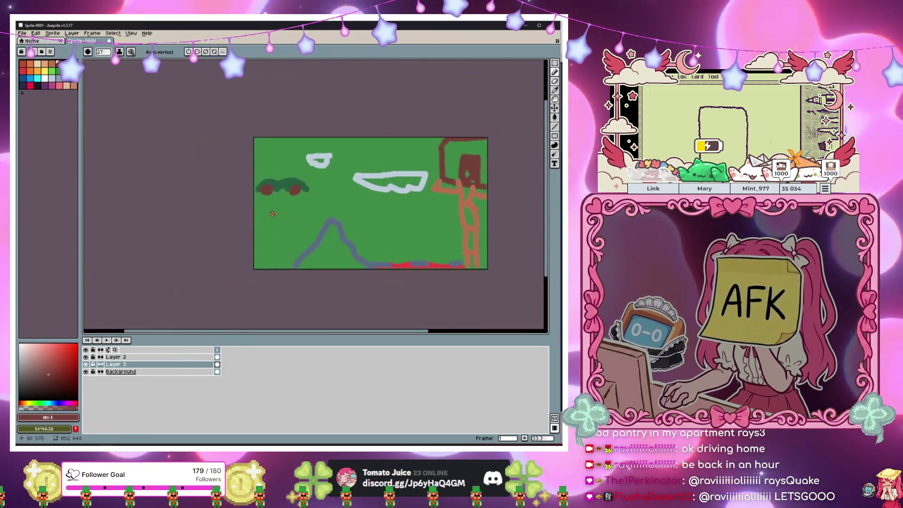
scroll(268, 224, "up", 1)
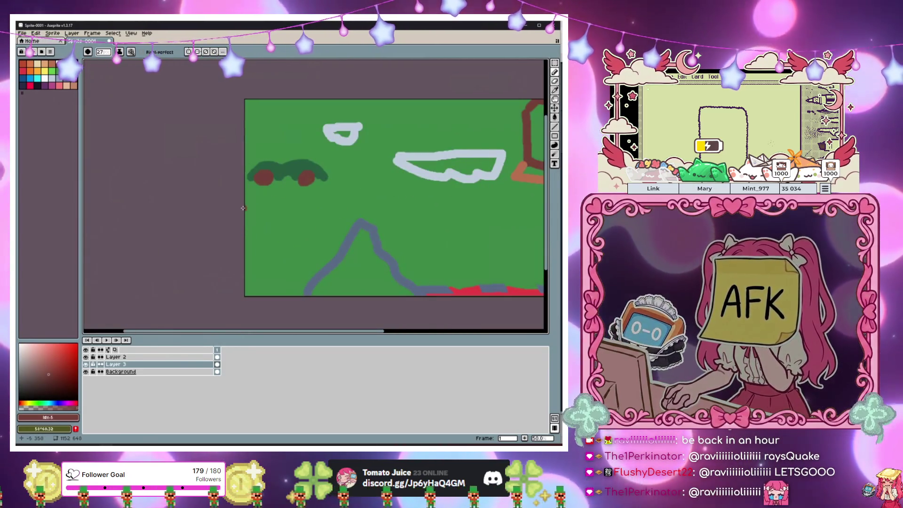
Step: Draw the tan palm trunk straight down from the canopy
left_click(285, 183, "alt")
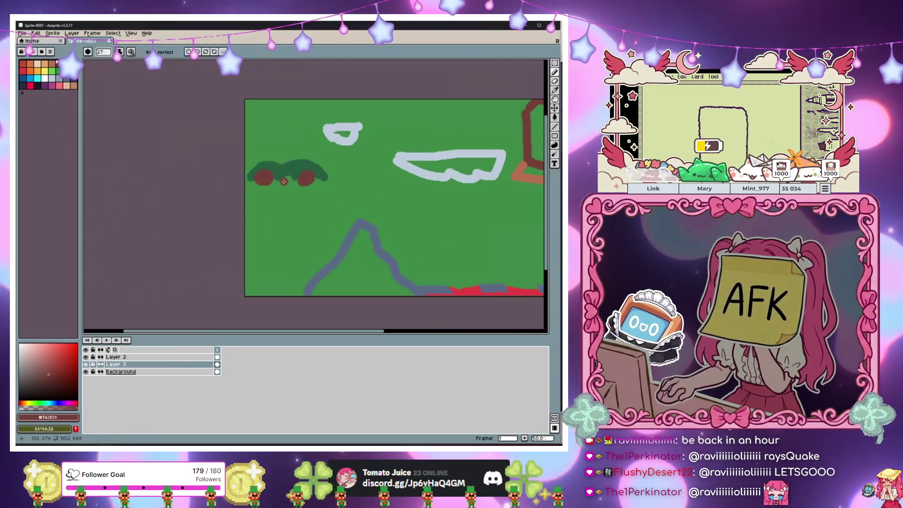
left_click(51, 67)
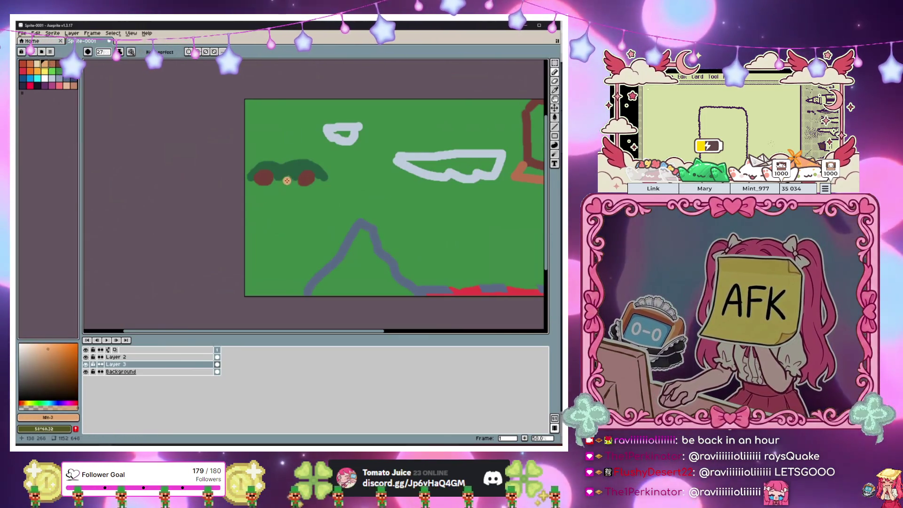
left_click_drag(284, 180, 285, 269)
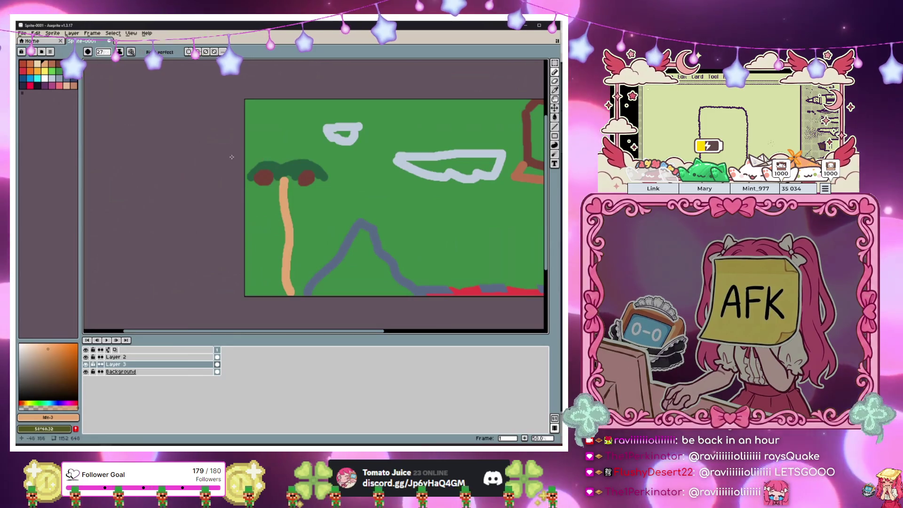
scroll(337, 234, "down", 3)
scroll(336, 234, "up", 5)
scroll(312, 234, "down", 4)
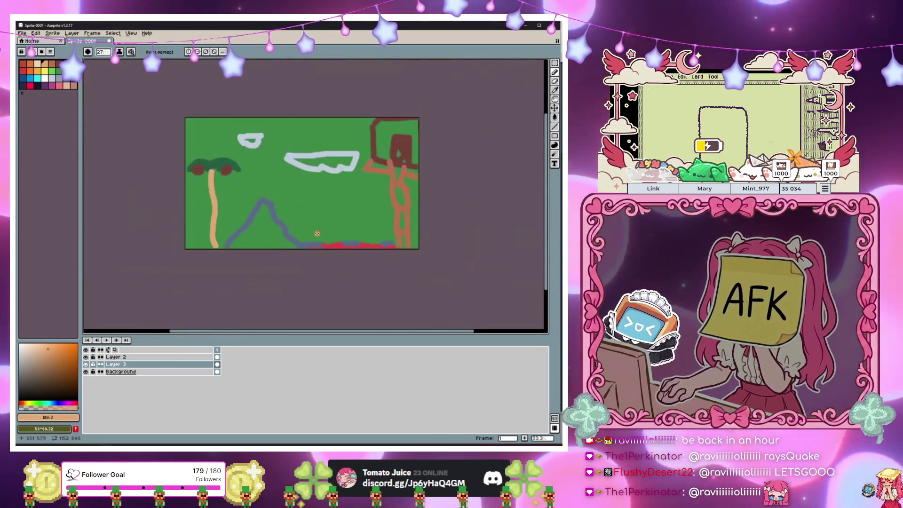
scroll(306, 198, "up", 1)
left_click(141, 371)
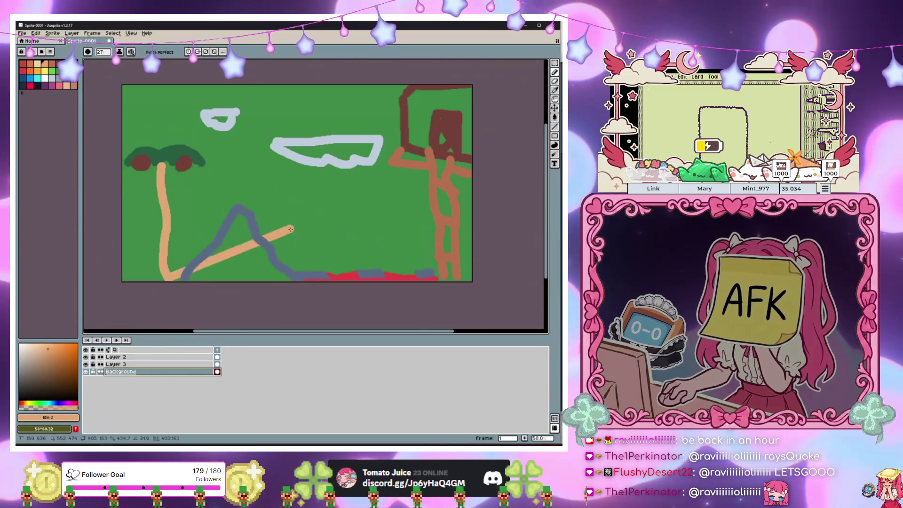
Step: Use Replace Color (Shift+R) to swap the Background's green for dark navy
key("shift+r")
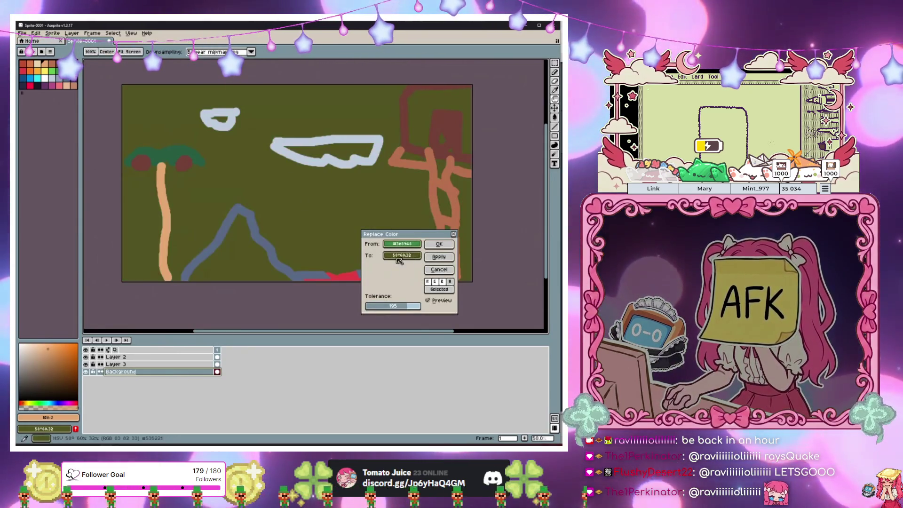
left_click(59, 77)
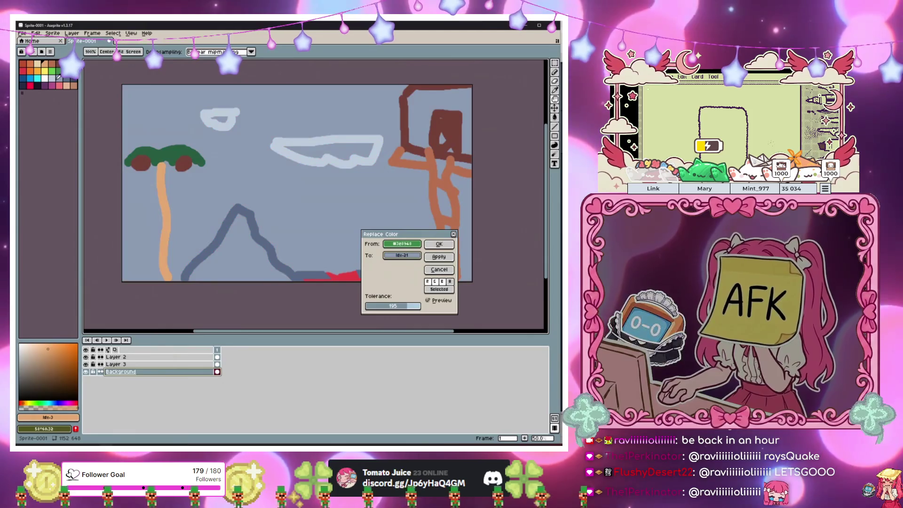
left_click(54, 77)
left_click(51, 70)
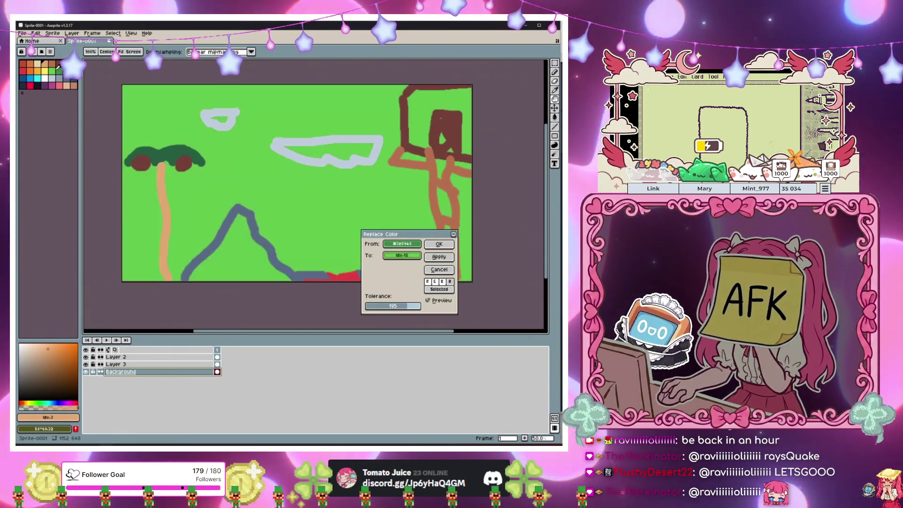
left_click(44, 71)
left_click(40, 65)
left_click(31, 72)
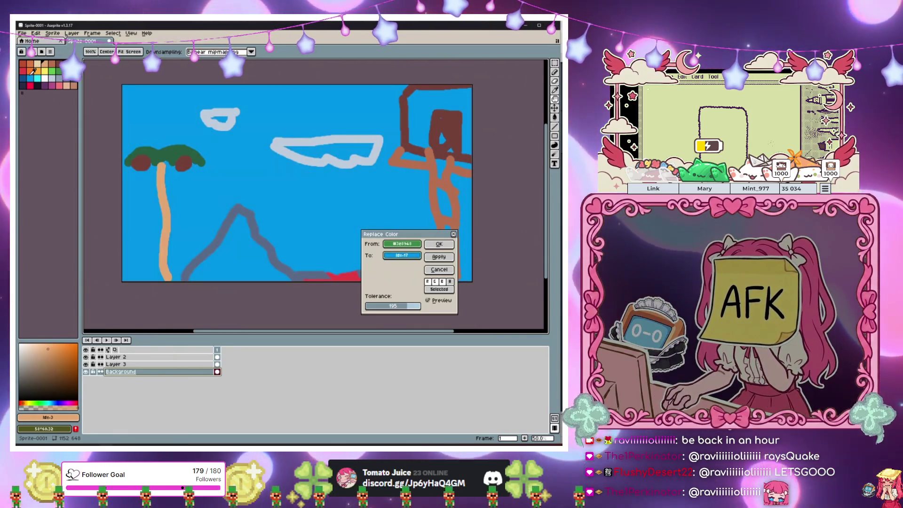
left_click(22, 79)
left_click(29, 78)
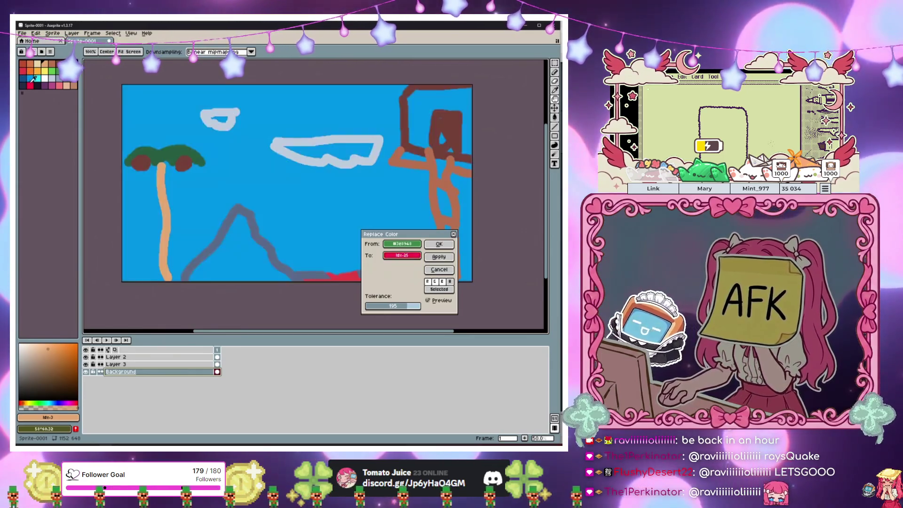
left_click(22, 85)
left_click(29, 85)
left_click(23, 85)
left_click(23, 78)
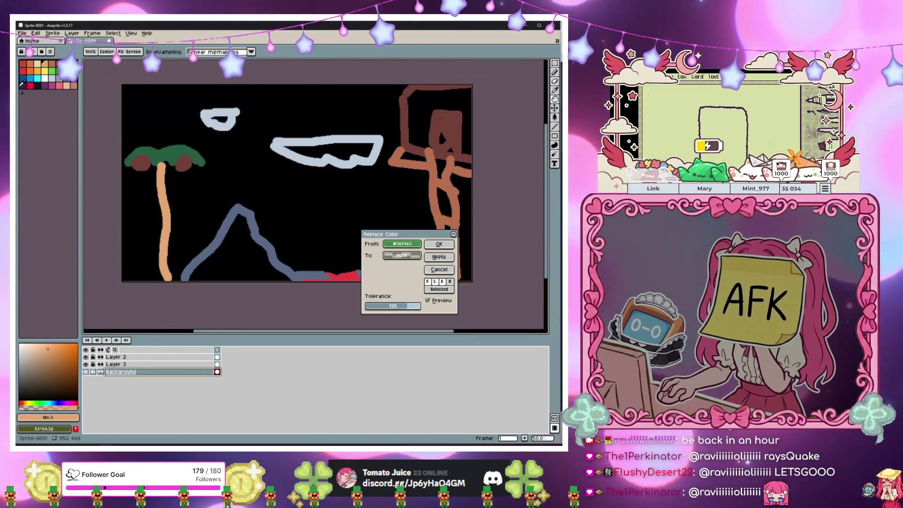
left_click(24, 85)
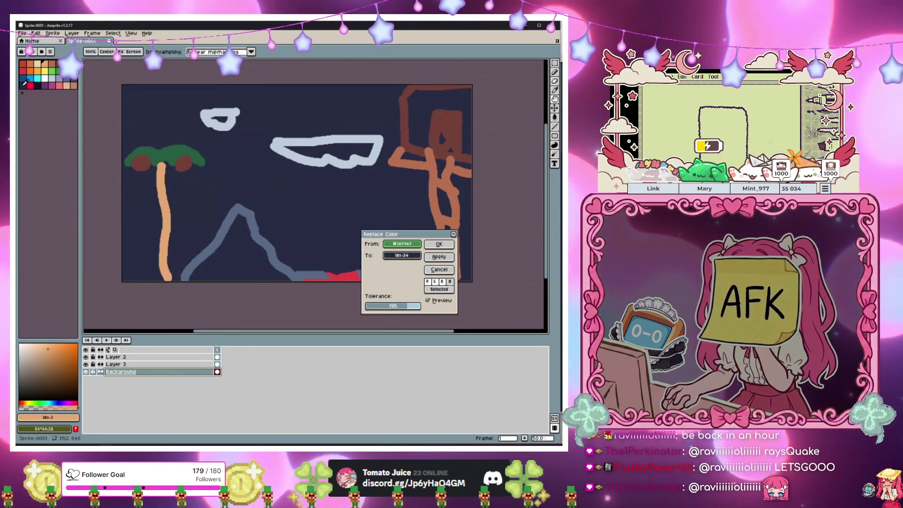
left_click(439, 244)
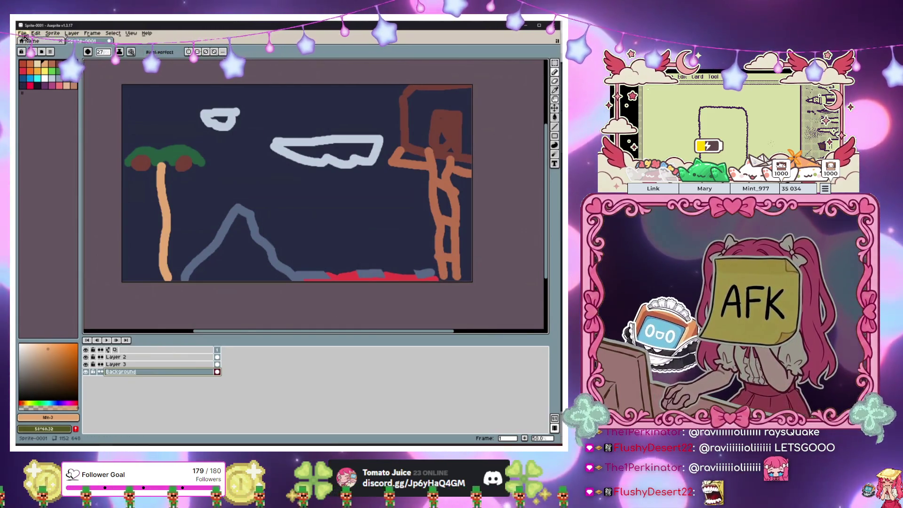
Step: Rename the Export As output file to Terrain.png and browse for its save location
left_click(22, 33)
mouse_move(47, 93)
left_click(119, 93)
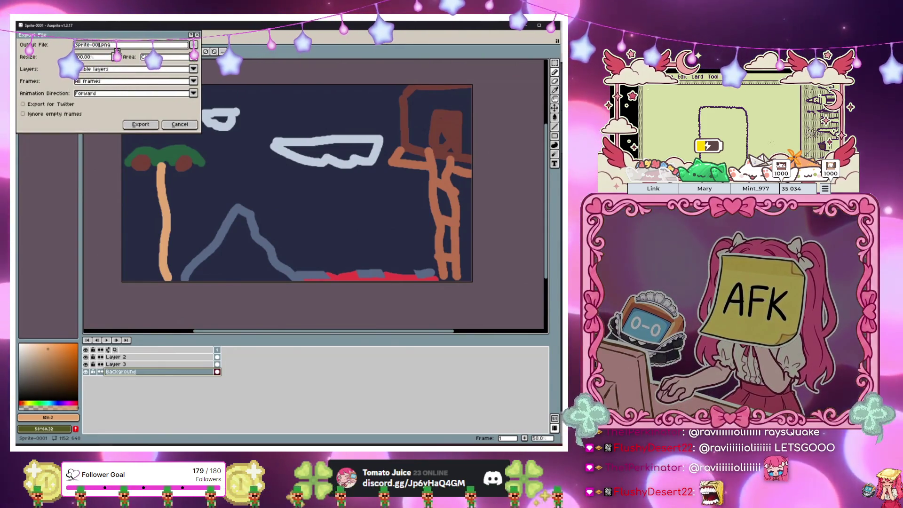
left_click(115, 45)
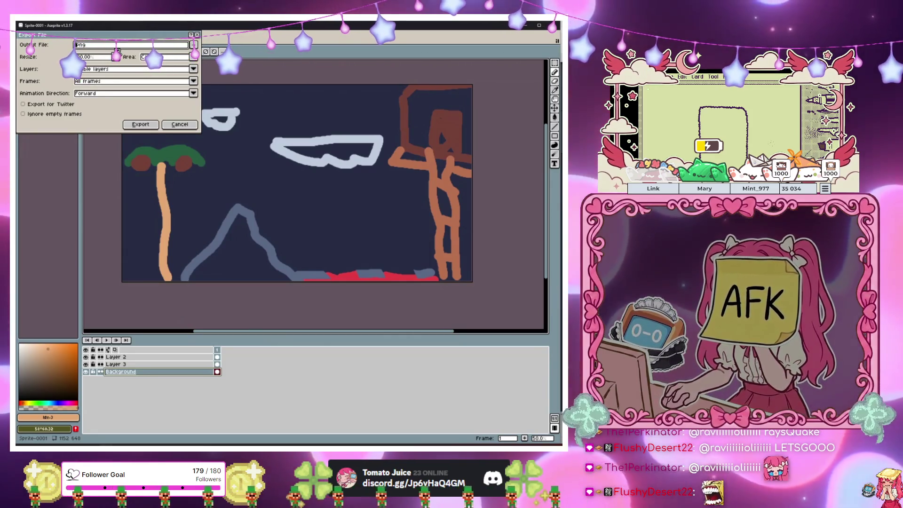
type("Terrain")
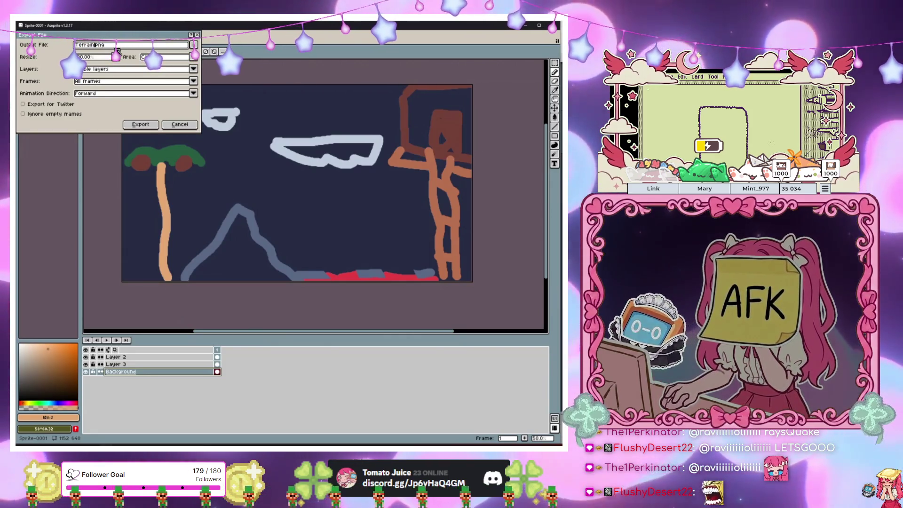
left_click(95, 44)
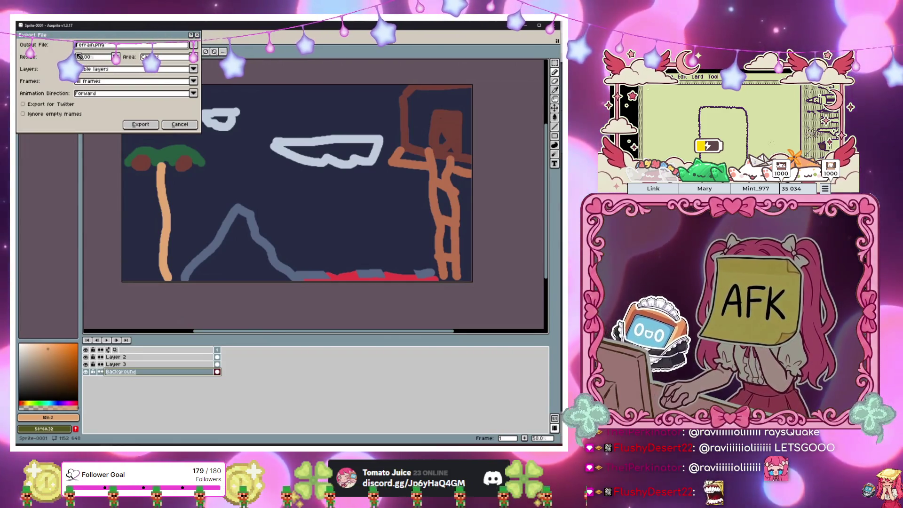
left_click(194, 45)
left_click(194, 55)
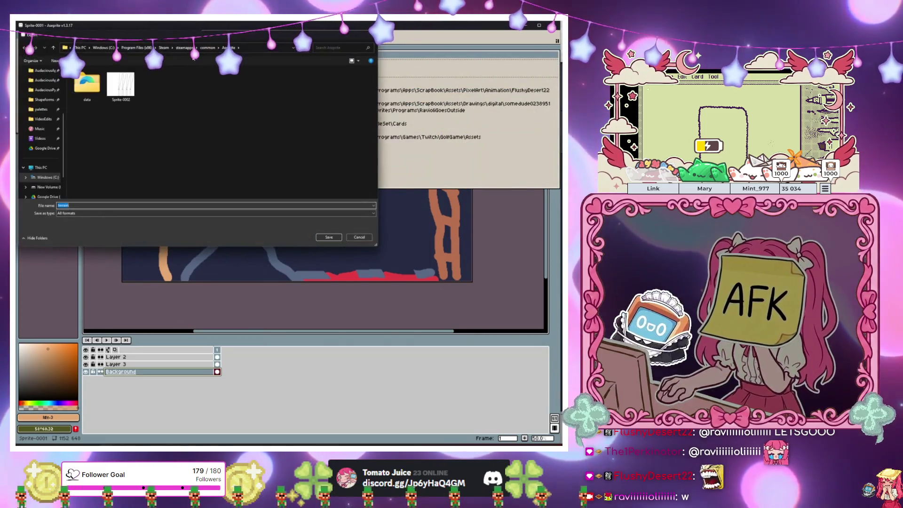
Step: Browse to Documents > Github > games > 18_coconuts and create a new folder
scroll(47, 102, "up", 3)
left_click(44, 130)
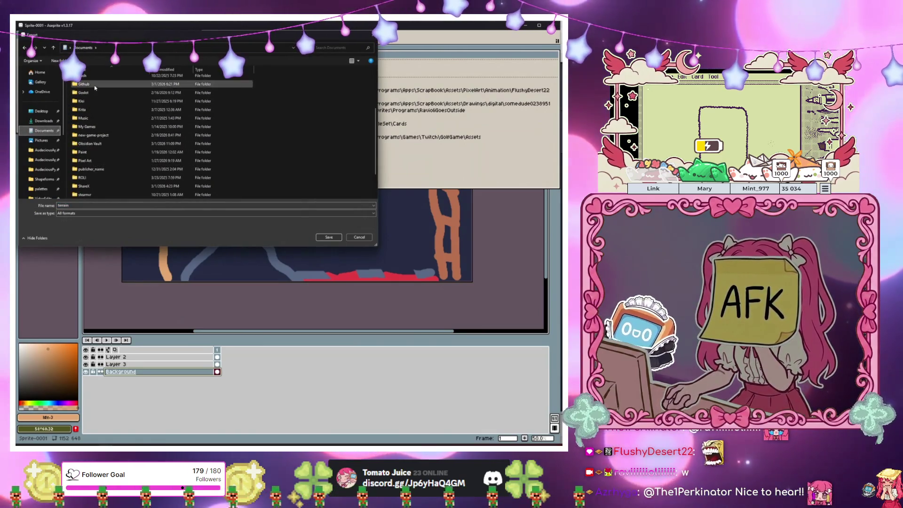
double_click(94, 86)
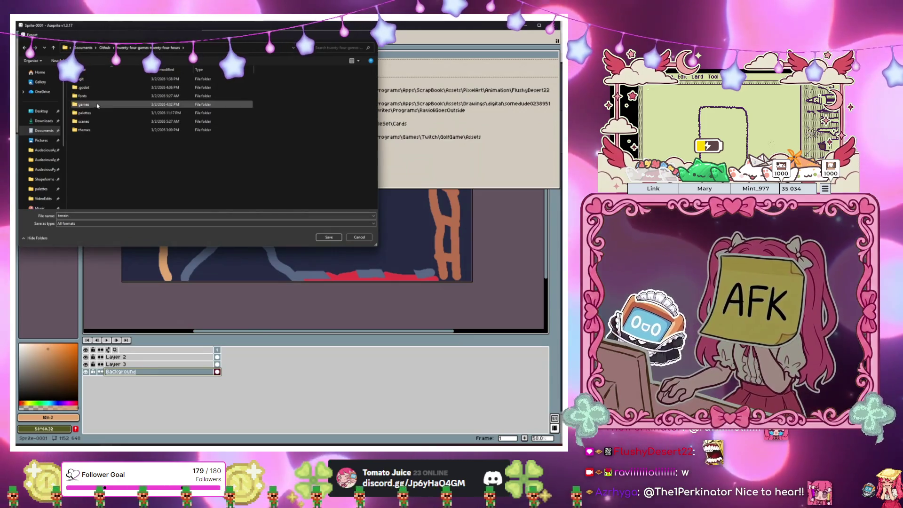
double_click(97, 105)
double_click(95, 206)
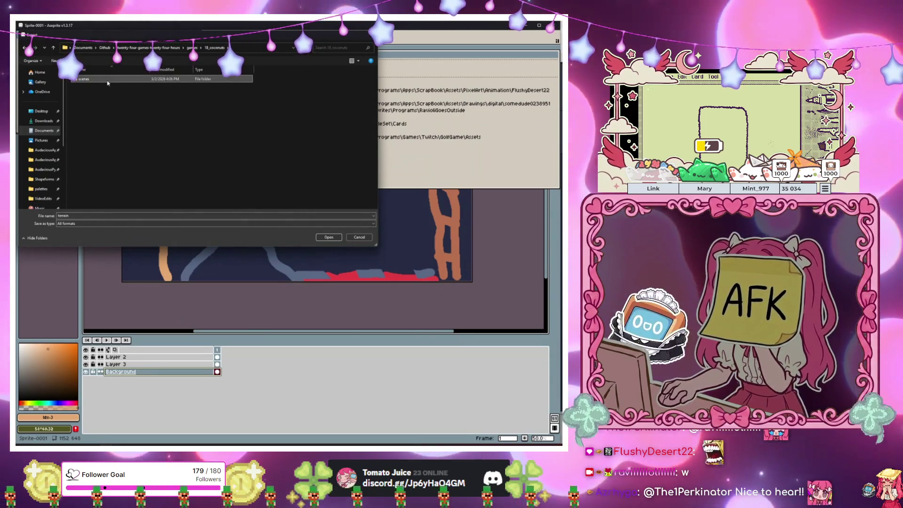
right_click(106, 90)
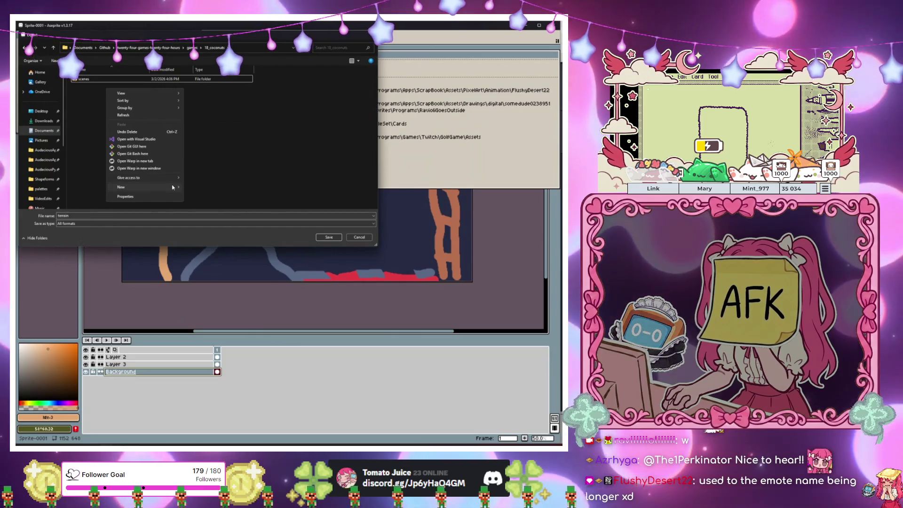
left_click(197, 188)
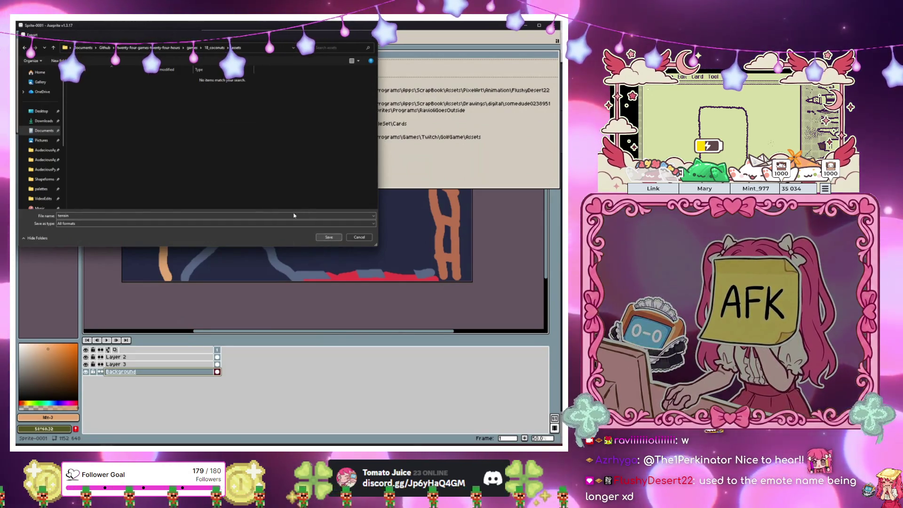
Step: Choose PNG format and export the drawing as terrain.png
left_click(282, 223)
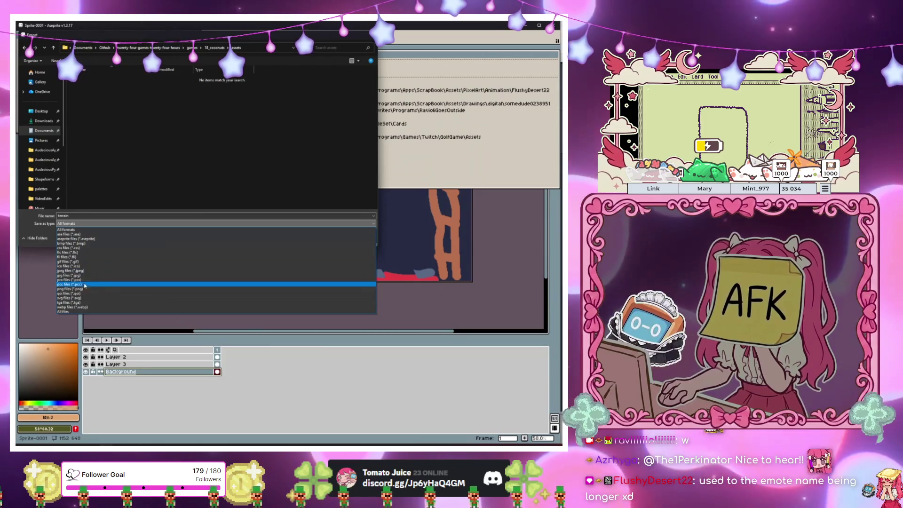
left_click(85, 289)
left_click(324, 234)
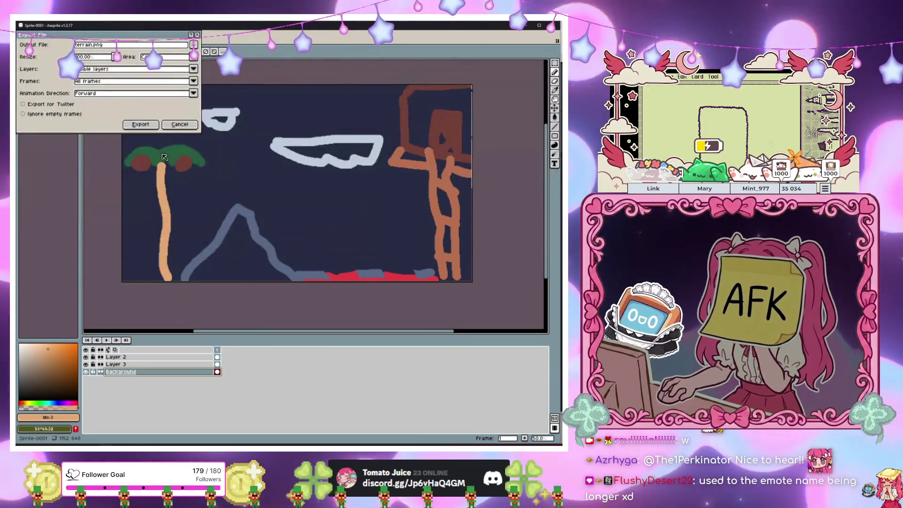
left_click(140, 124)
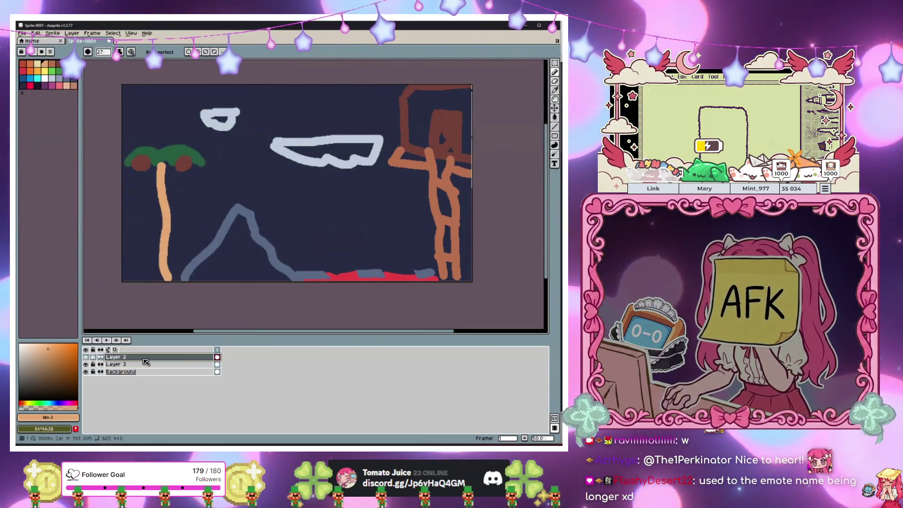
Step: Add a new empty layer above Layer 2
right_click(142, 357)
mouse_move(169, 373)
left_click(211, 373)
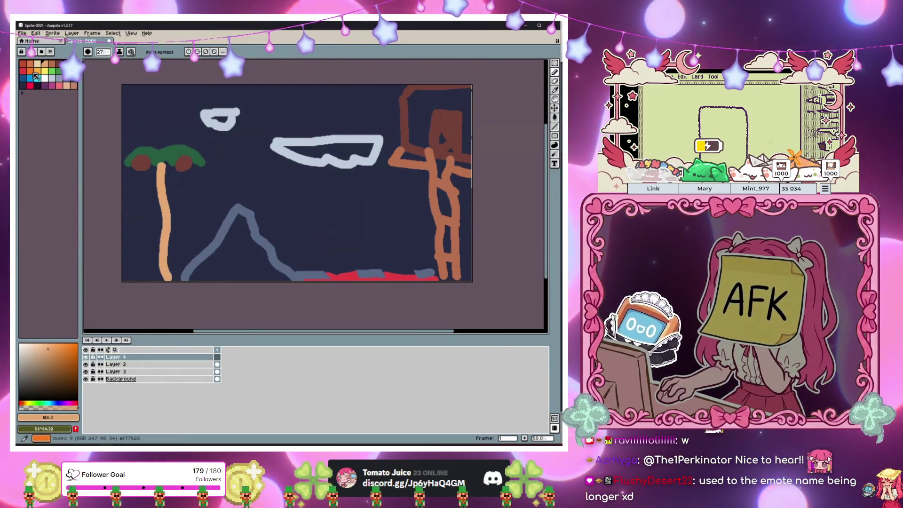
Step: Paint the brown monkey's body beside the palm trunk and dot a dark eye
left_click(53, 66)
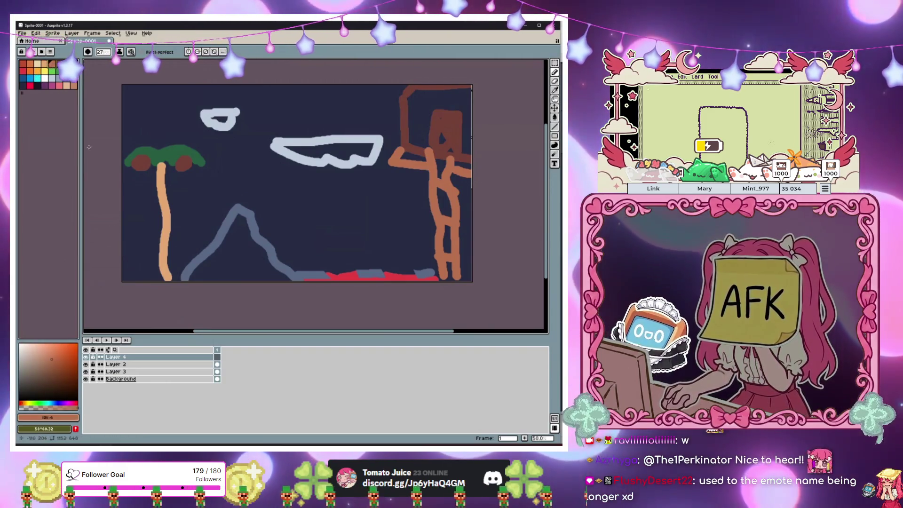
mouse_move(144, 256)
left_mouse_down()
mouse_move(155, 245)
mouse_move(138, 256)
mouse_move(174, 247)
left_mouse_up()
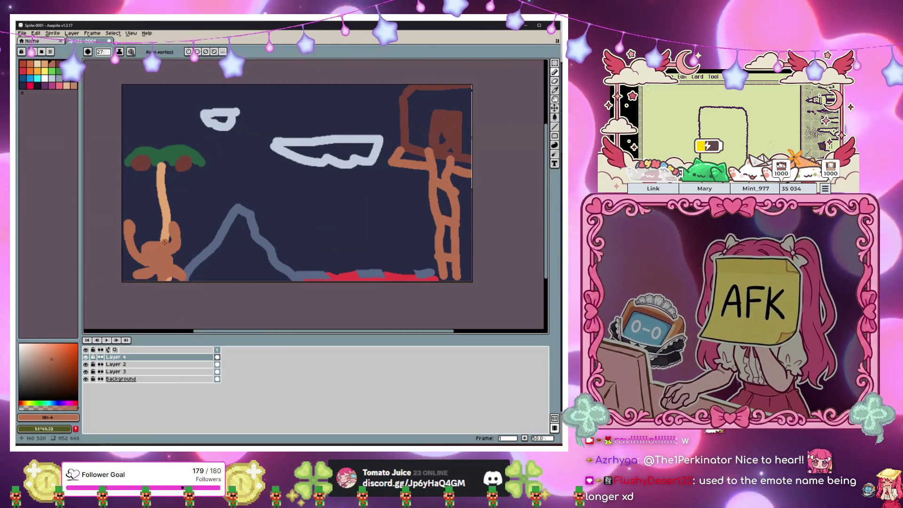
scroll(165, 241, "up", 3)
scroll(256, 232, "down", 2)
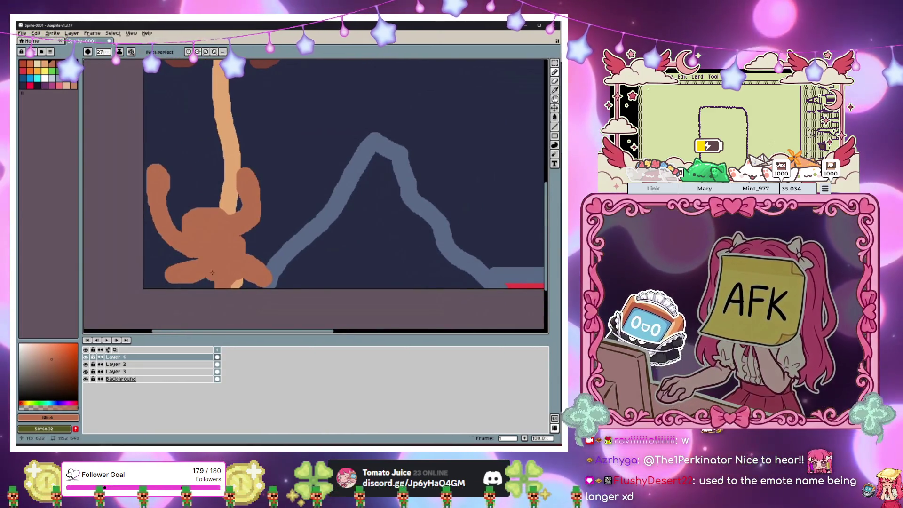
left_click(38, 85)
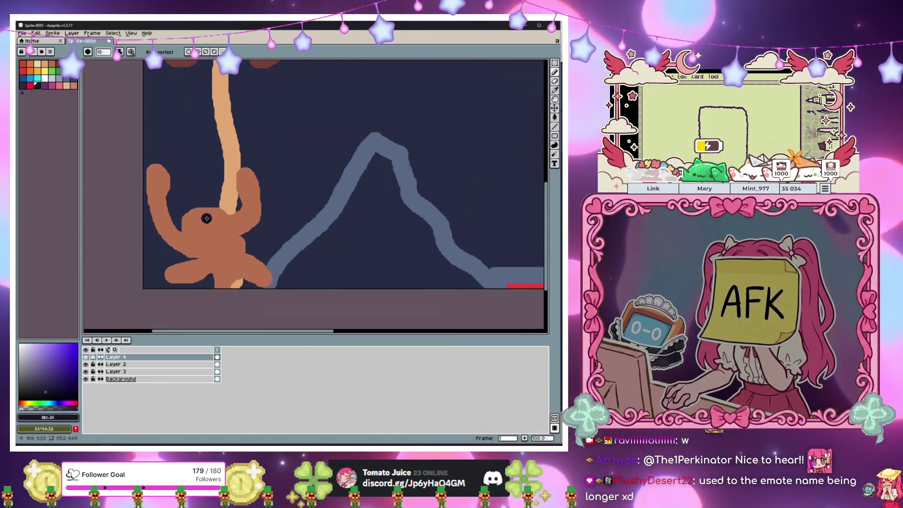
left_click(214, 214)
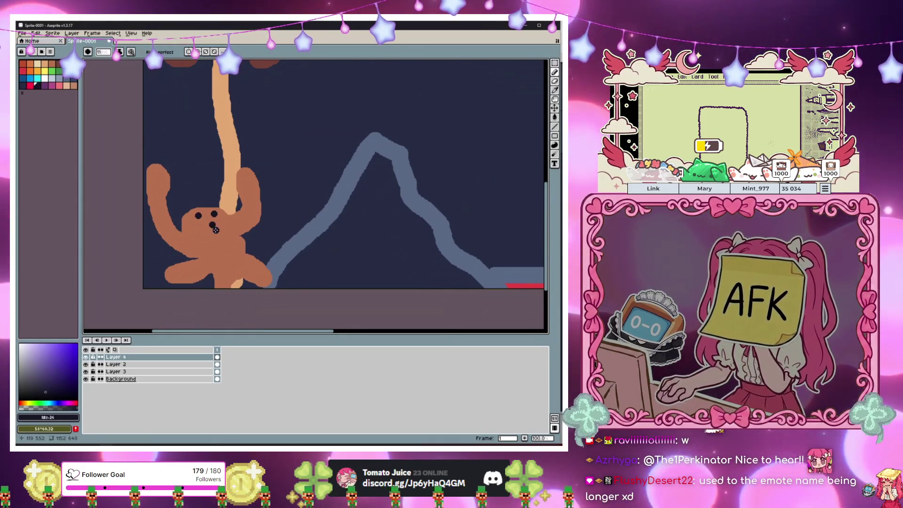
Step: Resize the brush and repaint the monkey's lower-left leg in brown
key("minus")
key("minus")
key("minus")
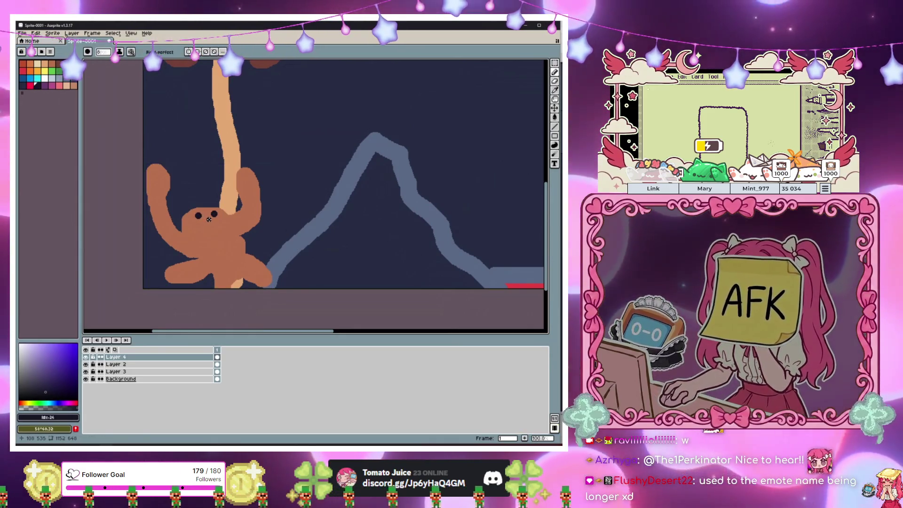
scroll(220, 256, "down", 2)
scroll(214, 262, "up", 2)
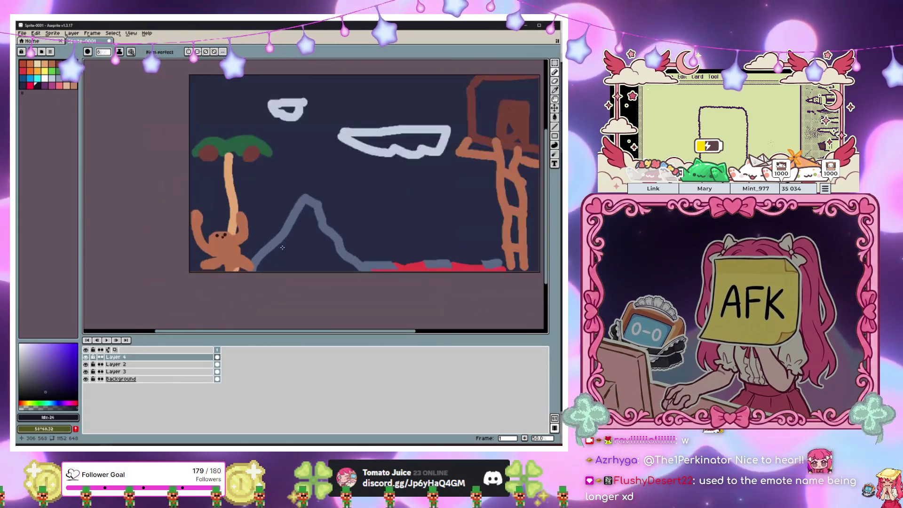
left_click(198, 253, "alt")
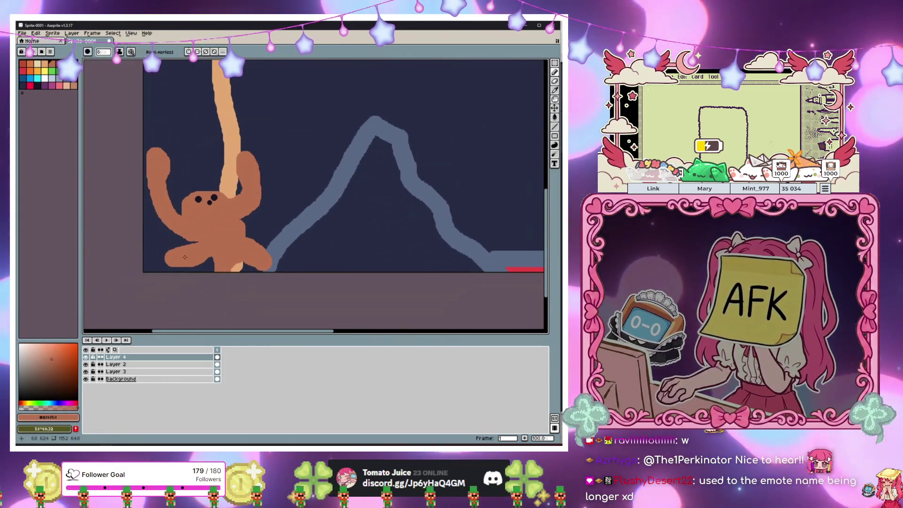
key("plus")
key("plus")
key("plus")
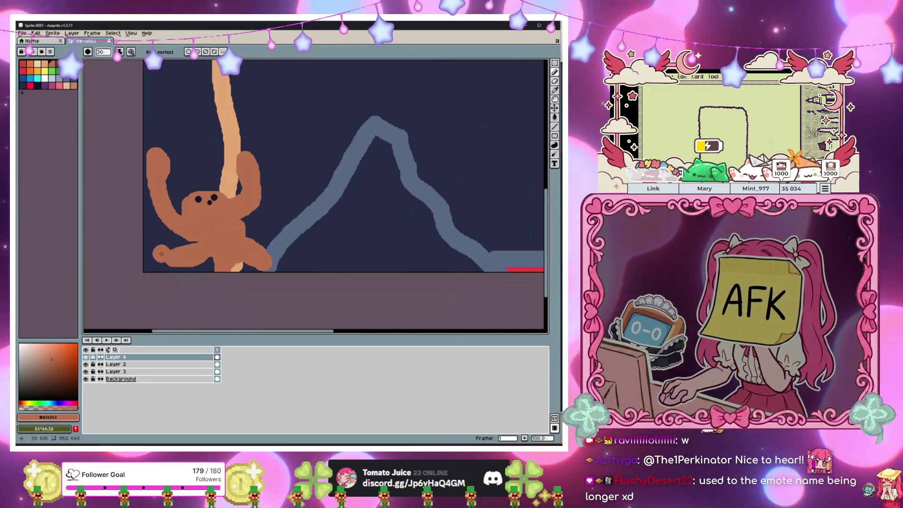
key("ctrl+z")
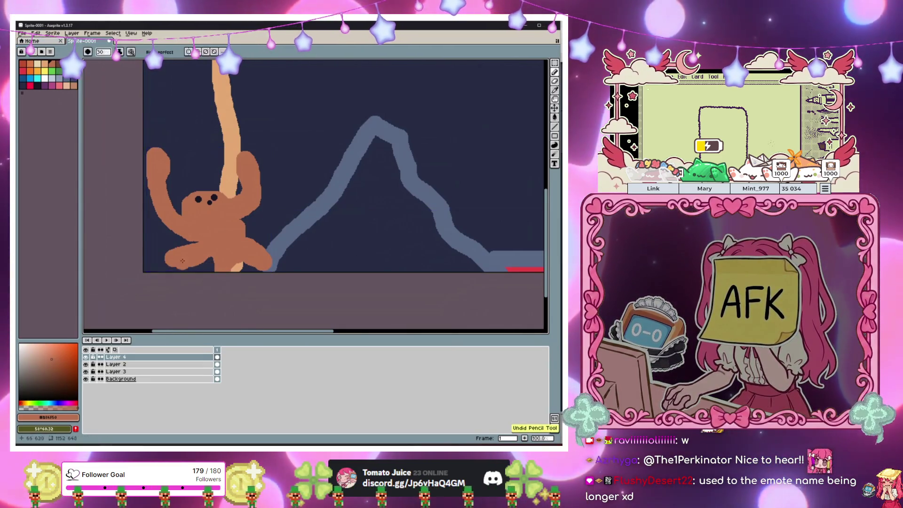
left_click_drag(170, 256, 162, 247)
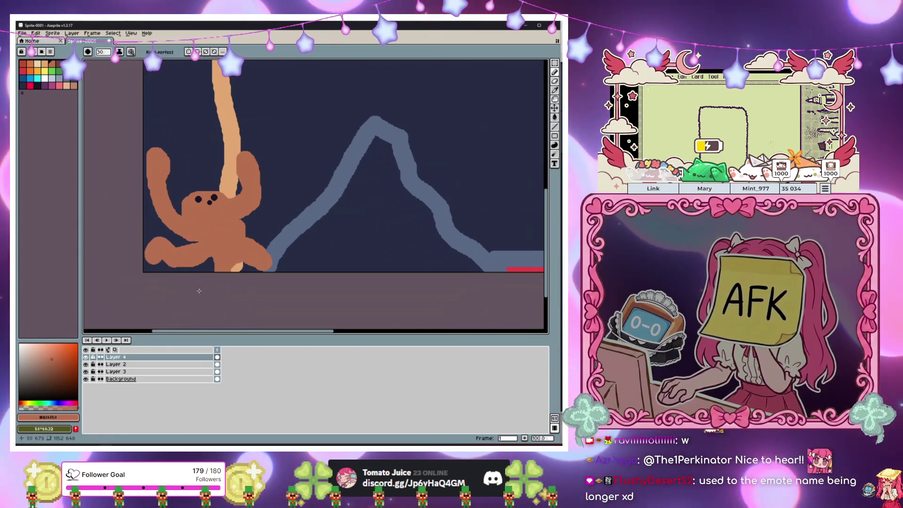
scroll(247, 297, "down", 2)
scroll(261, 257, "up", 2)
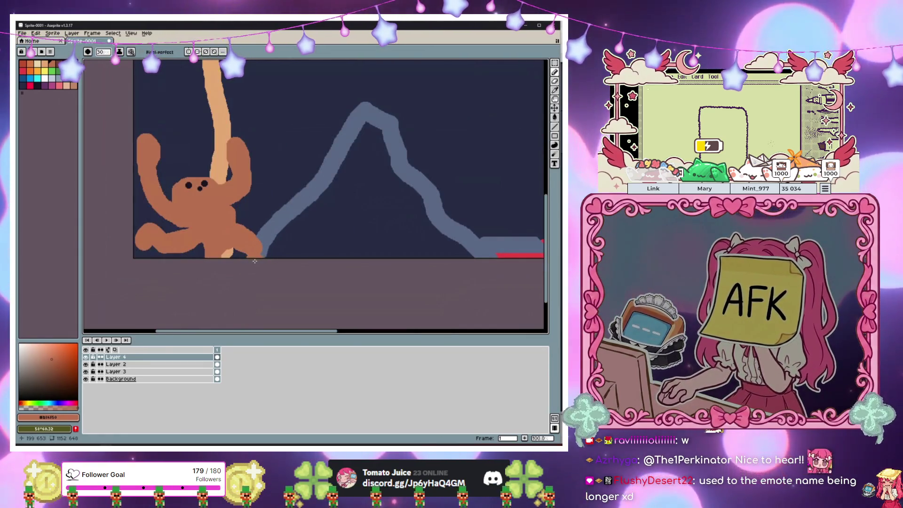
Step: Move the monkey up and right onto the palm, then hide all other layers
key("v")
mouse_move(255, 237)
left_mouse_down()
mouse_move(276, 210)
mouse_move(263, 216)
left_mouse_up()
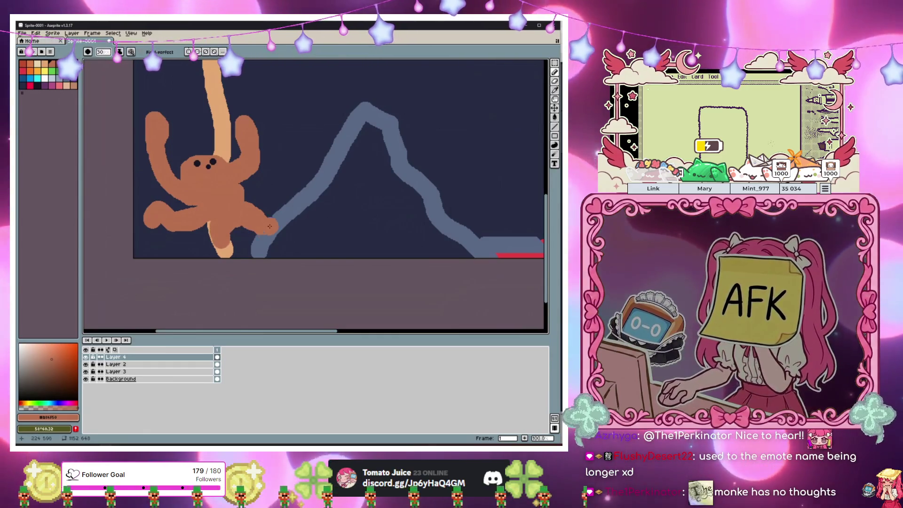
scroll(269, 227, "down", 1)
scroll(288, 240, "up", 1)
left_click_drag(258, 238, 373, 238)
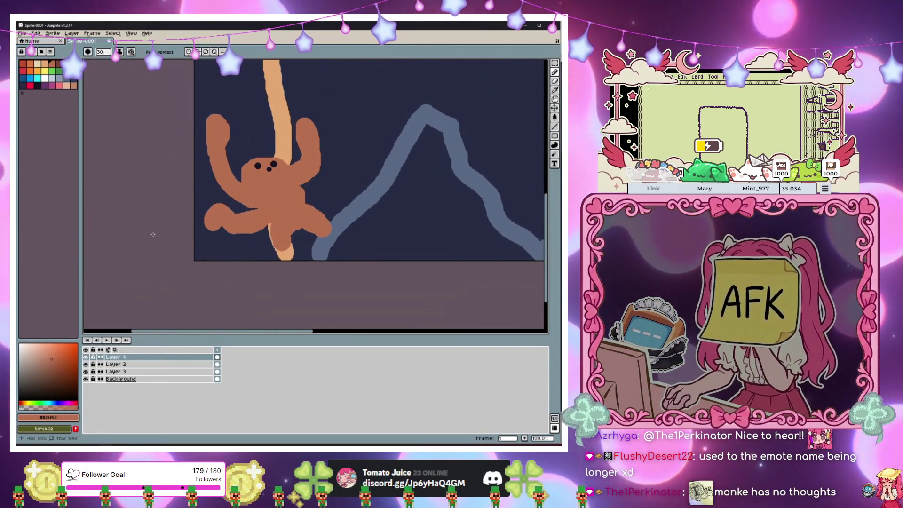
scroll(276, 191, "down", 2)
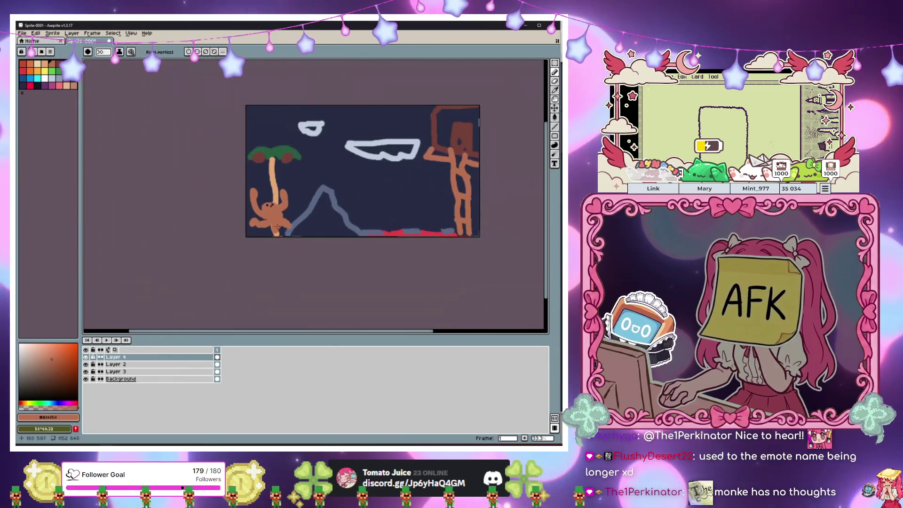
scroll(229, 239, "up", 1)
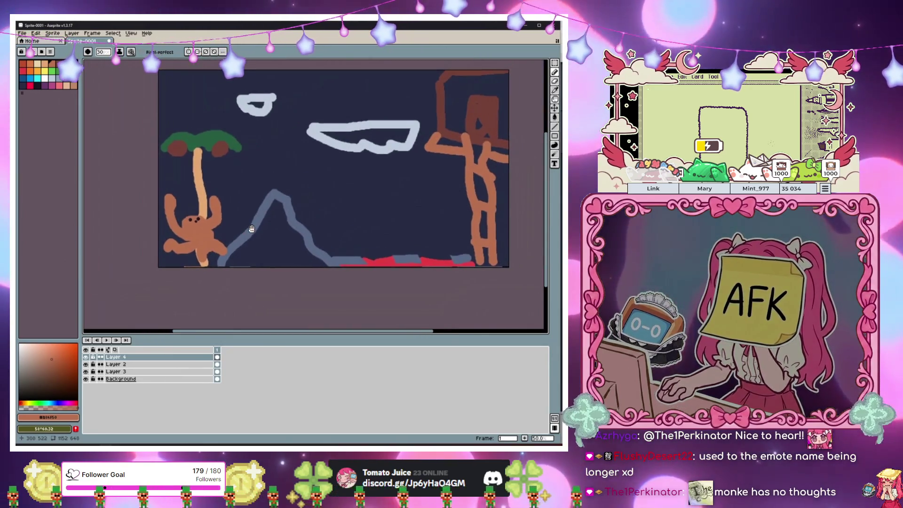
scroll(198, 268, "down", 1)
scroll(159, 310, "up", 1)
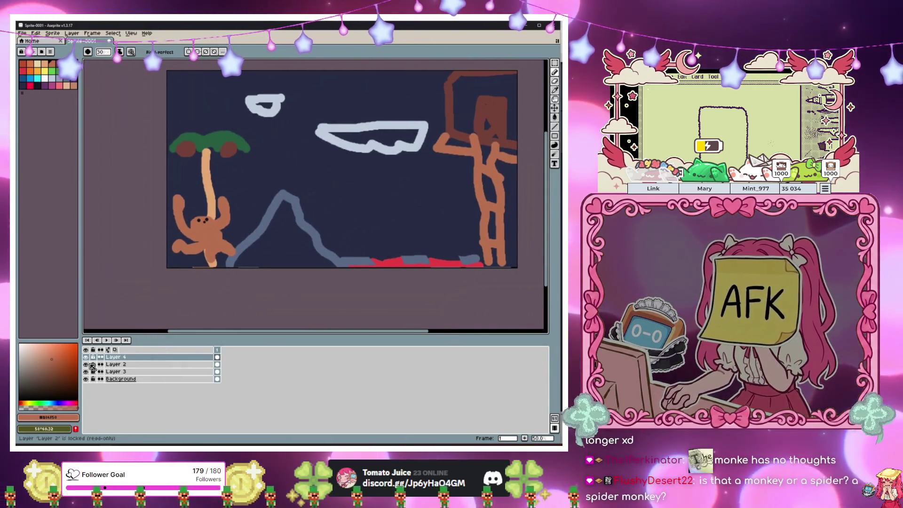
left_click_drag(86, 364, 86, 379)
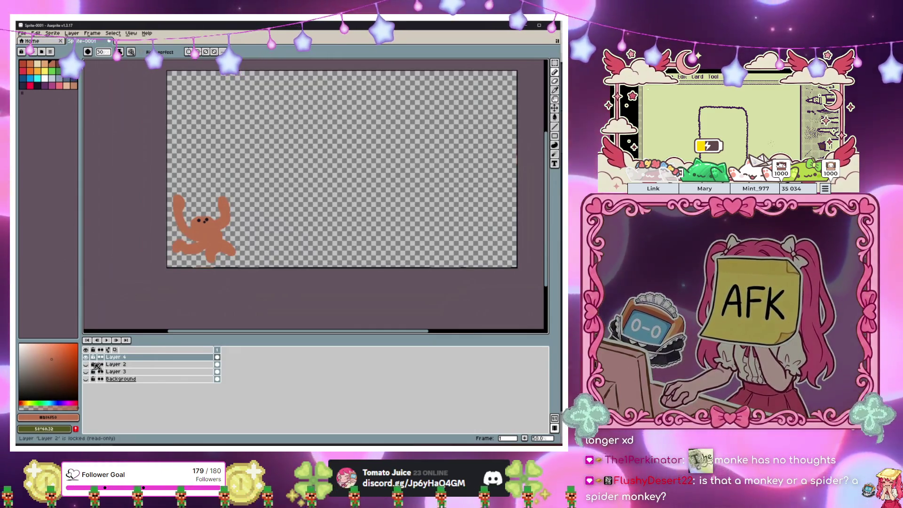
Step: Paint dark brown on the monkey's mouth and a spot, then strokes down both arms and the right leg
scroll(172, 157, "up", 4)
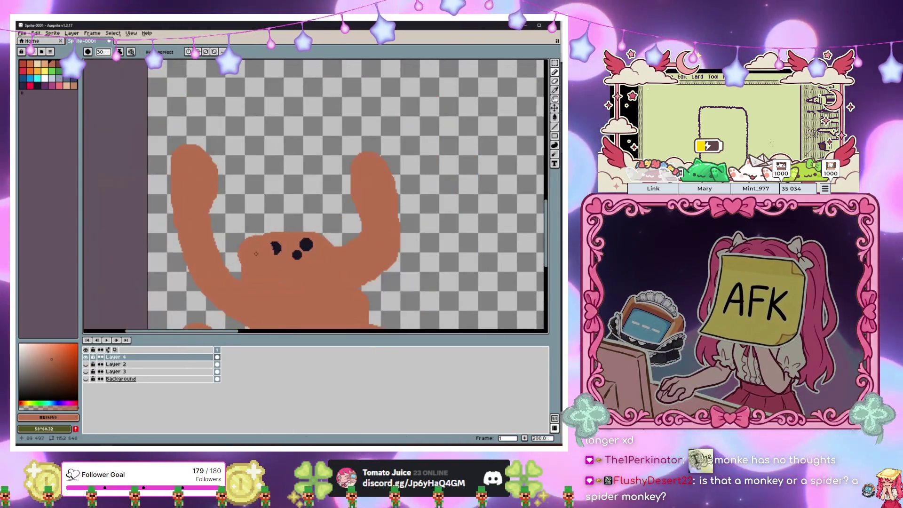
left_click(53, 77)
mouse_move(226, 216)
left_mouse_down()
mouse_move(282, 214)
mouse_move(325, 188)
left_mouse_up()
left_click(189, 172)
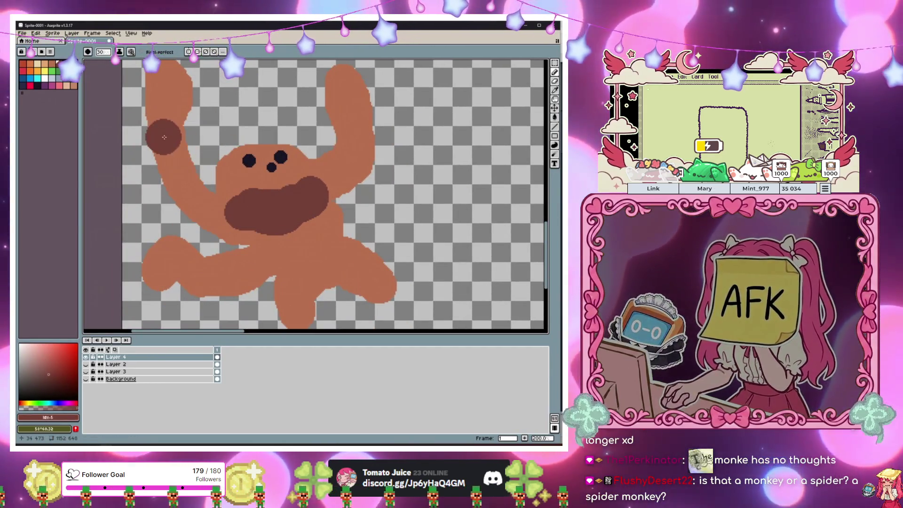
left_click_drag(155, 136, 195, 213)
key("ctrl+z")
key("minus")
key("minus")
key("minus")
key("minus")
key("minus")
key("minus")
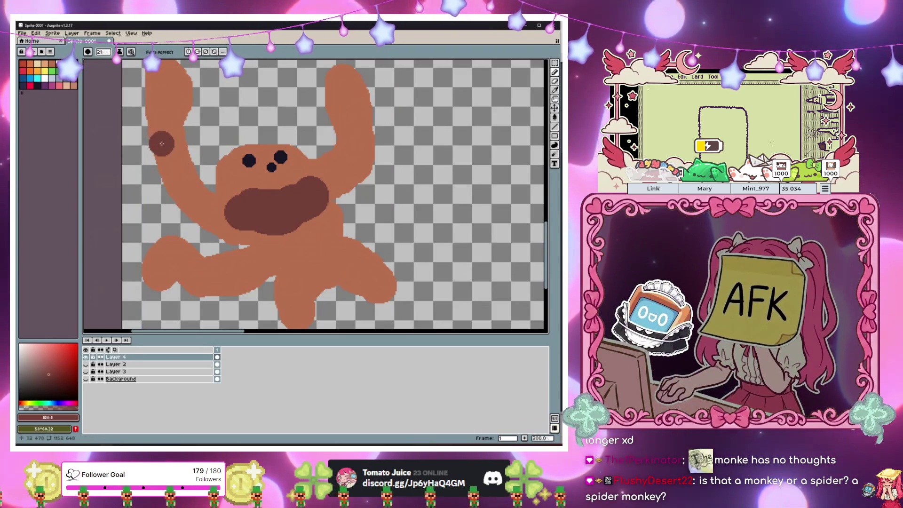
left_click_drag(160, 142, 189, 205)
mouse_move(329, 185)
left_mouse_down()
mouse_move(358, 123)
mouse_move(314, 181)
left_mouse_up()
key("ctrl+z")
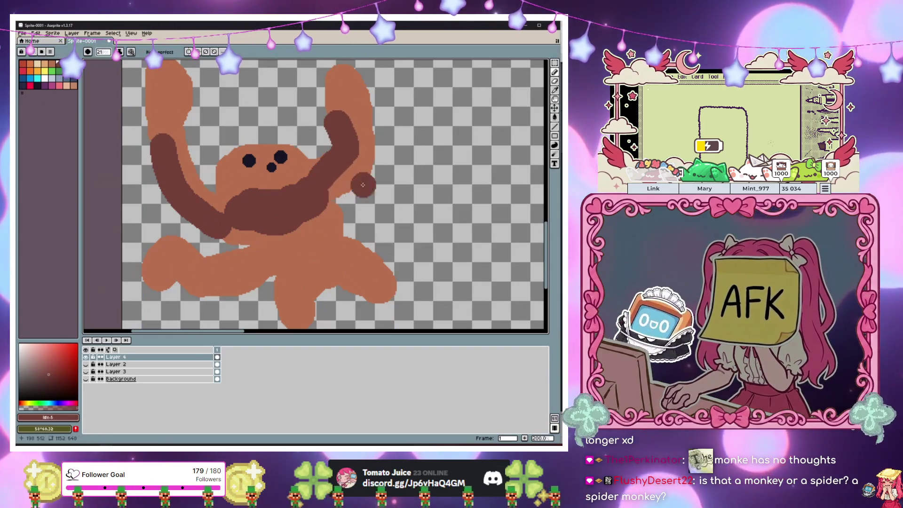
left_click_drag(347, 236, 359, 251)
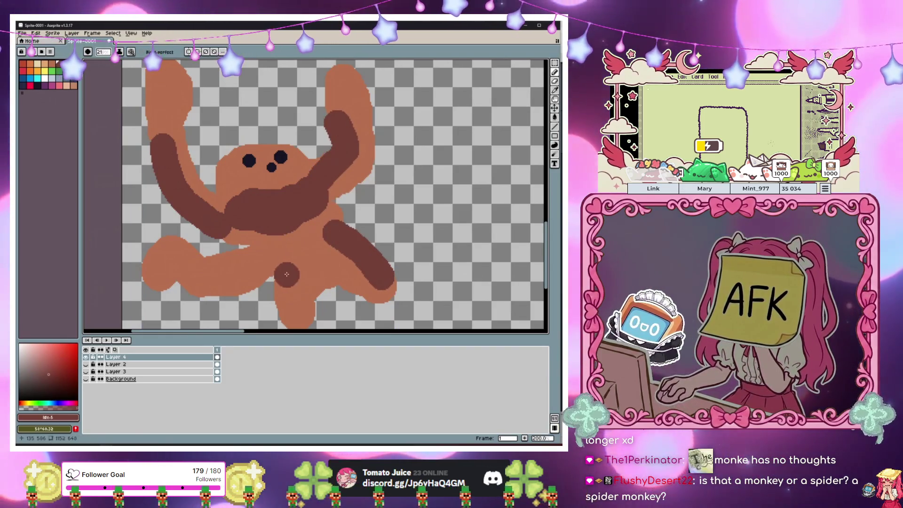
Step: Paint a light tan belly patch and a dark brown stroke along the left leg
left_click(44, 65)
mouse_move(269, 220)
left_mouse_down()
mouse_move(281, 237)
mouse_move(331, 224)
left_mouse_up()
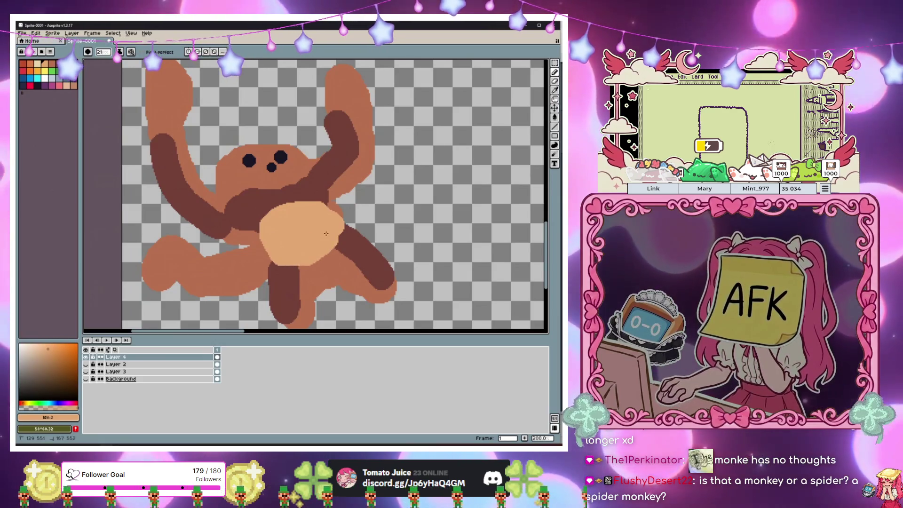
mouse_move(299, 253)
left_mouse_down()
mouse_move(342, 216)
mouse_move(244, 229)
mouse_move(185, 217)
mouse_move(207, 226)
left_mouse_up()
left_click(303, 212, "alt")
scroll(282, 214, "down", 2)
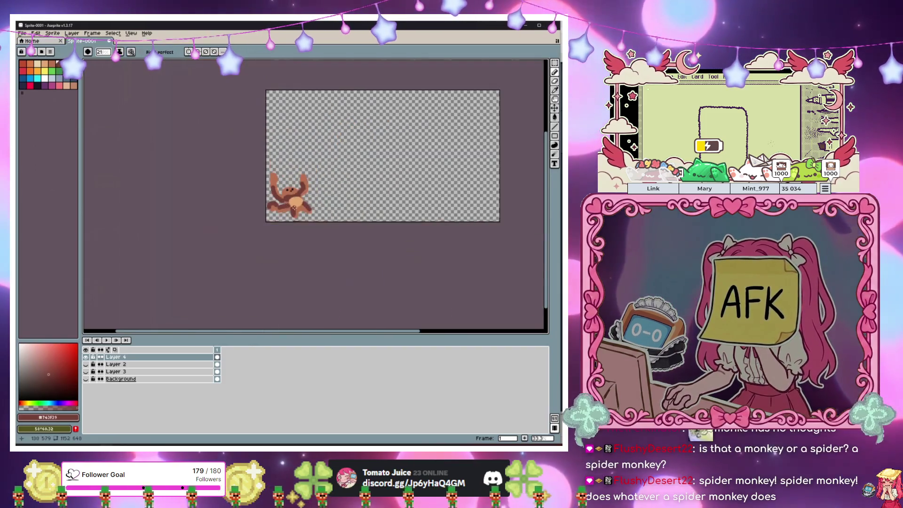
scroll(282, 213, "up", 7)
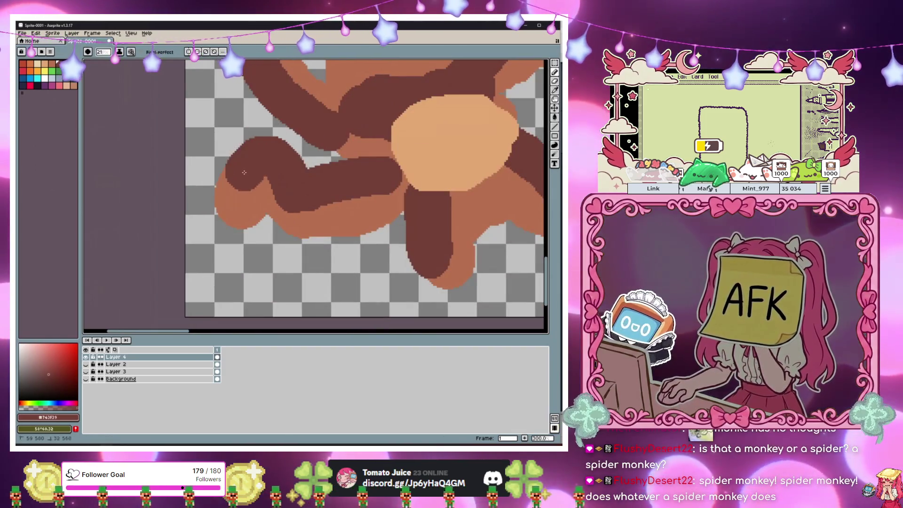
left_click_drag(292, 141, 293, 203)
scroll(293, 203, "down", 5)
scroll(179, 245, "up", 5)
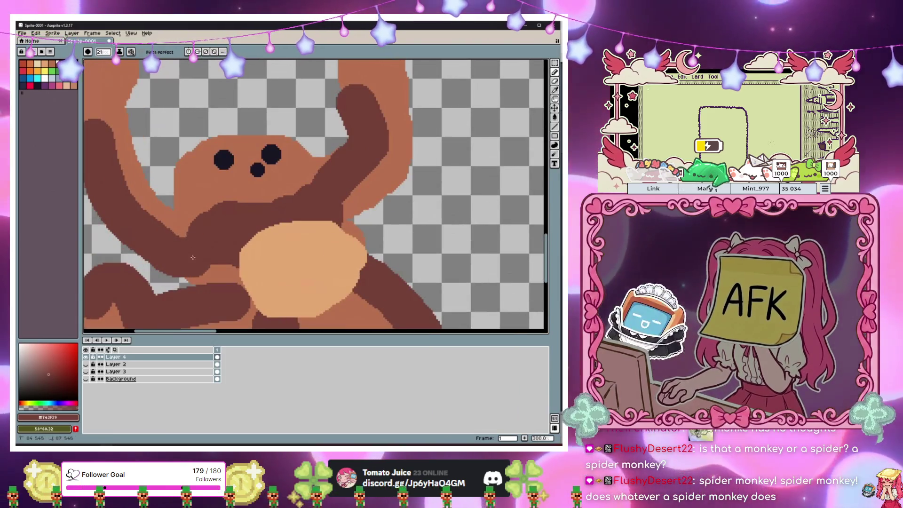
scroll(178, 245, "down", 5)
scroll(188, 244, "up", 5)
Step: Stamp two round ears beside the monkey's head
left_click(206, 140)
left_click(269, 126)
scroll(269, 126, "down", 6)
scroll(283, 216, "up", 2)
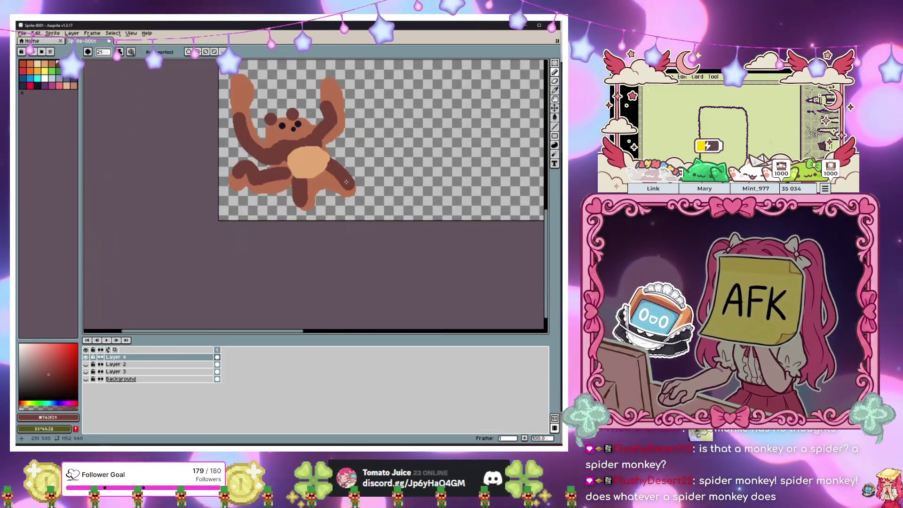
scroll(204, 174, "up", 2)
Step: Eyedrop the medium brown, dark brown and light tan colours from the drawing, ending on dark brown
left_click(188, 99, "alt")
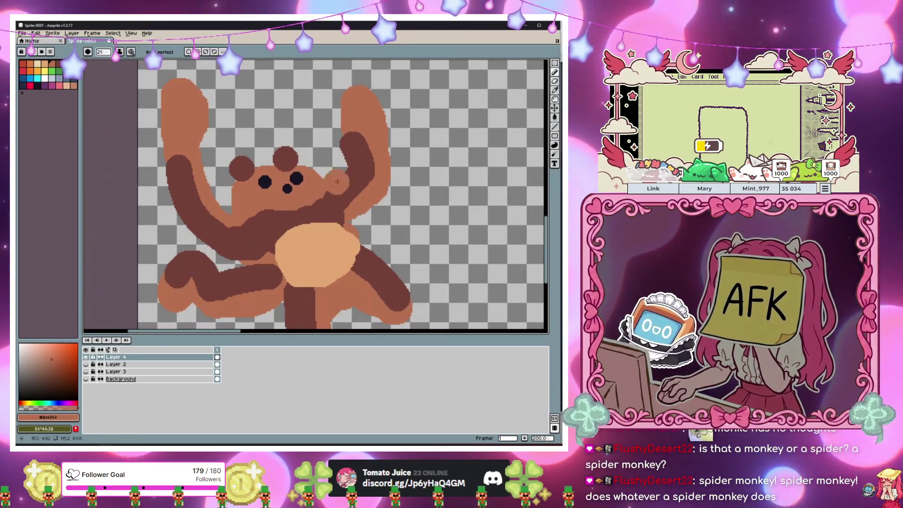
scroll(321, 181, "down", 1)
scroll(325, 179, "up", 1)
scroll(348, 170, "down", 2)
scroll(371, 163, "up", 1)
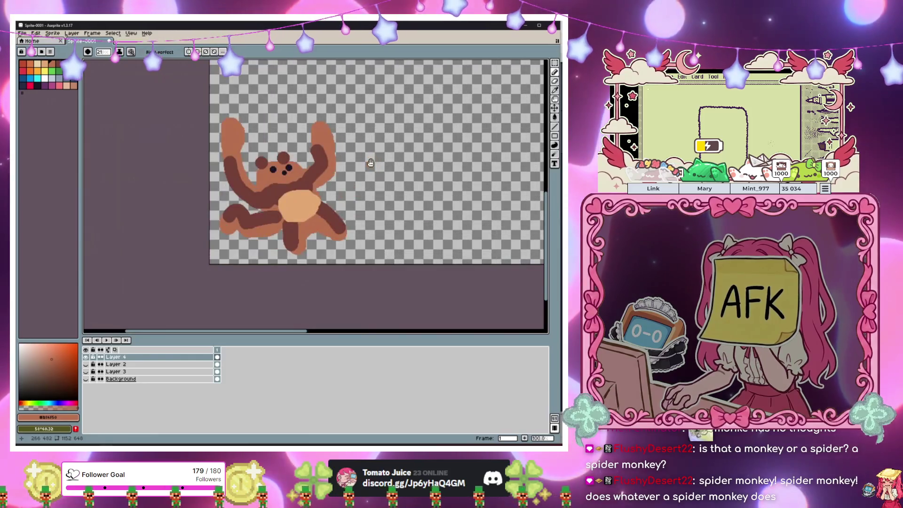
scroll(330, 197, "up", 2)
left_click(198, 242, "alt")
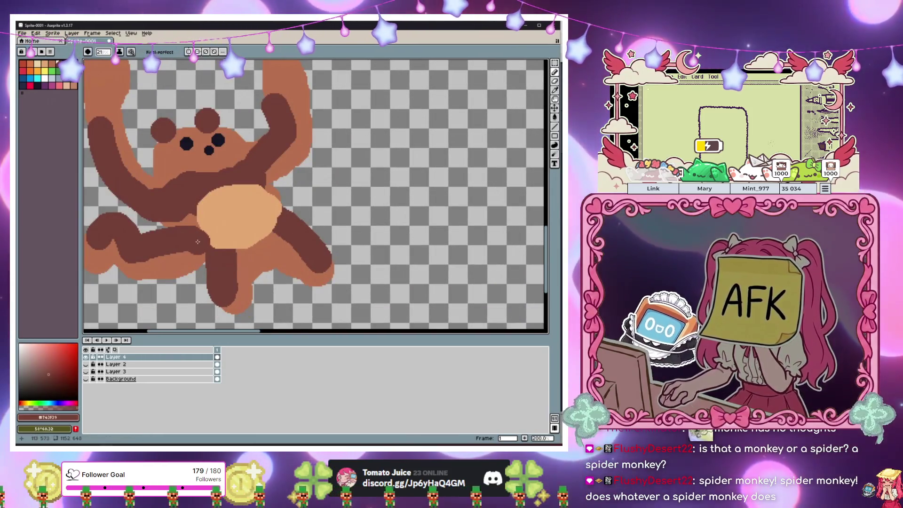
left_click(217, 234, "alt")
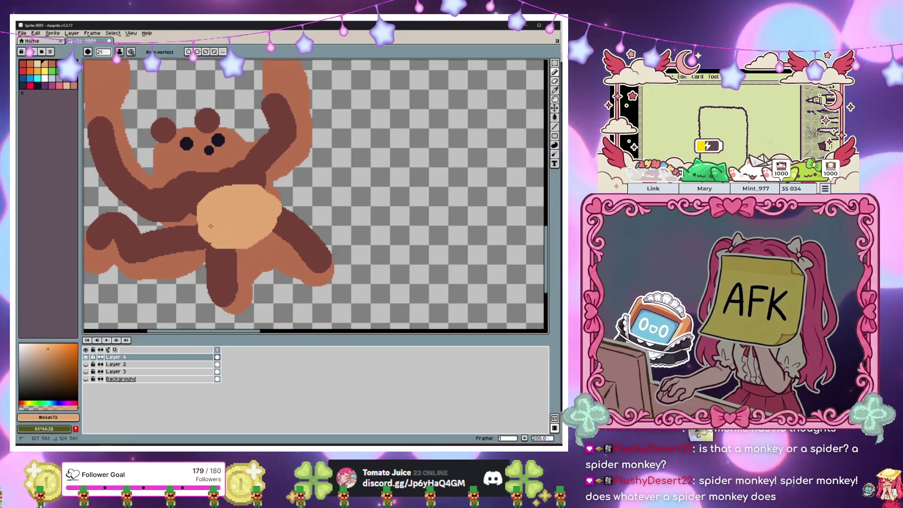
scroll(217, 234, "down", 3)
scroll(221, 221, "up", 4)
left_click(222, 214, "alt")
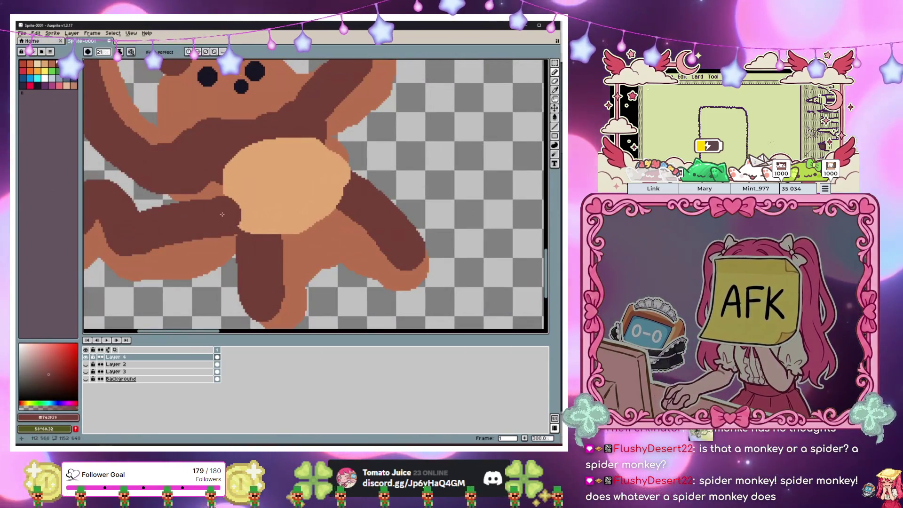
scroll(227, 217, "down", 2)
scroll(226, 207, "up", 2)
Step: Shrink the brush to size 10 and add fuzzy dark brown bumps along the belly's top edge
key("minus")
key("minus")
key("minus")
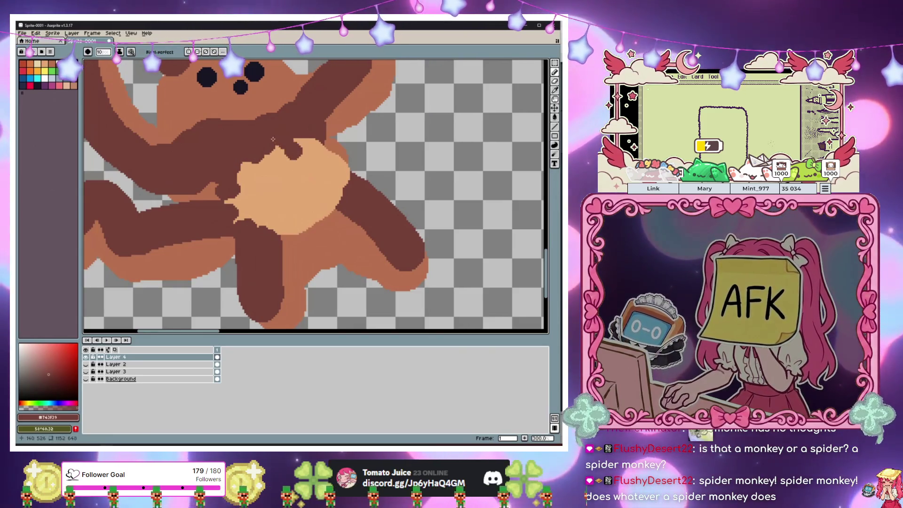
left_click_drag(341, 167, 335, 179)
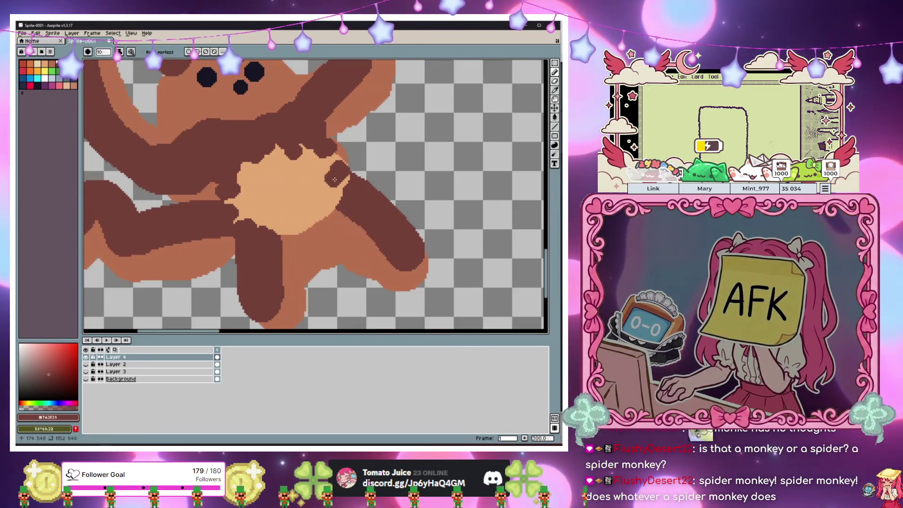
scroll(334, 179, "down", 3)
scroll(321, 138, "up", 3)
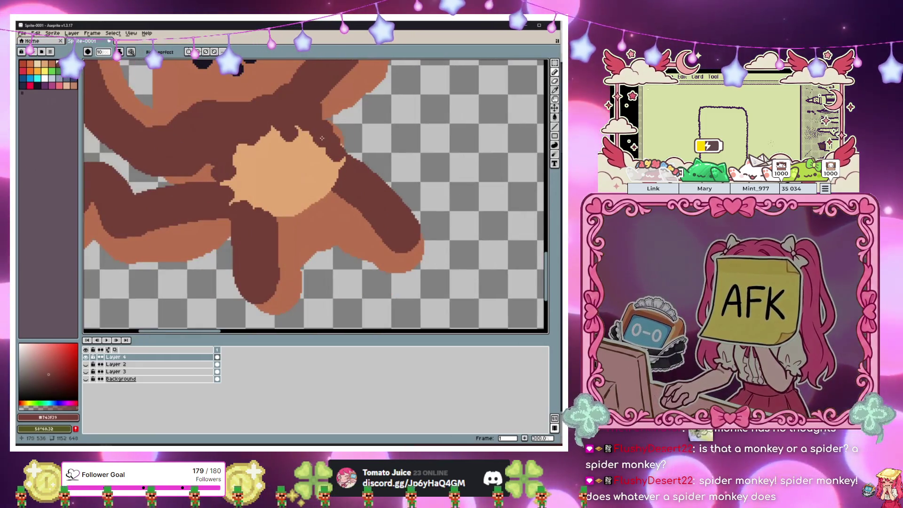
scroll(301, 169, "down", 2)
scroll(276, 205, "up", 1)
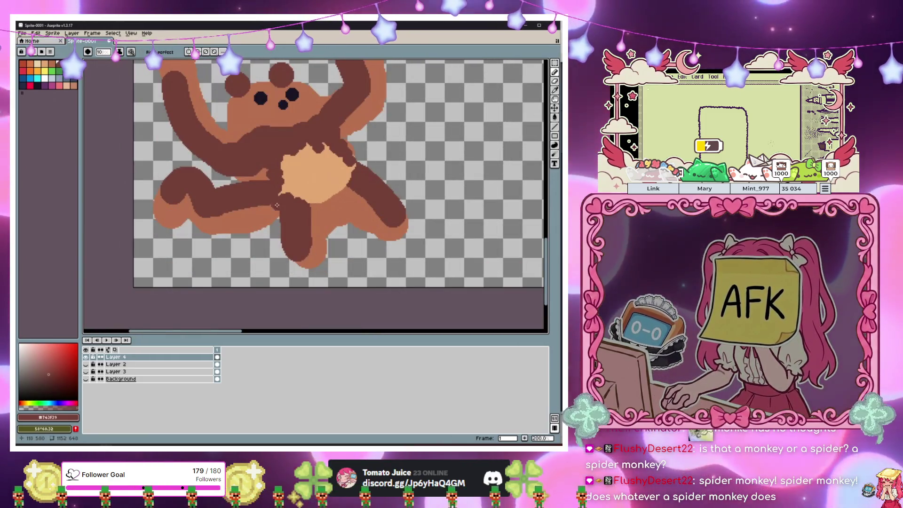
scroll(309, 244, "down", 5)
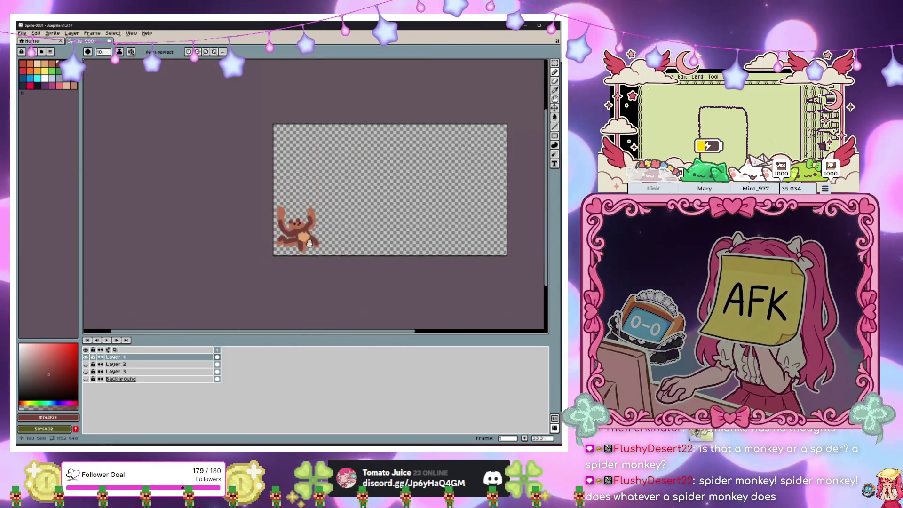
scroll(309, 243, "up", 6)
scroll(270, 221, "down", 1)
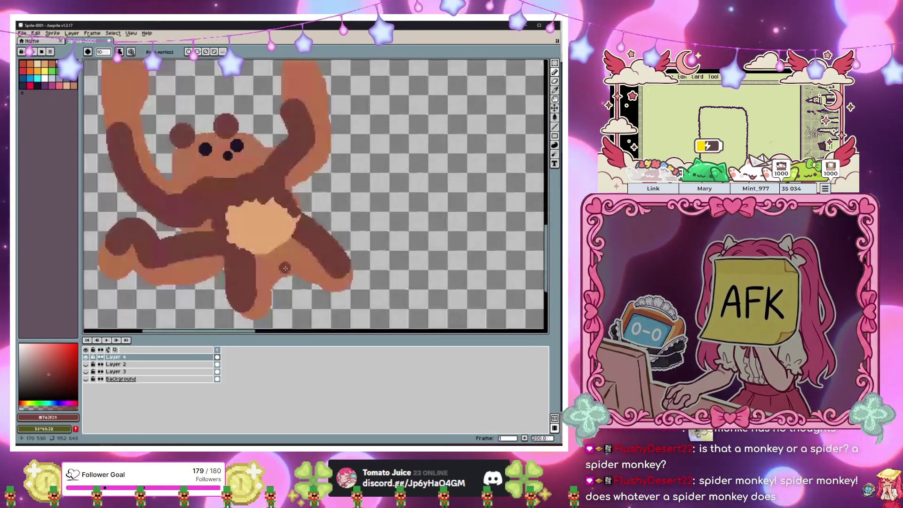
key("minus")
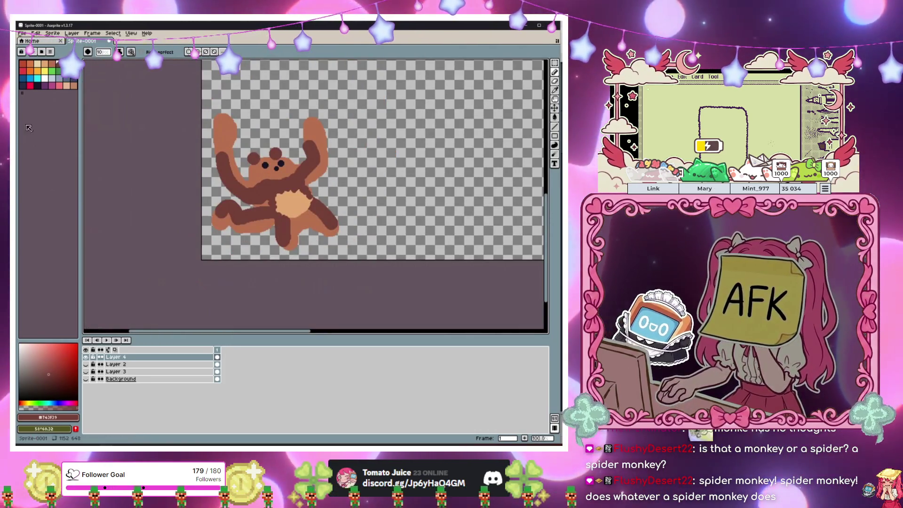
left_click(27, 35)
Step: Export the image from the Export As dialog with output file name monkey.png, then switch back to Godot
mouse_move(57, 93)
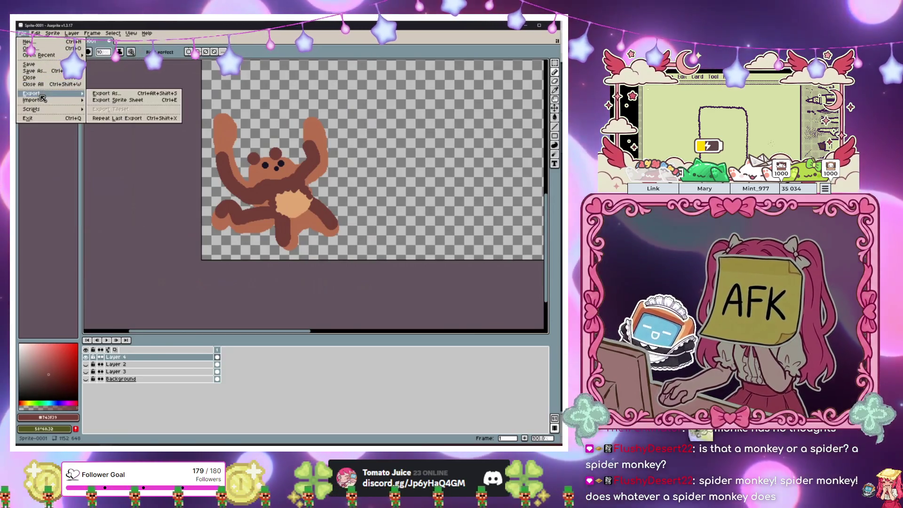
left_click(120, 96)
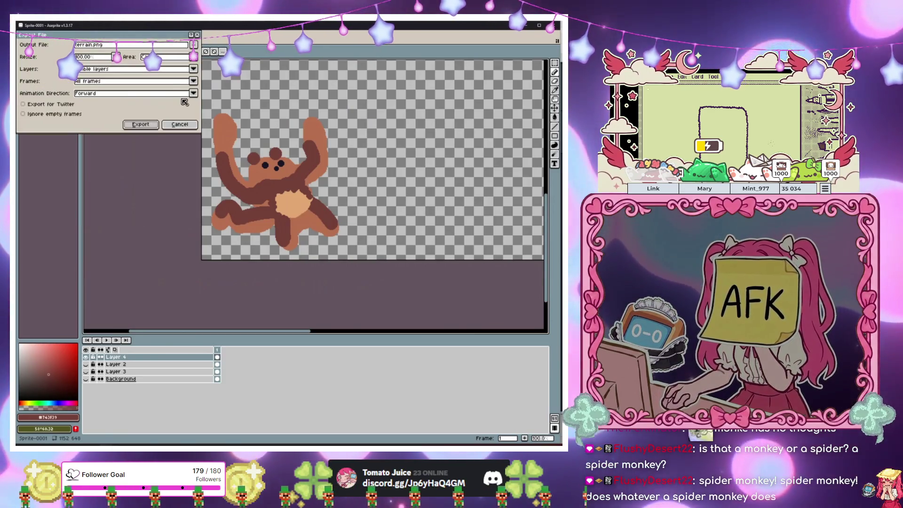
double_click(87, 44)
type("monkey")
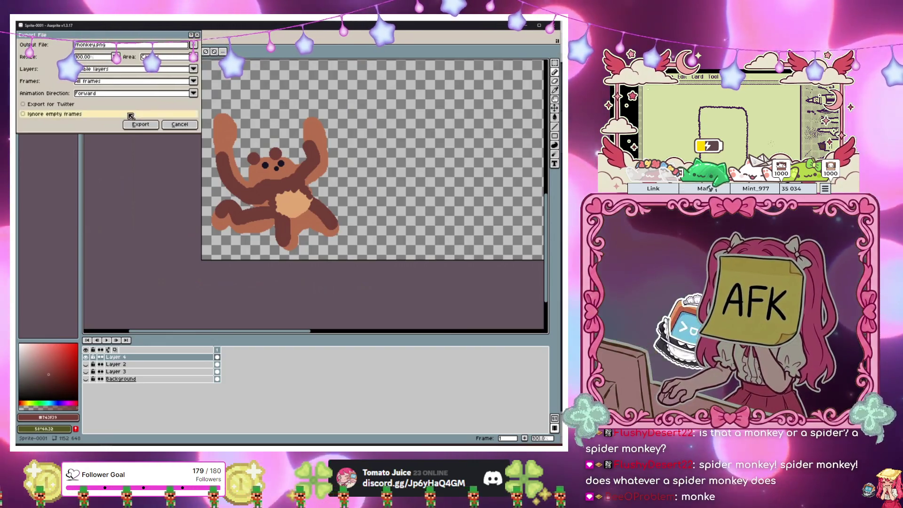
left_click(140, 124)
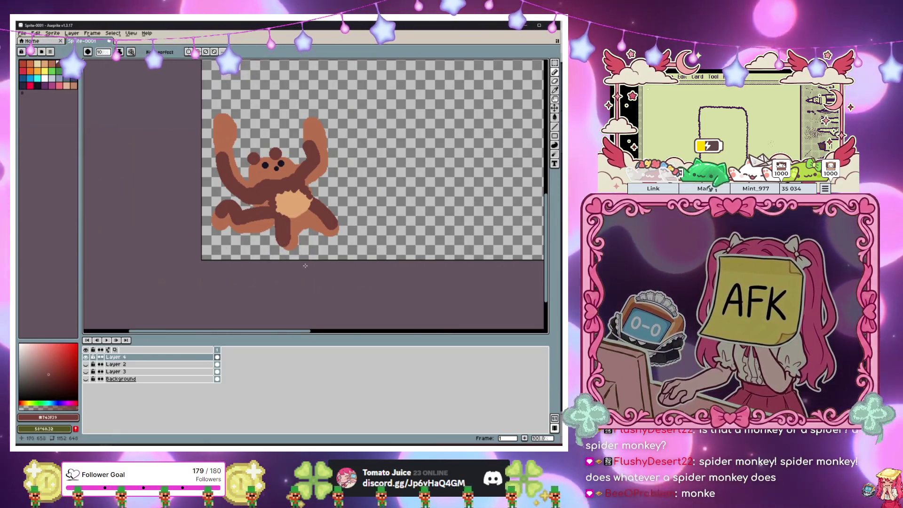
left_click_drag(303, 271, 285, 279)
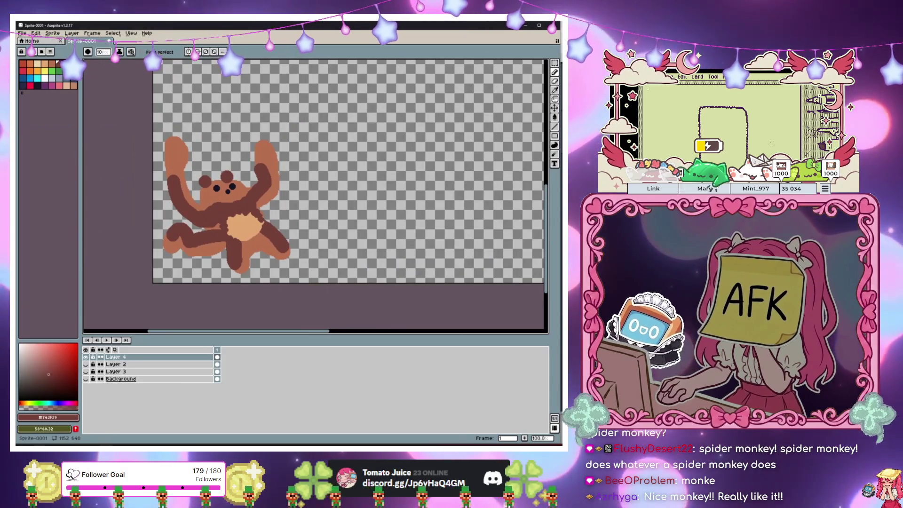
key("alt+Tab")
left_click(60, 170)
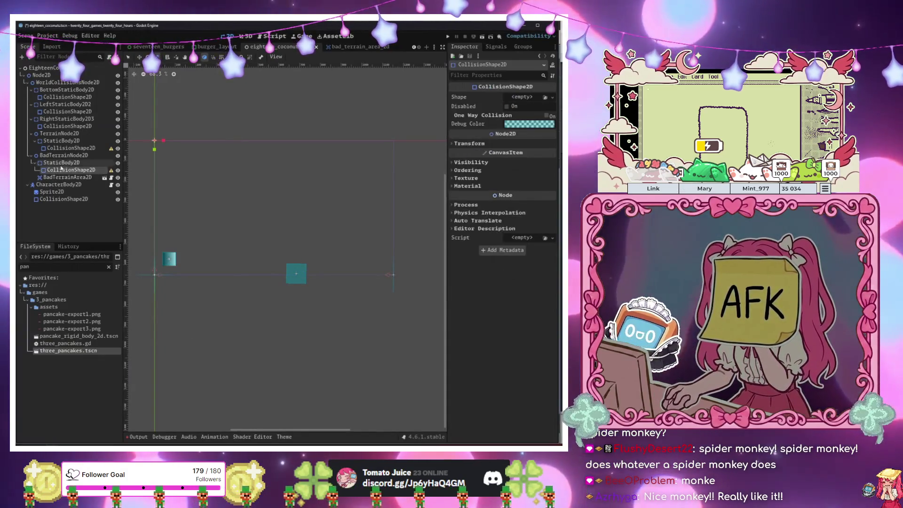
Step: Select the character's Sprite2D and replace its texture with a new AtlasTexture
left_click(73, 140)
left_click(75, 126)
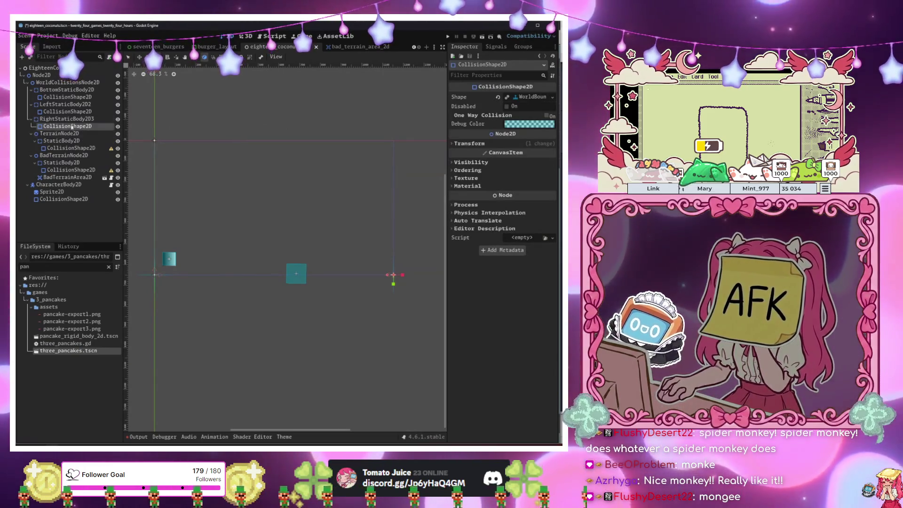
left_click(69, 84)
left_click(64, 155)
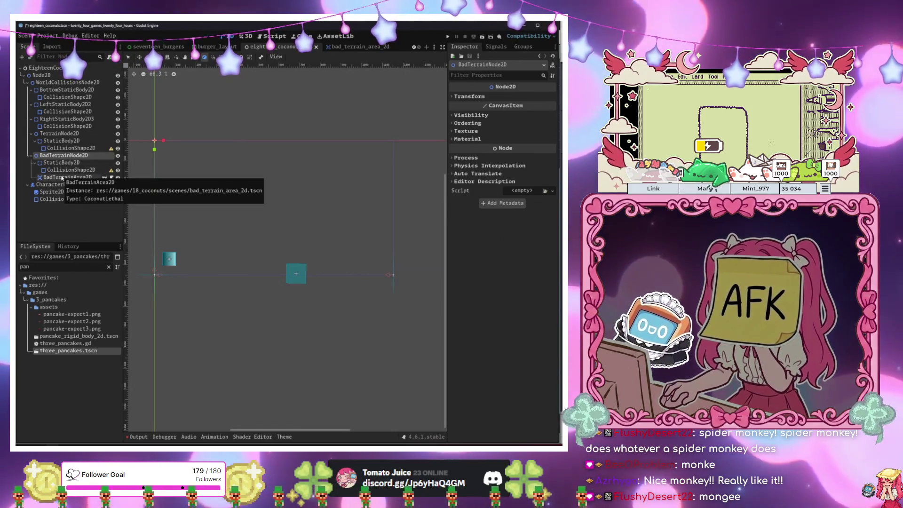
left_click(64, 149)
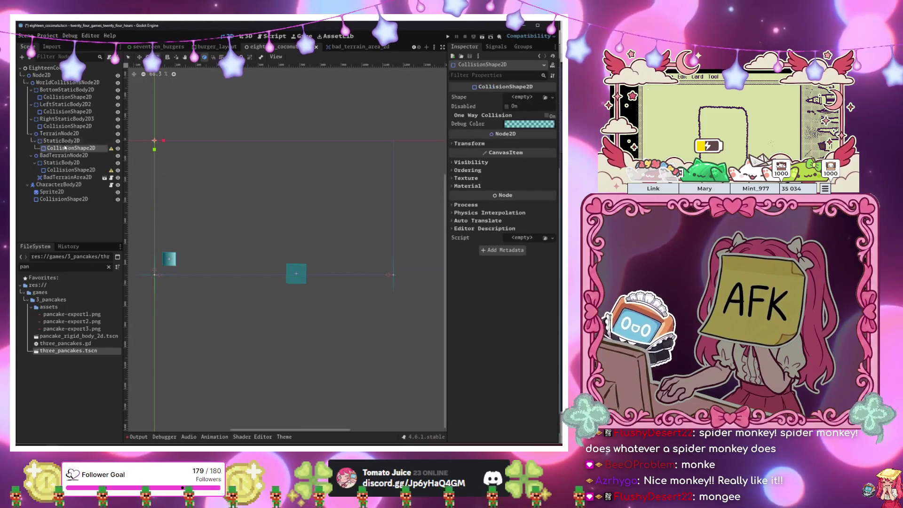
left_click(52, 192)
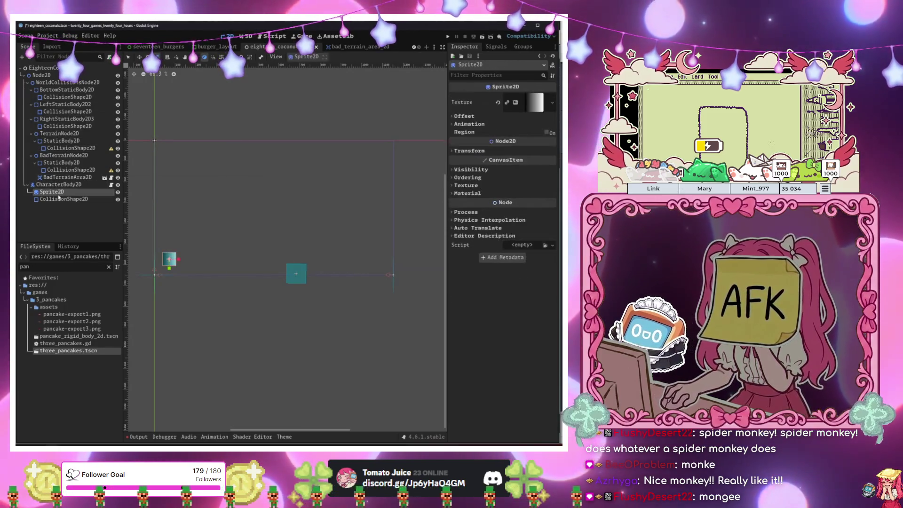
left_click(499, 103)
left_click(522, 97)
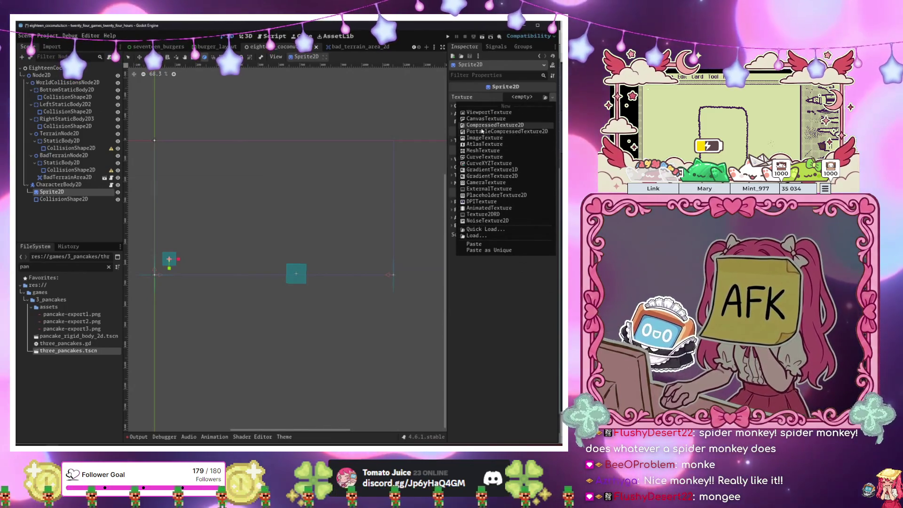
left_click(484, 144)
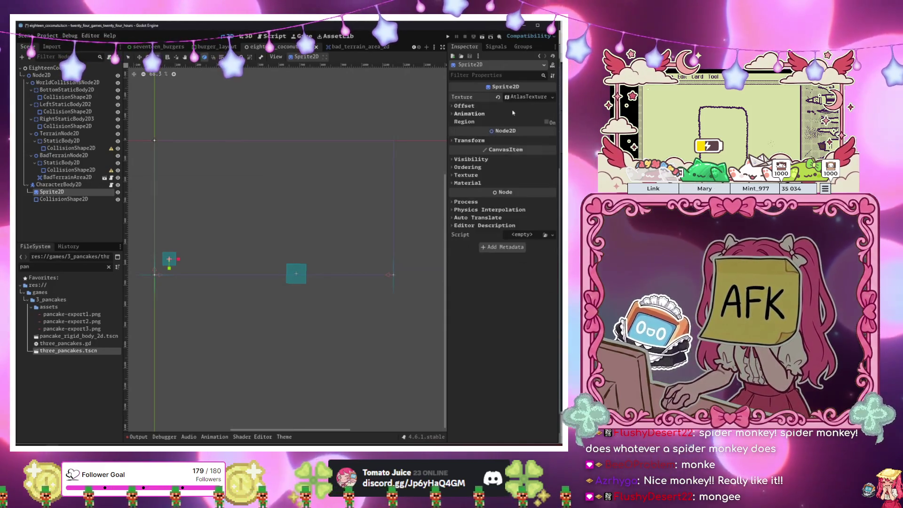
Step: Drop monkey.png from the coconuts assets folder into the Atlas field and open the region editor
key("BackSpace")
key("BackSpace")
key("BackSpace")
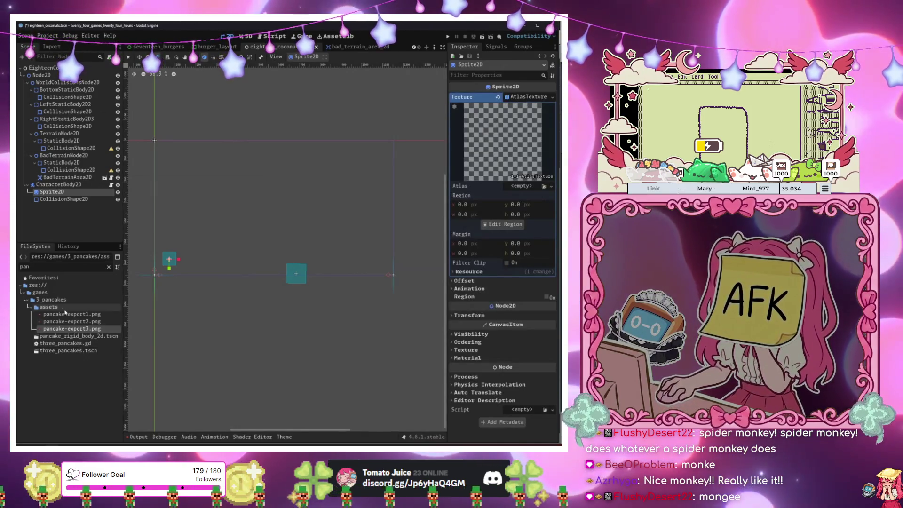
left_click(94, 306)
scroll(94, 305, "down", 15)
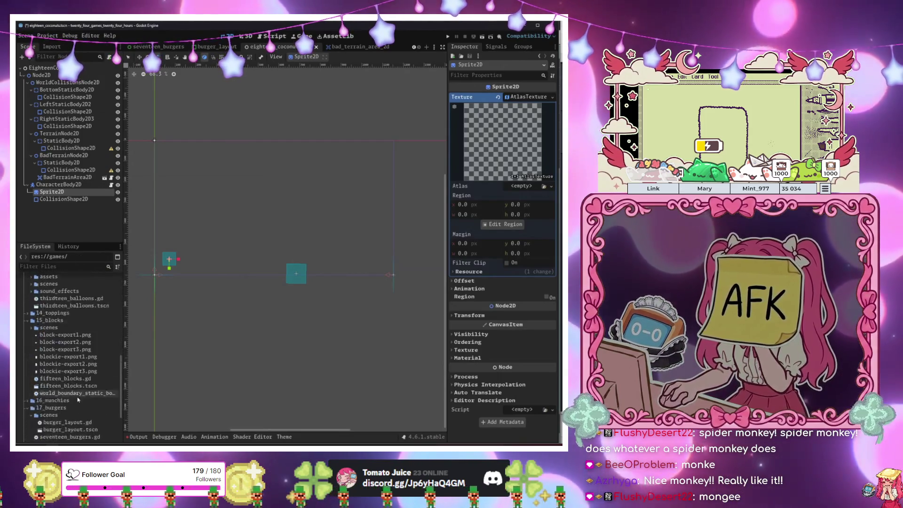
left_click(32, 392)
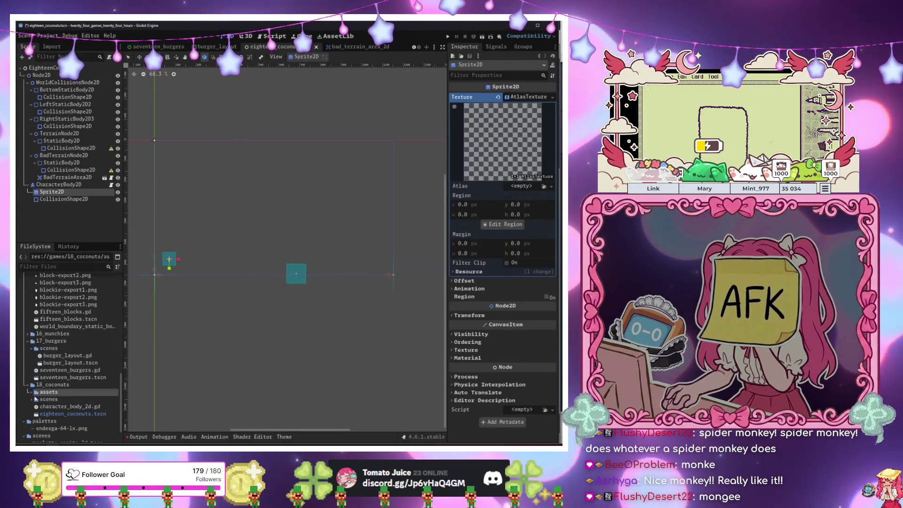
mouse_move(55, 399)
left_mouse_down()
mouse_move(369, 310)
mouse_move(520, 187)
left_mouse_up()
scroll(191, 302, "up", 2)
scroll(282, 301, "right", 3)
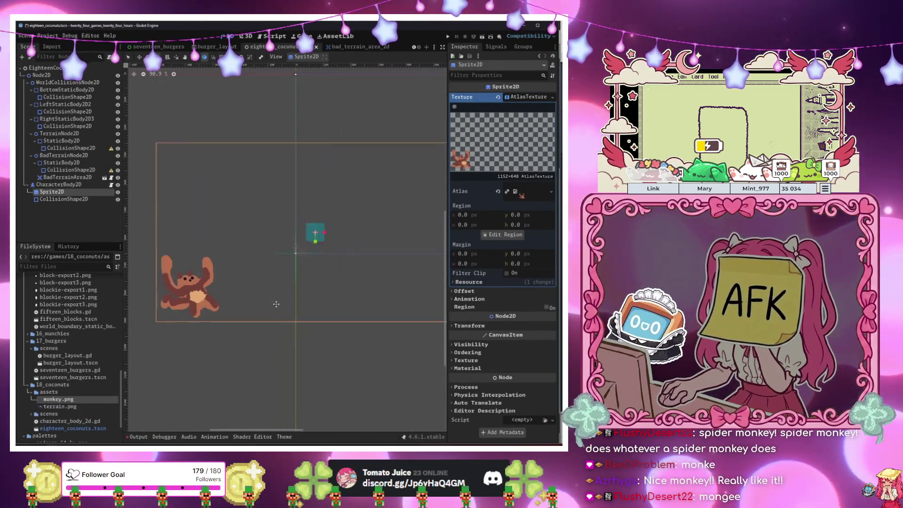
left_click(503, 234)
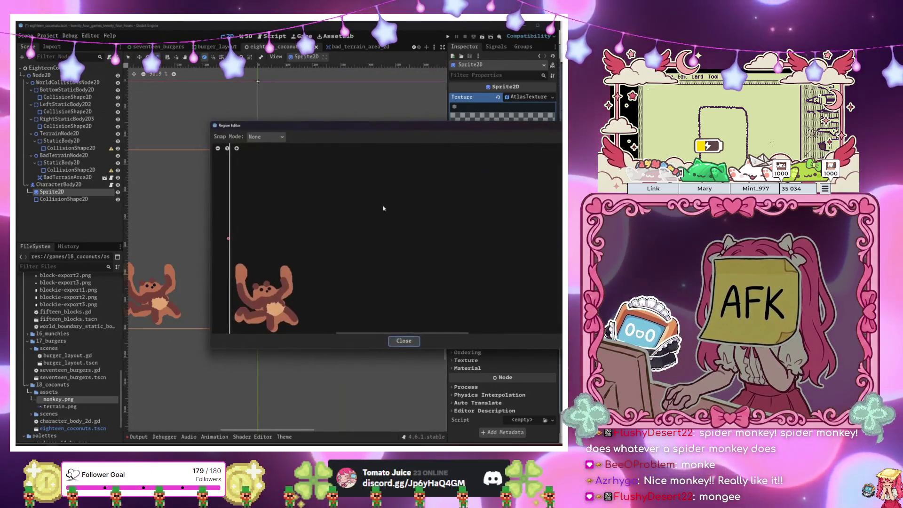
Step: Crop the atlas region to 229.48 × 255.73 px around the monkey and scale the sprite to about 0.3
mouse_move(532, 164)
left_mouse_down()
mouse_move(503, 208)
mouse_move(301, 261)
left_mouse_up()
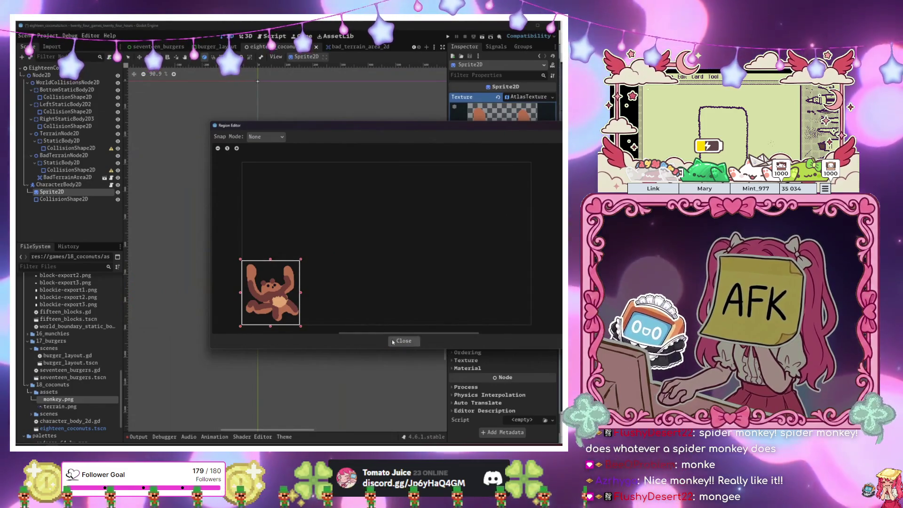
left_click(402, 340)
scroll(275, 284, "up", 3)
scroll(274, 284, "up", 1)
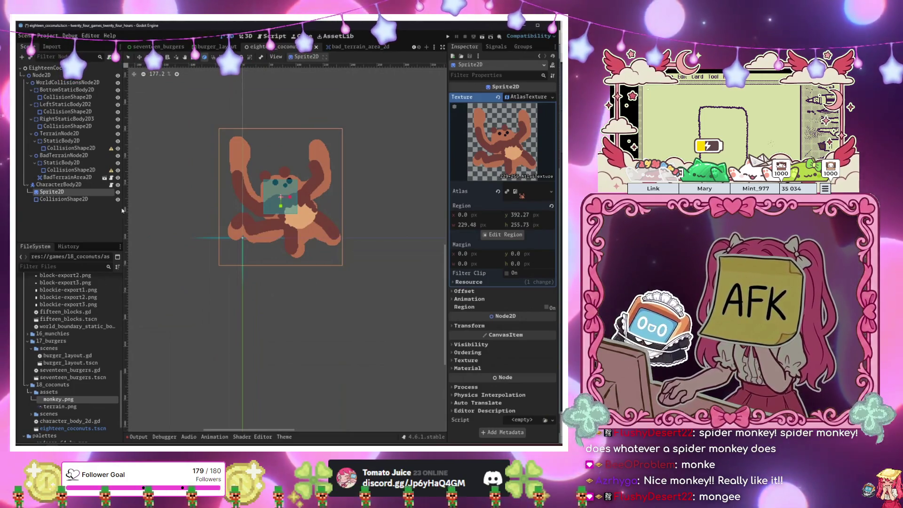
left_click_drag(367, 165, 309, 189)
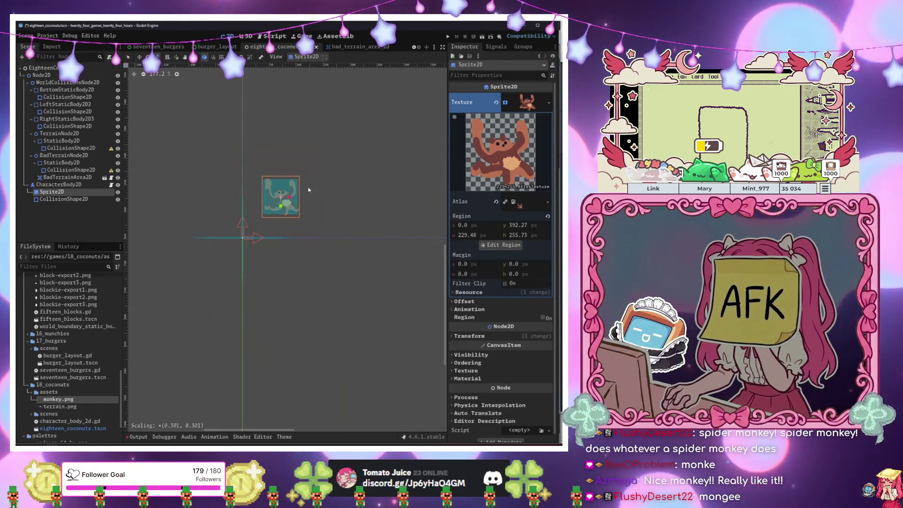
scroll(313, 248, "down", 1)
left_click_drag(312, 248, 190, 245)
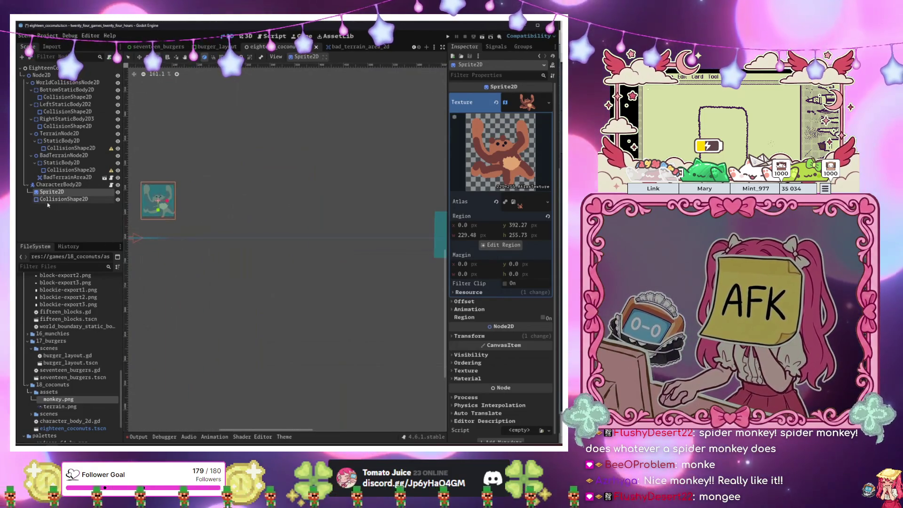
left_click(63, 185)
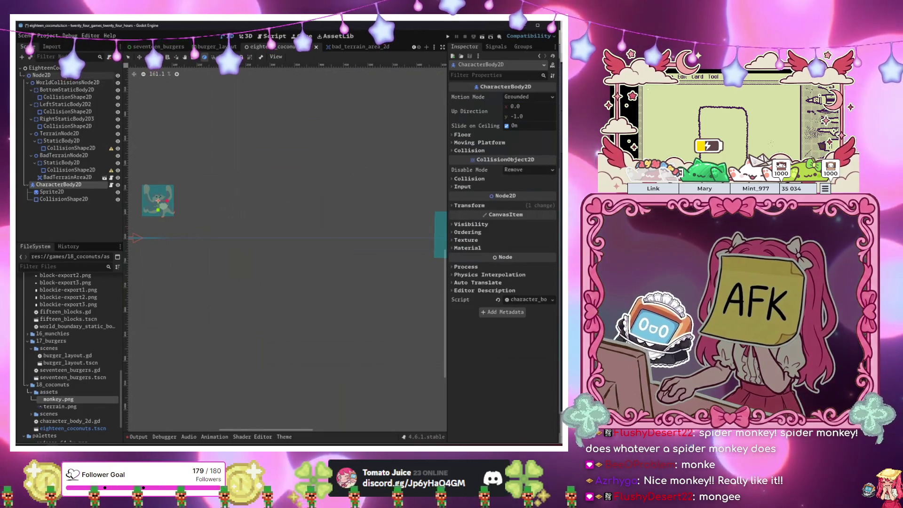
Step: Add a TextureRect under the EighteenCoconuts root as its first child
left_click(45, 68)
key("ctrl+a")
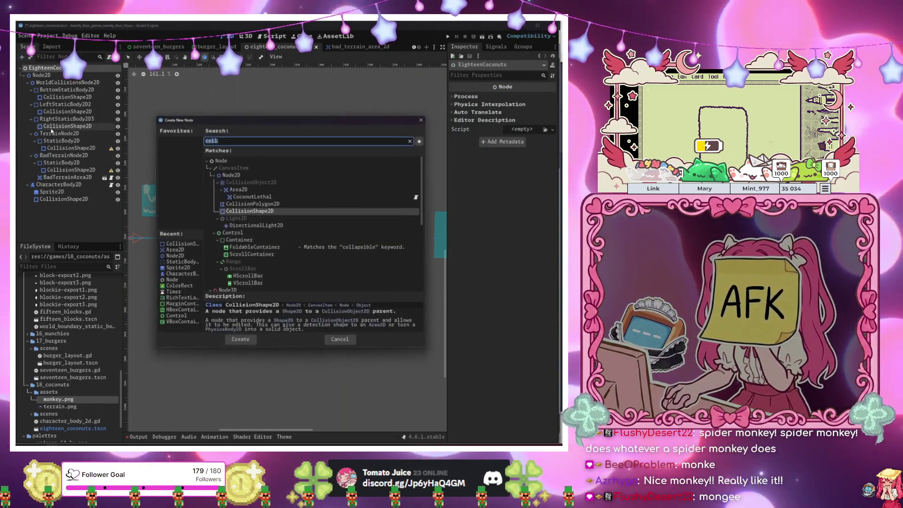
type("text")
key("Down")
key("Down")
key("Down")
key("Return")
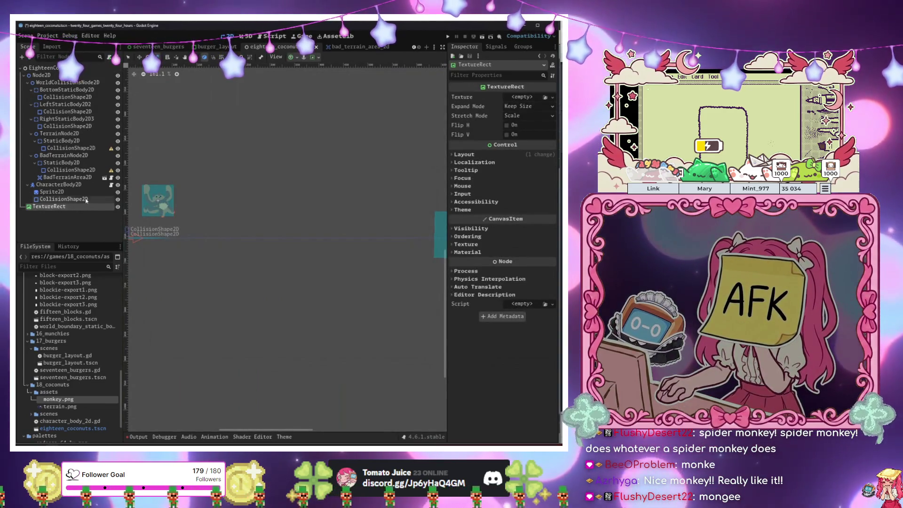
left_click_drag(49, 206, 44, 72)
Step: Add a CanvasLayer under the root and move Node2D inside it
left_click(44, 67)
key("ctrl+a")
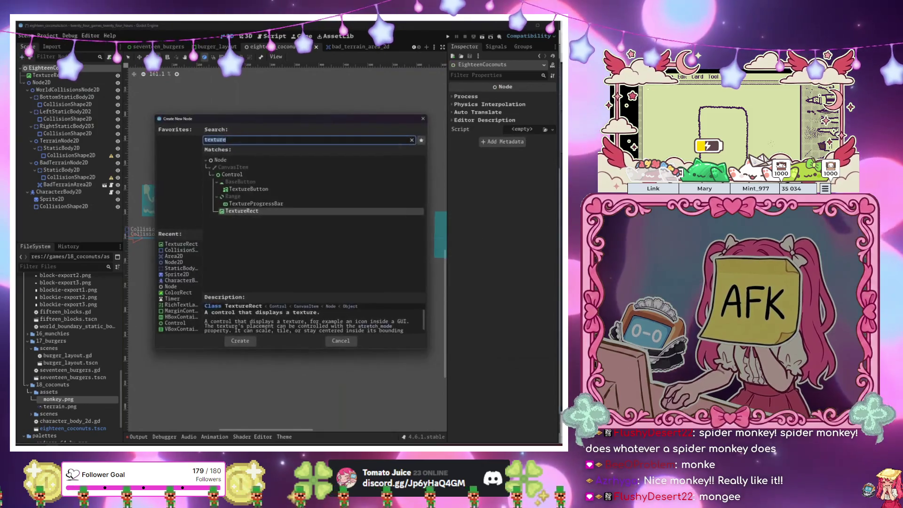
type("canvaslayer")
key("Return")
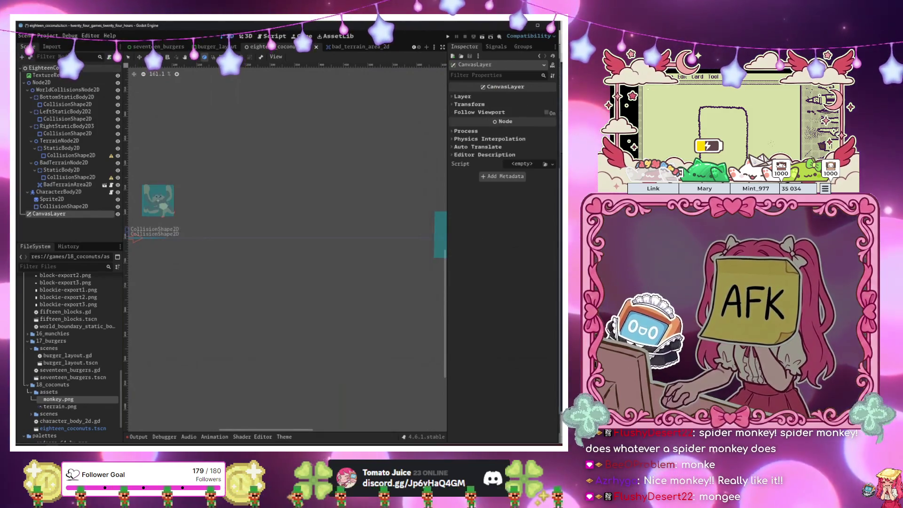
left_click_drag(52, 82, 51, 214)
Step: Set terrain.png as the TextureRect's texture so the drawing shows as the background
left_click(50, 76)
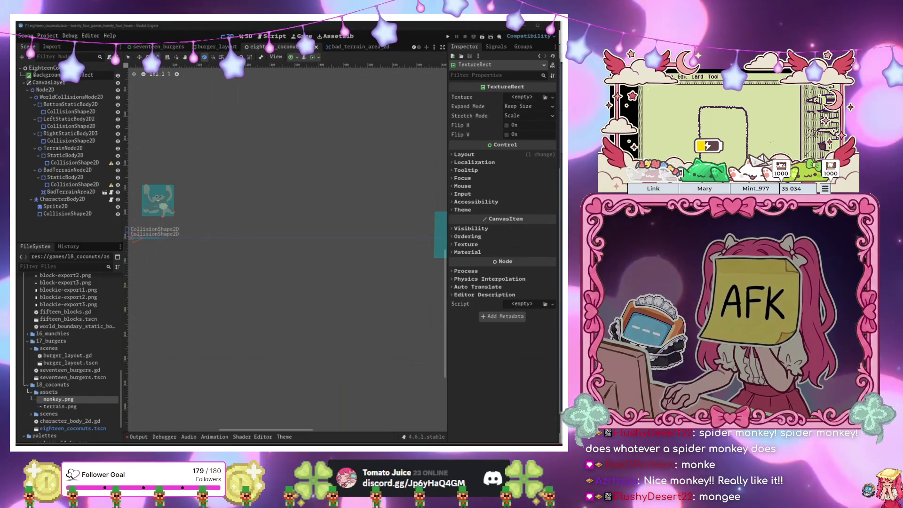
left_click(62, 407)
mouse_move(62, 407)
left_mouse_down()
mouse_move(300, 268)
mouse_move(94, 282)
mouse_move(282, 329)
left_mouse_up()
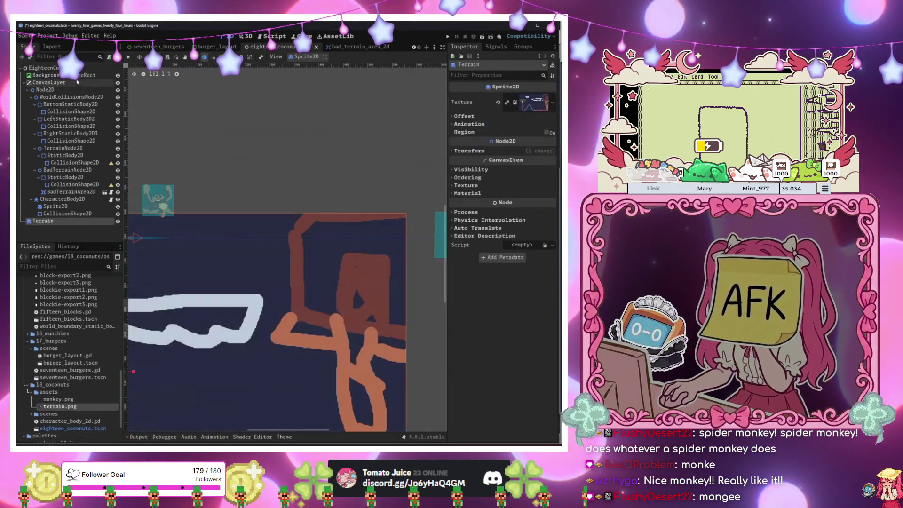
key("ctrl+z")
mouse_move(62, 407)
left_mouse_down()
mouse_move(95, 400)
mouse_move(496, 98)
mouse_move(517, 98)
left_mouse_up()
scroll(253, 278, "down", 4)
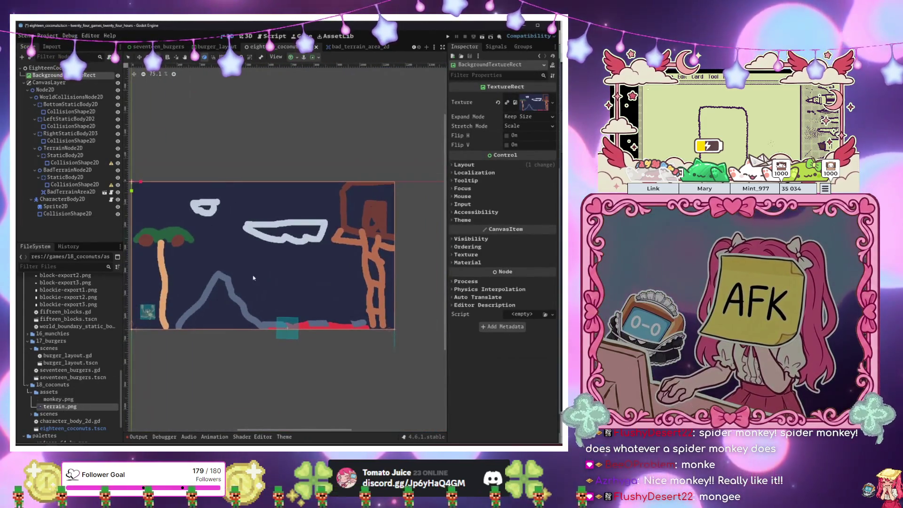
scroll(252, 278, "down", 3)
scroll(253, 278, "left", 2)
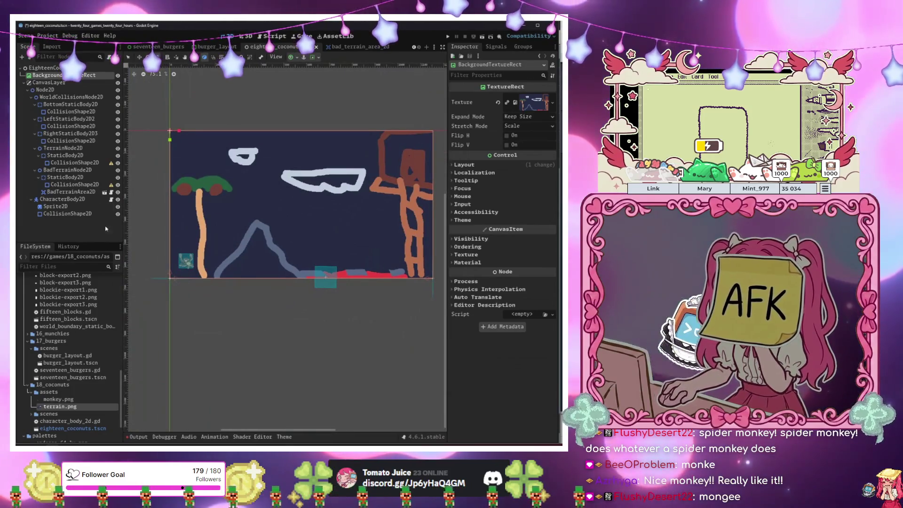
left_click(68, 155)
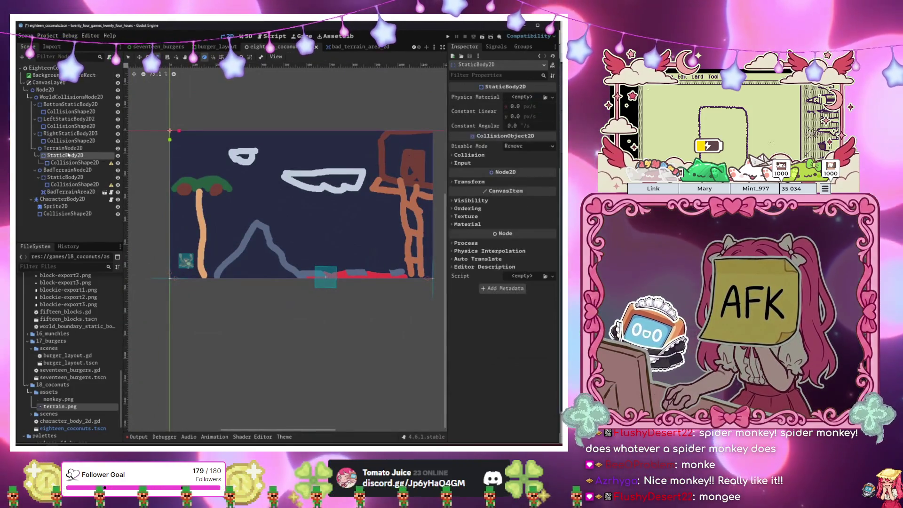
Step: Give the terrain's CollisionShape2D a new RectangleShape2D
left_click(71, 162)
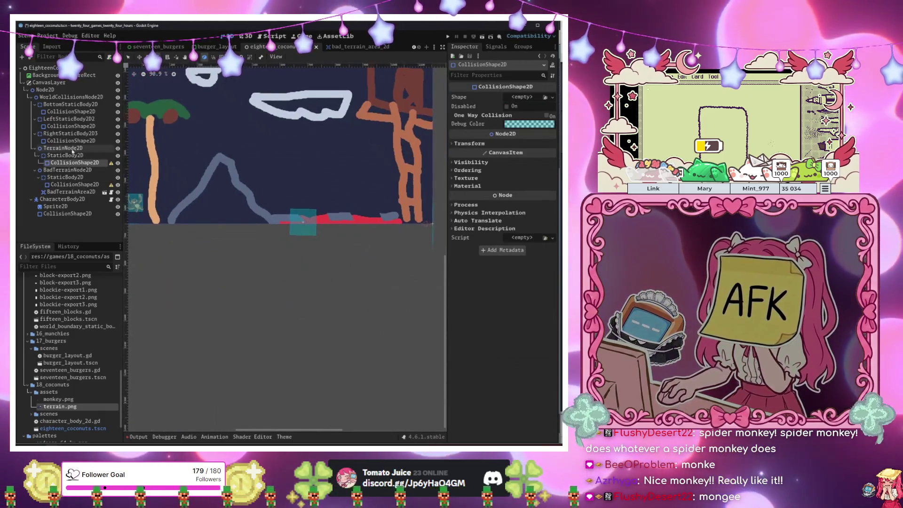
left_click(73, 148)
left_click(72, 162)
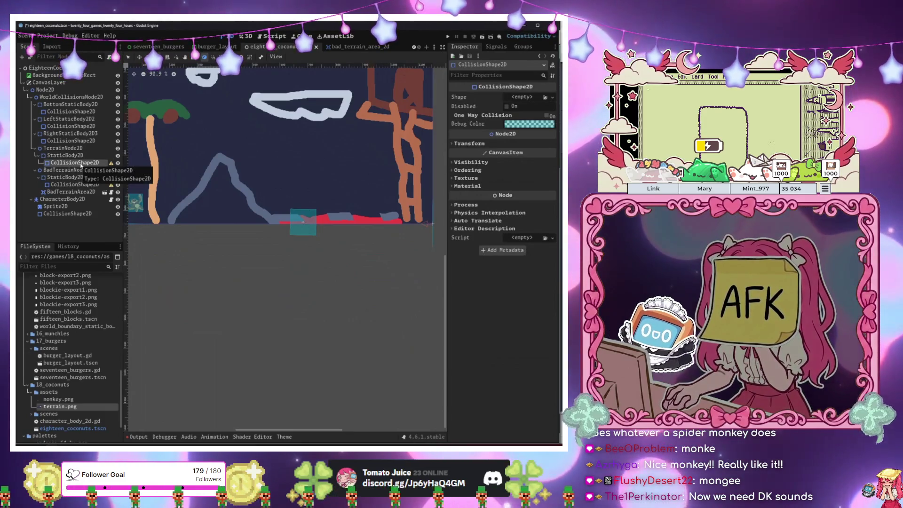
left_click(522, 97)
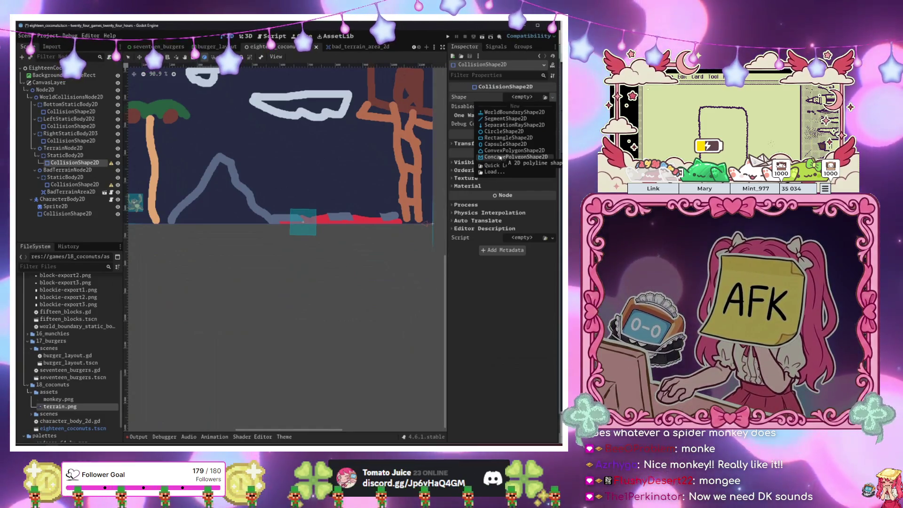
left_click(507, 138)
Step: Enlarge and rotate the rectangle into a diamond under the mountain peak, then duplicate the static body
left_click_drag(152, 86, 257, 122)
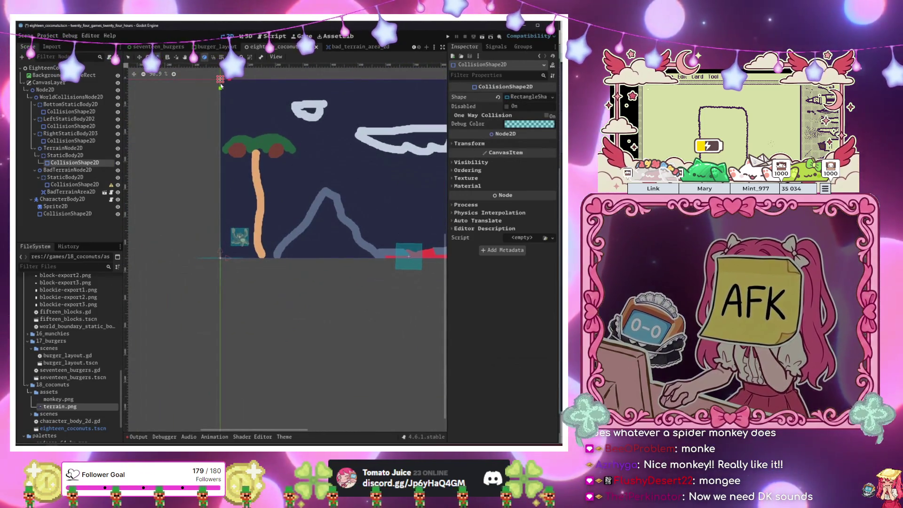
mouse_move(223, 83)
left_mouse_down()
mouse_move(240, 113)
mouse_move(263, 121)
mouse_move(423, 329)
mouse_move(250, 114)
mouse_move(301, 244)
mouse_move(327, 266)
left_mouse_up()
mouse_move(391, 299)
left_mouse_down()
mouse_move(382, 218)
mouse_move(338, 264)
mouse_move(425, 194)
left_mouse_up()
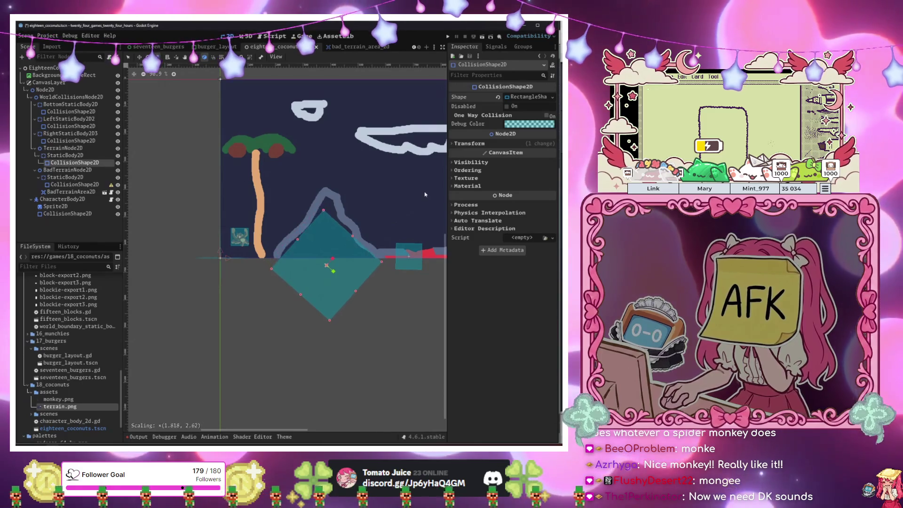
left_click_drag(326, 265, 326, 249)
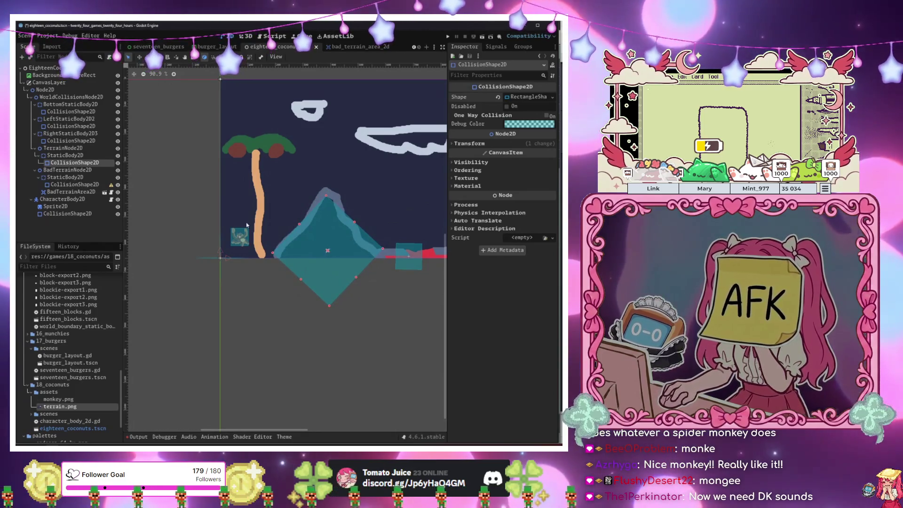
left_click(80, 155)
key("ctrl+d")
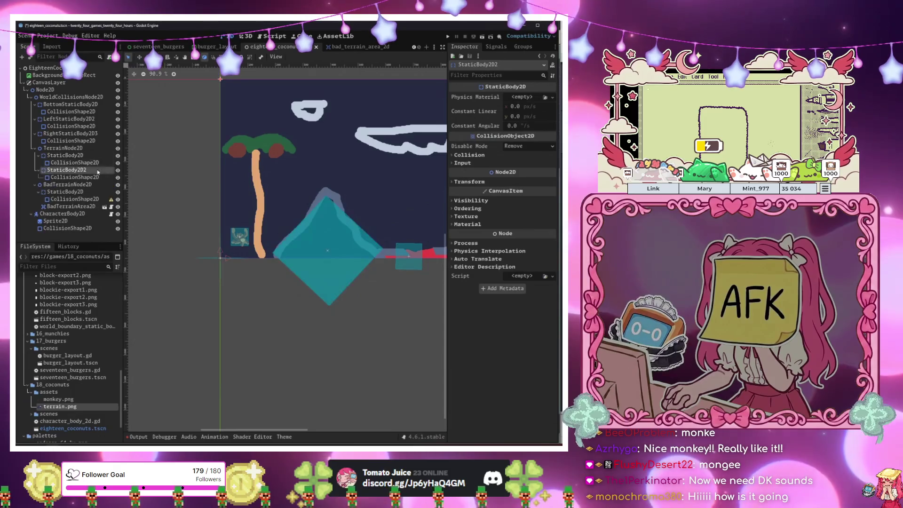
Step: Replace the duplicate's collision with a new capsule shape placed and resized on the mountain peak
left_click(90, 177)
left_click(499, 98)
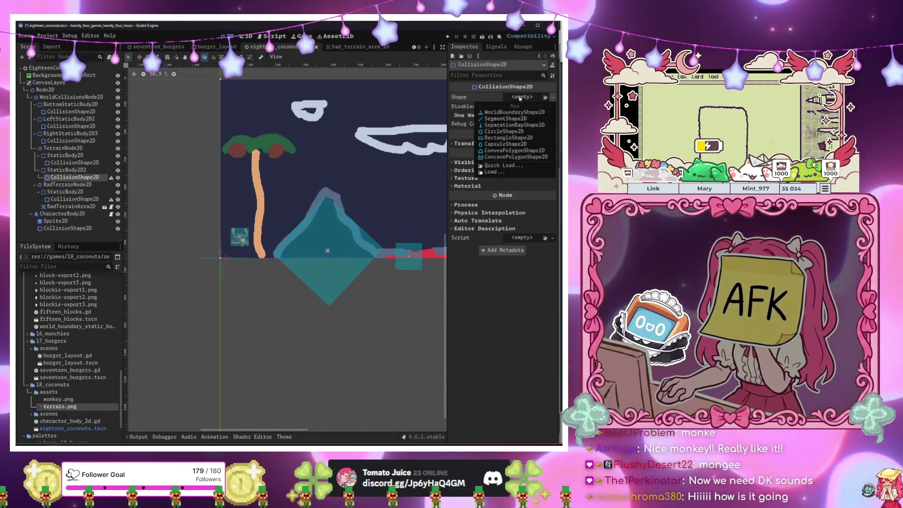
left_click(522, 97)
left_click(505, 144)
scroll(358, 202, "up", 5)
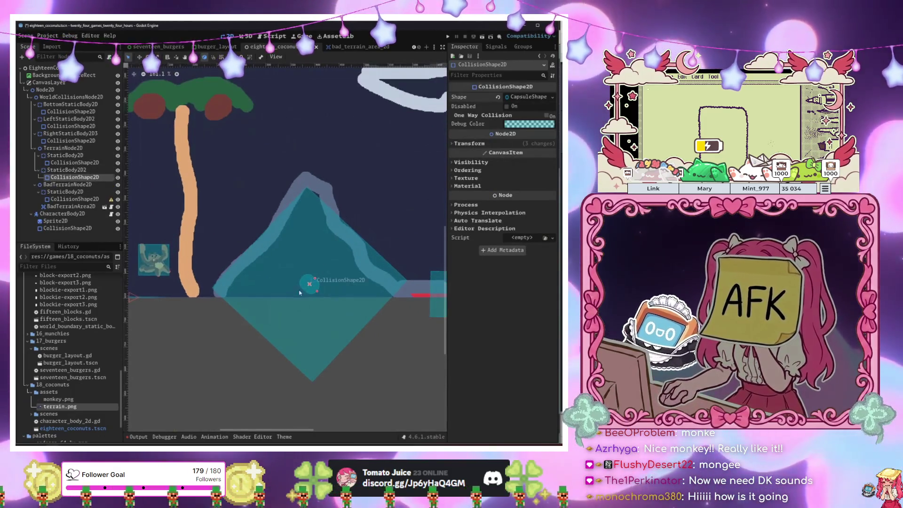
mouse_move(319, 284)
left_mouse_down()
mouse_move(343, 198)
mouse_move(328, 212)
left_mouse_up()
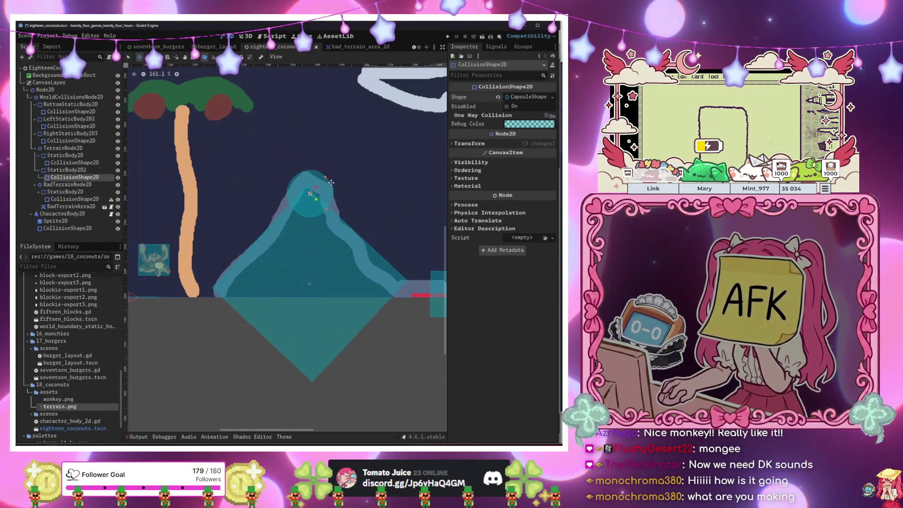
mouse_move(336, 183)
left_mouse_down()
mouse_move(366, 151)
mouse_move(372, 157)
left_mouse_up()
key("Delete")
key("ctrl+z")
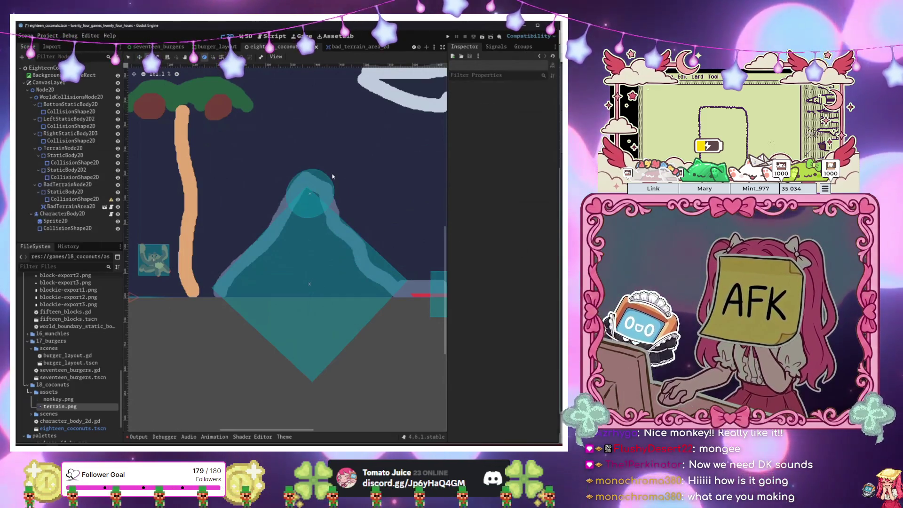
left_click(348, 163)
Step: Rotate, lengthen and lower StaticBody2D2's capsule on the peak, then run the game to test
left_click(98, 198)
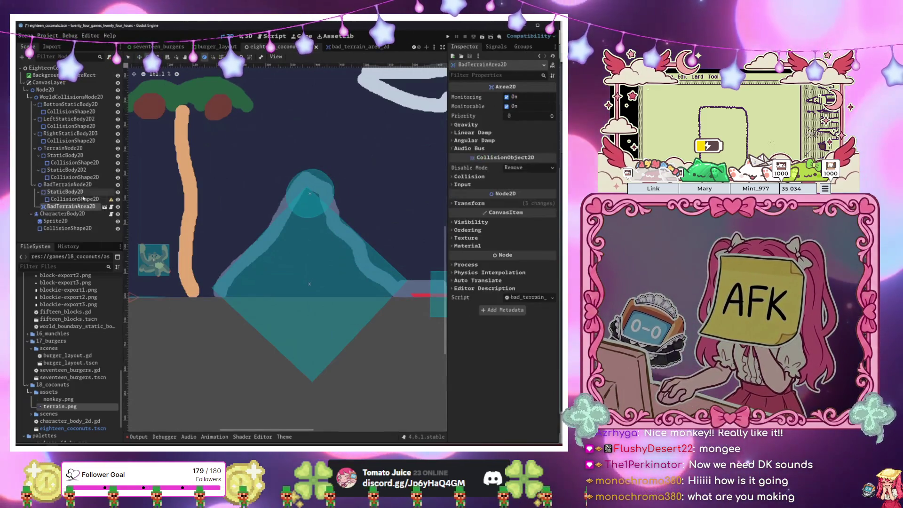
left_click(68, 184)
left_click(67, 170)
left_click(75, 177)
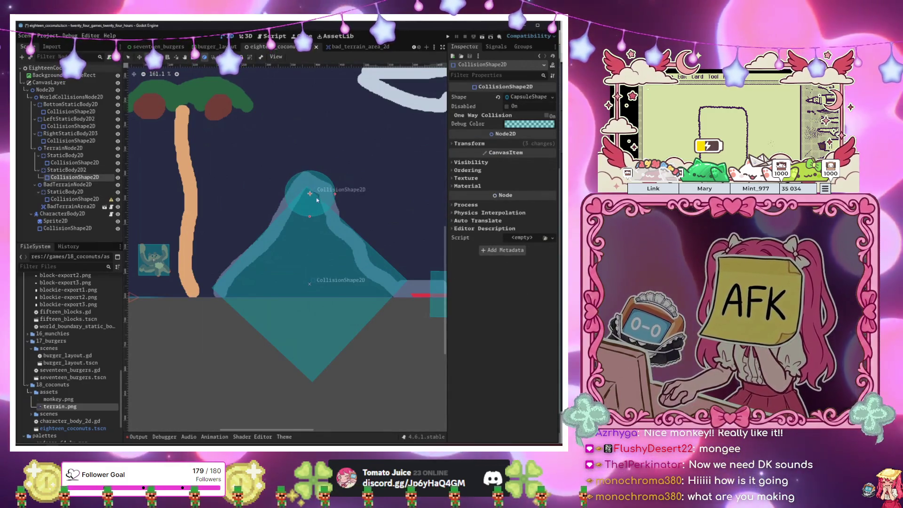
left_click_drag(309, 208, 318, 196)
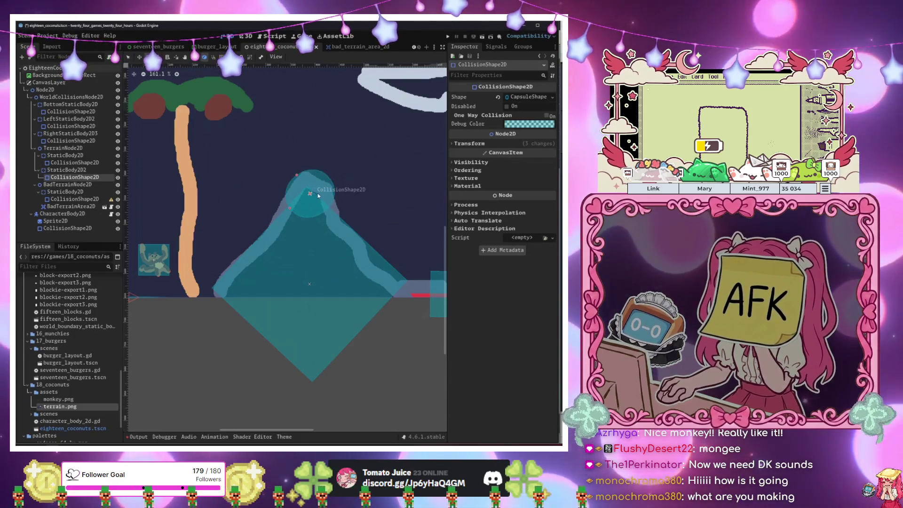
scroll(334, 187, "down", 2)
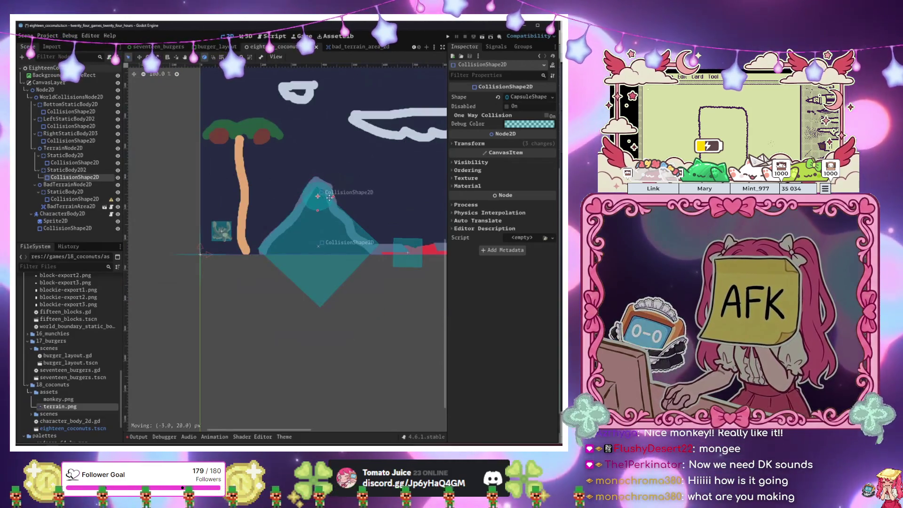
left_click_drag(317, 207, 317, 212)
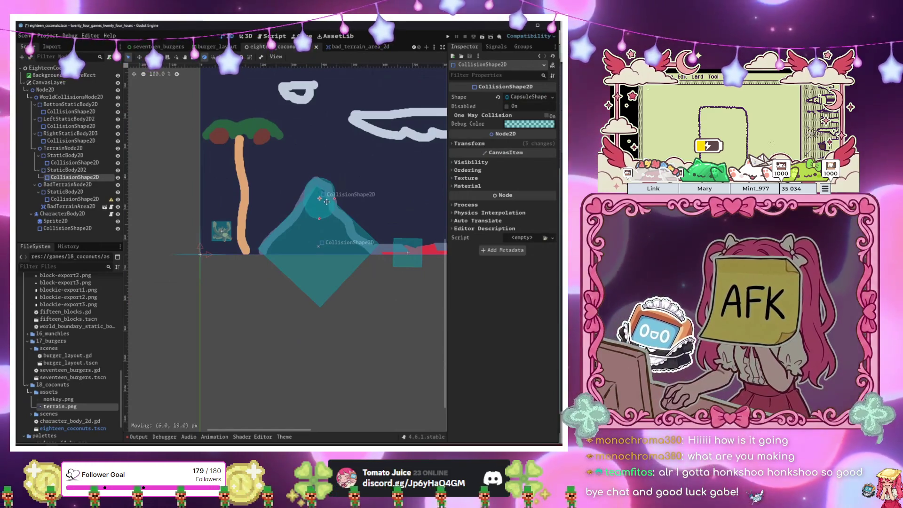
left_click_drag(325, 196, 324, 201)
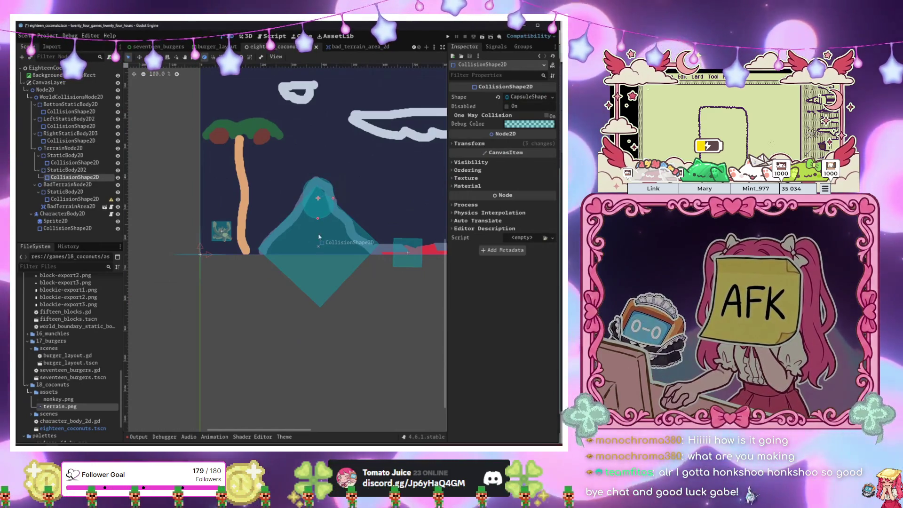
key("F6")
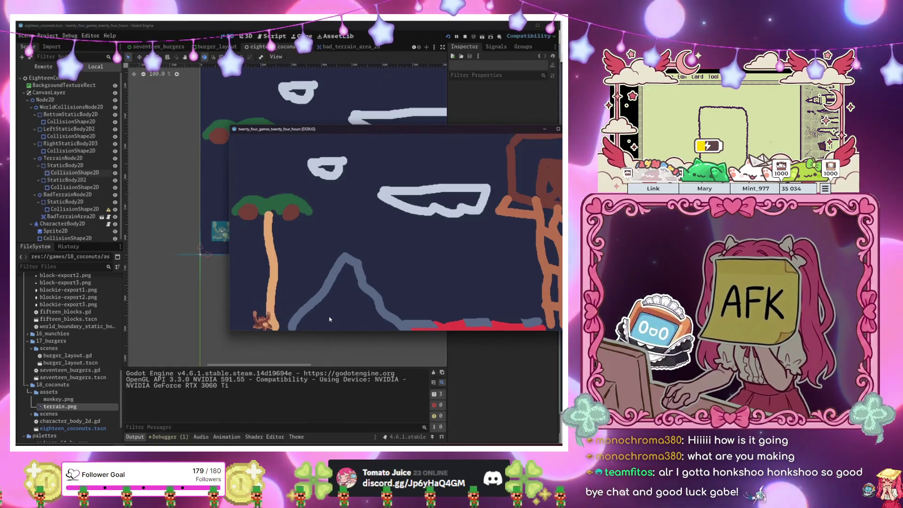
Step: Jump the monkey right across the level over to the palm trunk in the running game
key("space")
key("Right")
key("space")
key("Right")
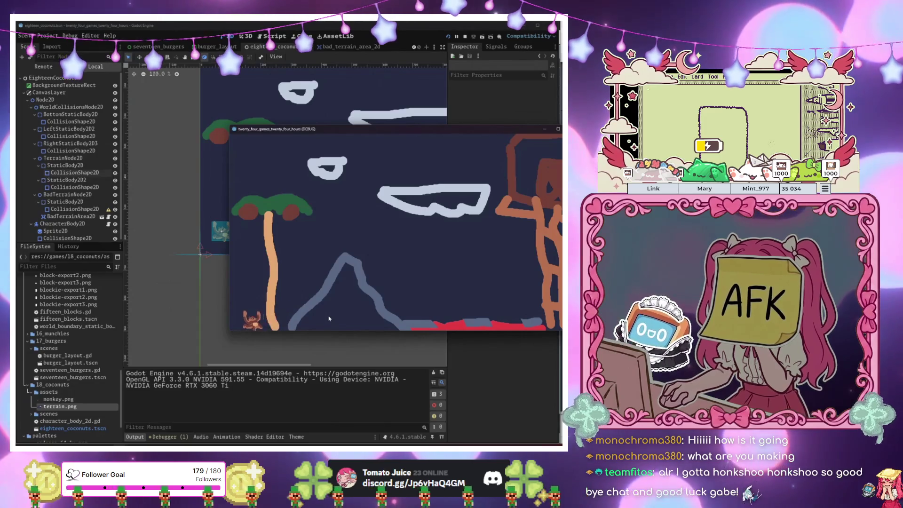
key("space")
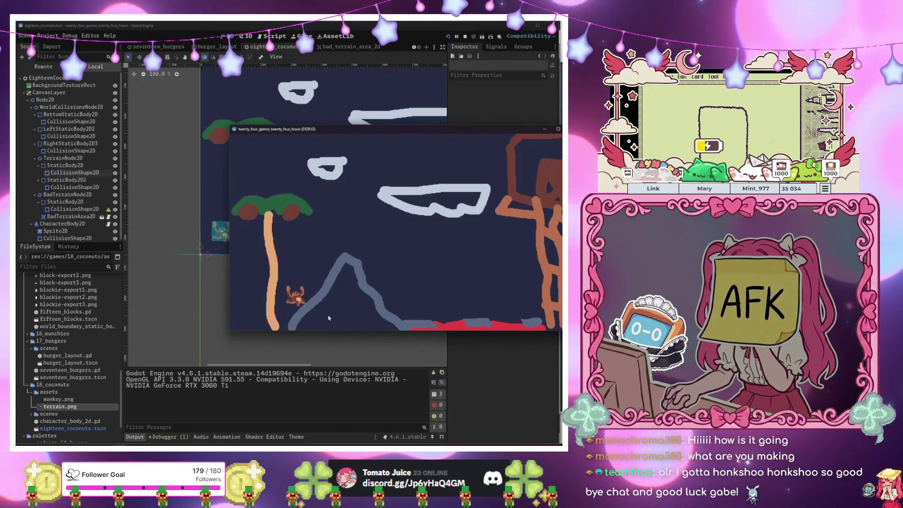
key("Left")
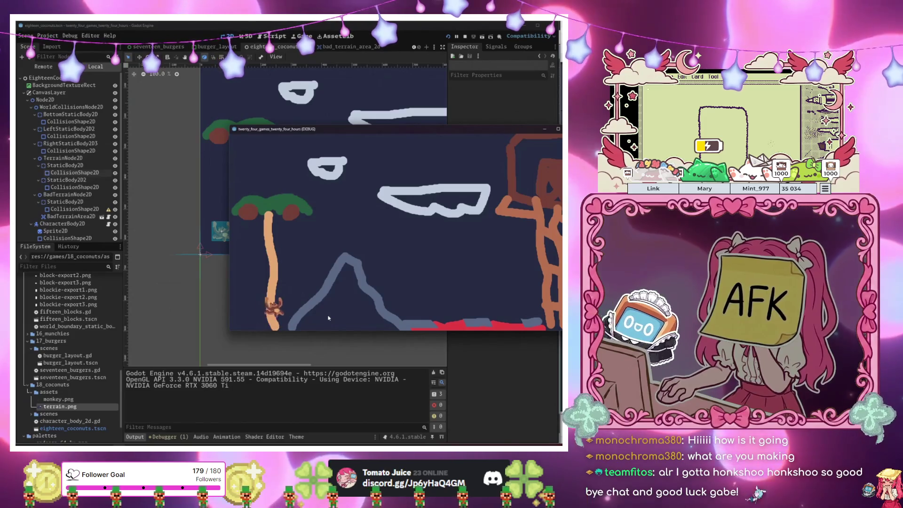
key("space")
key("Right")
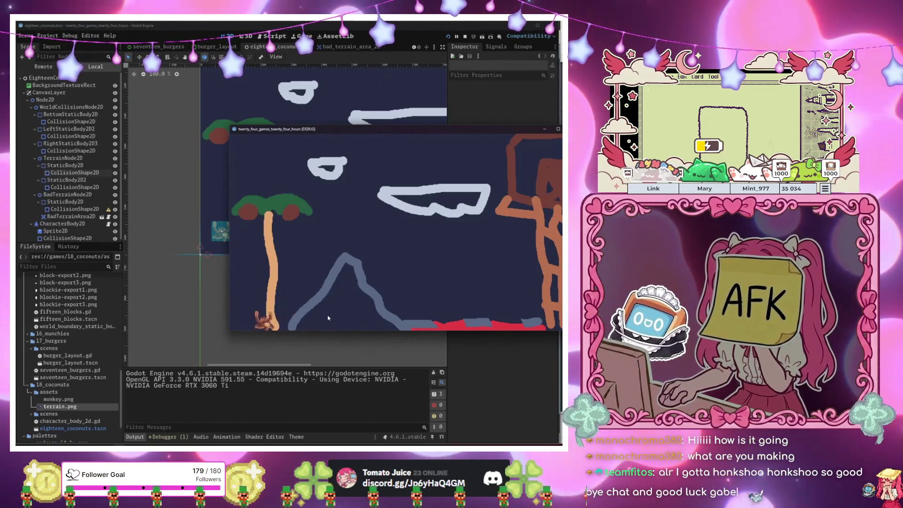
key("space")
key("Right")
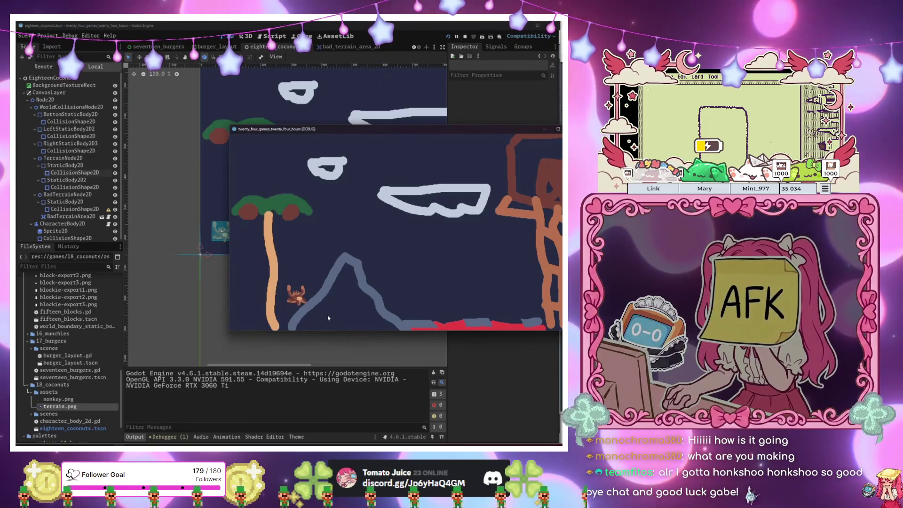
key("space")
key("space")
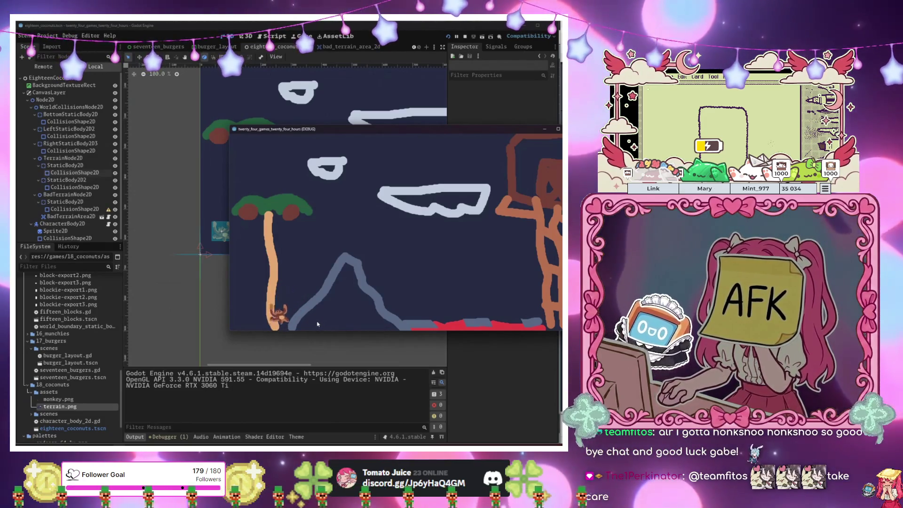
Step: Jump the monkey up the palm trunk, then select its CharacterBody2D node in the Scene dock
key("Left")
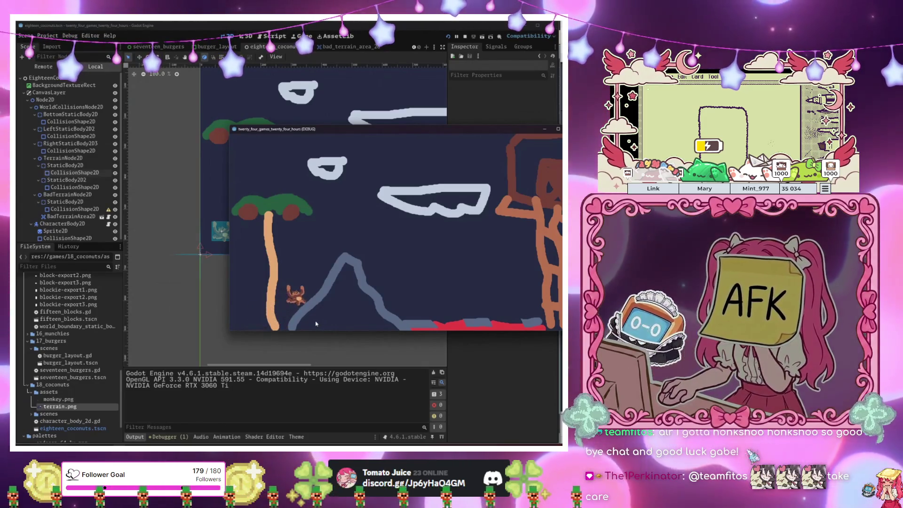
key("Left")
key("space")
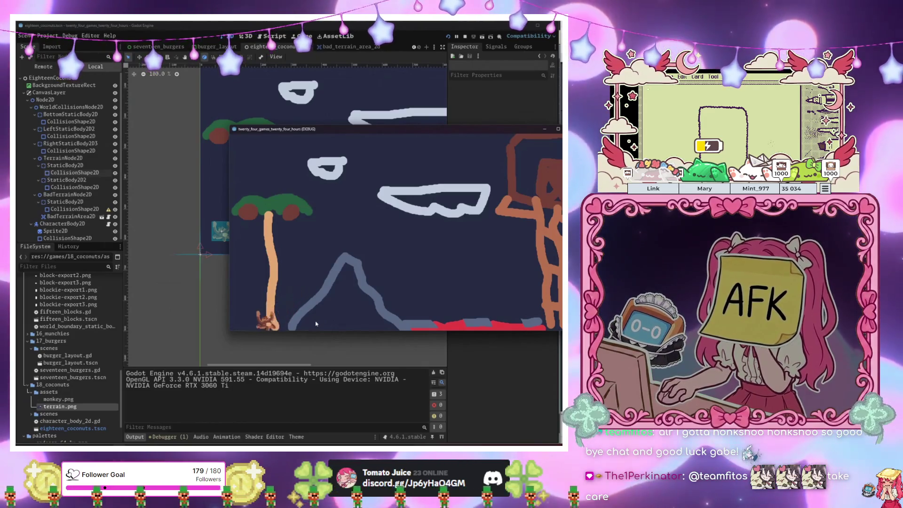
key("space")
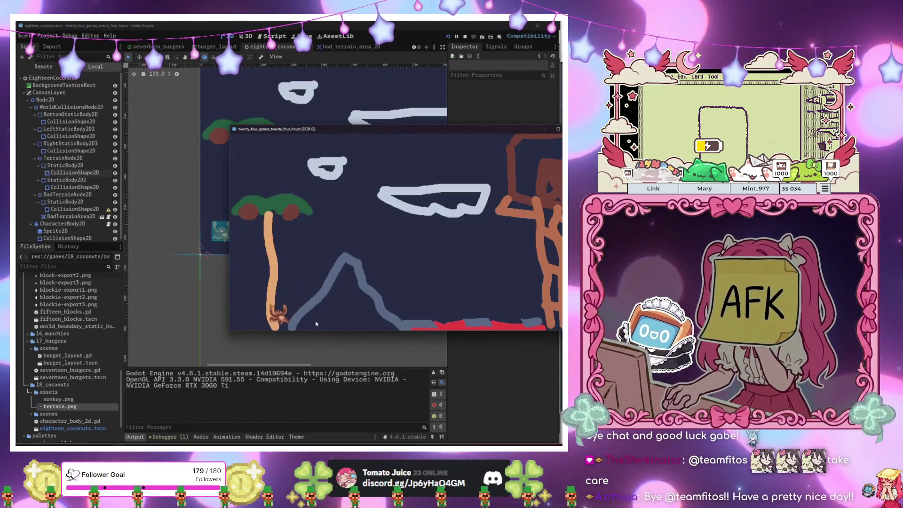
mouse_move(400, 135)
left_mouse_down()
mouse_move(288, 271)
mouse_move(253, 289)
left_mouse_up()
left_click(62, 223)
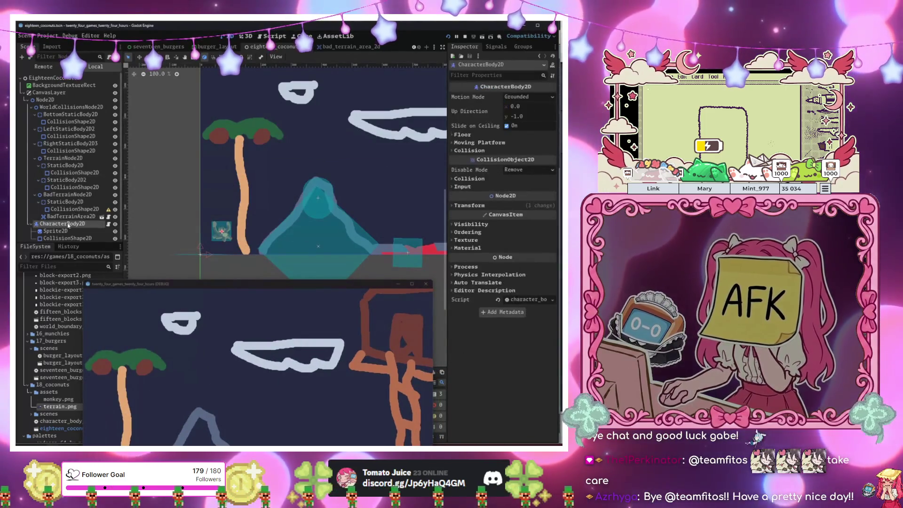
Step: Raise the CharacterBody2D's Floor Max Angle from 45° to 71.3°
left_click(482, 137)
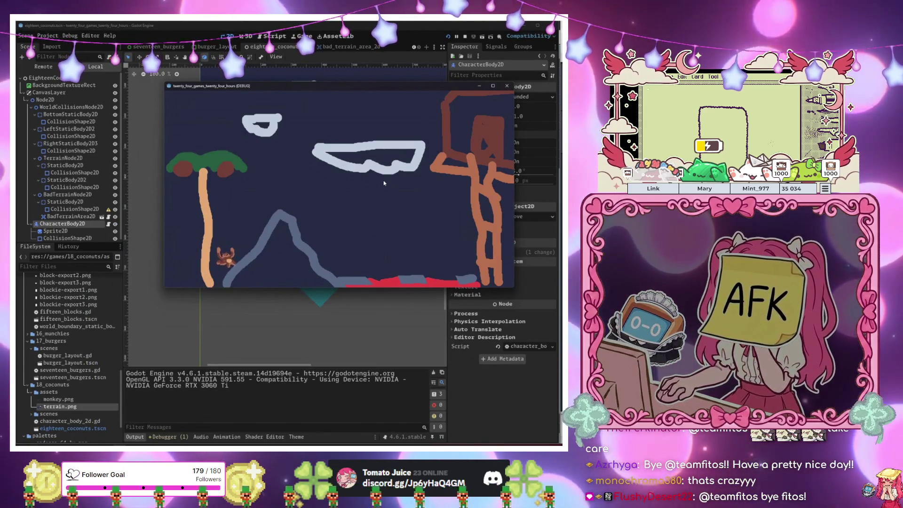
left_click_drag(369, 88, 262, 146)
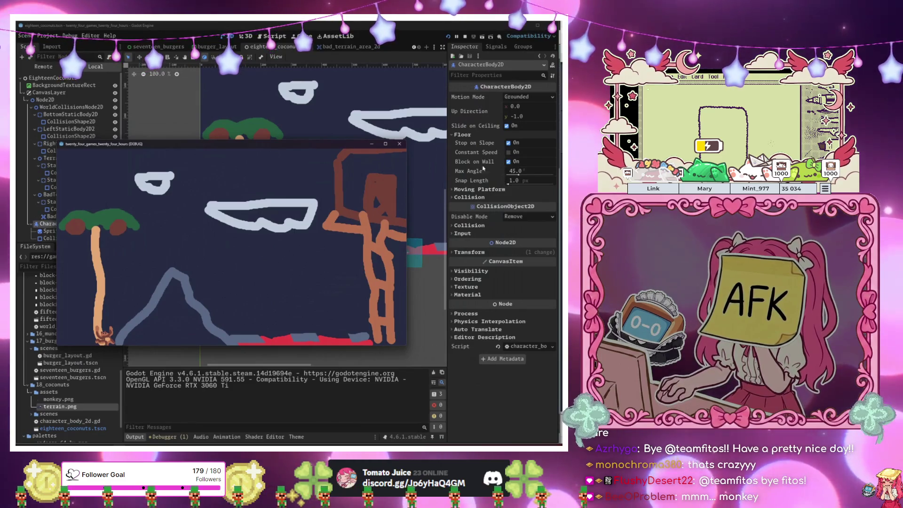
mouse_move(478, 172)
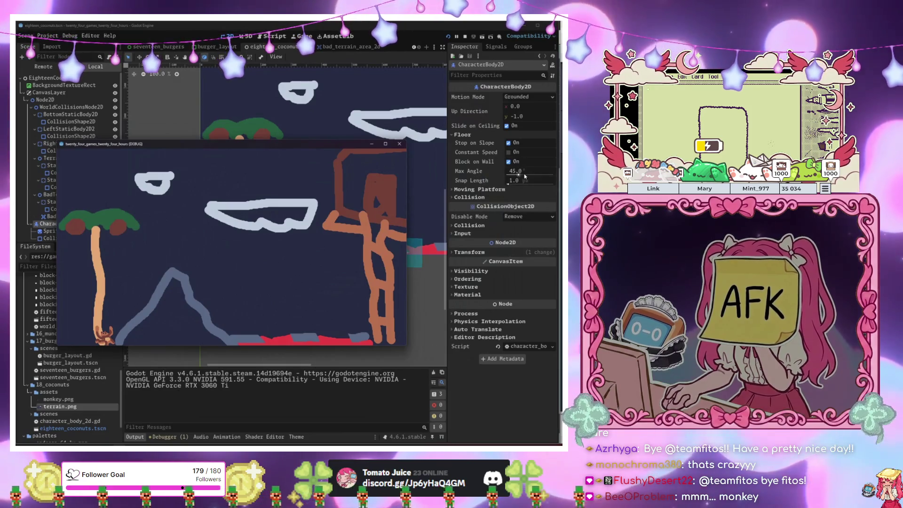
left_click_drag(519, 175, 523, 176)
Step: Walk the monkey up and back down the mountain slope to test the new angle
left_click(294, 257)
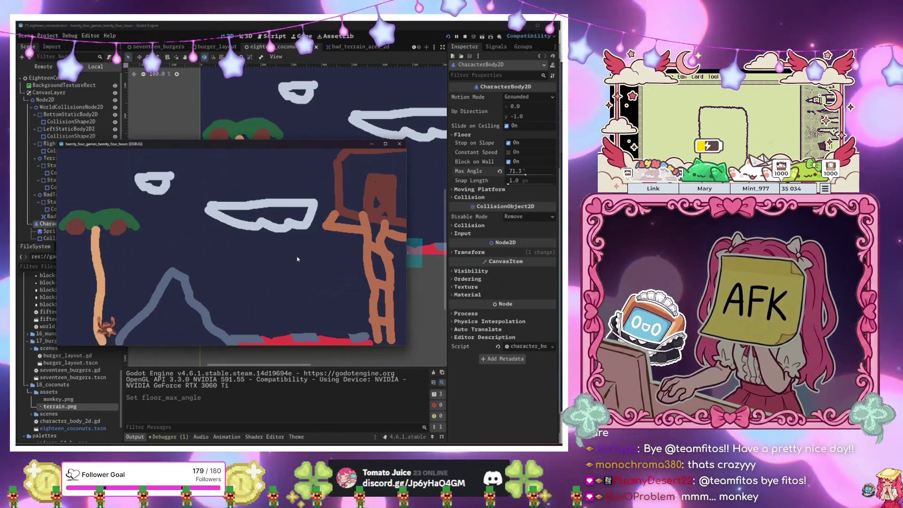
key("Right")
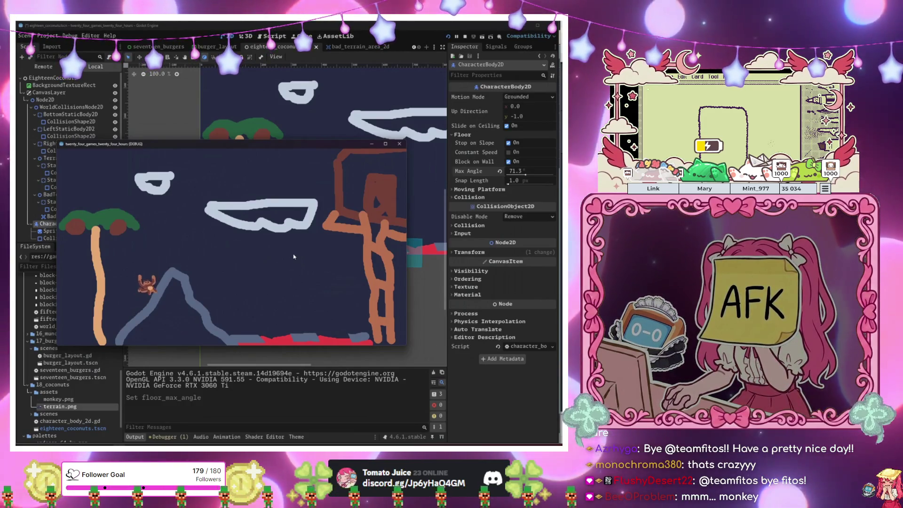
key("Right")
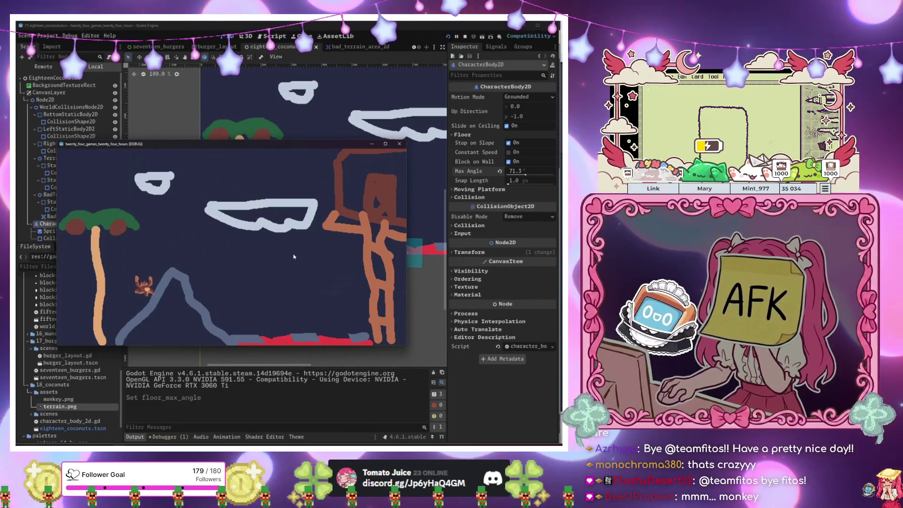
left_click_drag(217, 146, 280, 300)
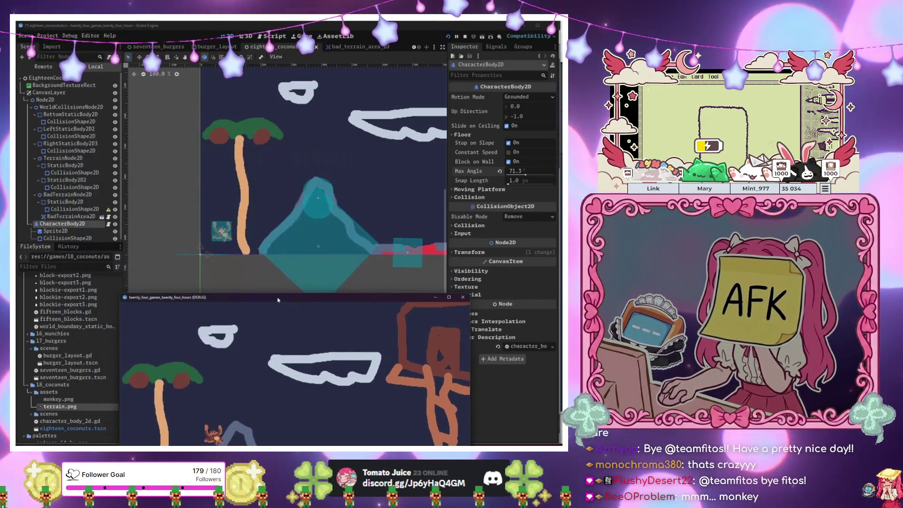
Step: Jump the monkey onto the mountain peak in the running game
scroll(374, 212, "up", 6)
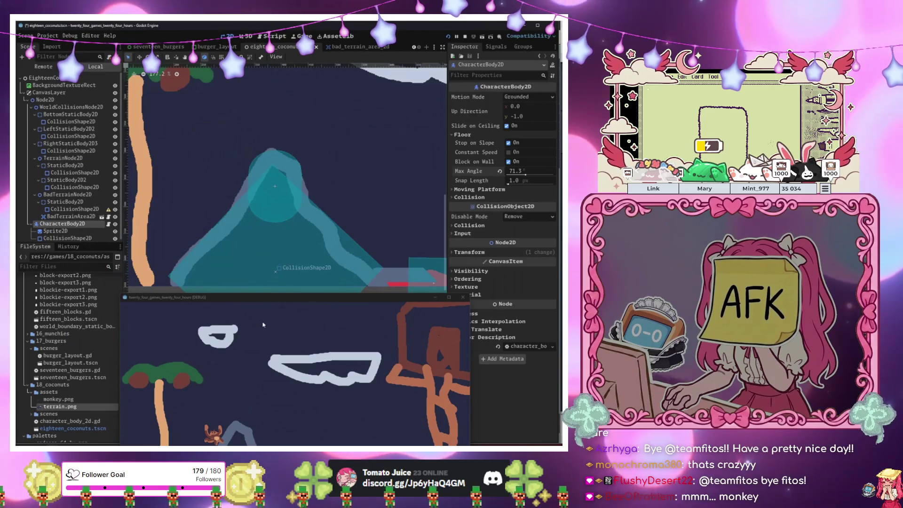
left_click_drag(256, 302, 253, 222)
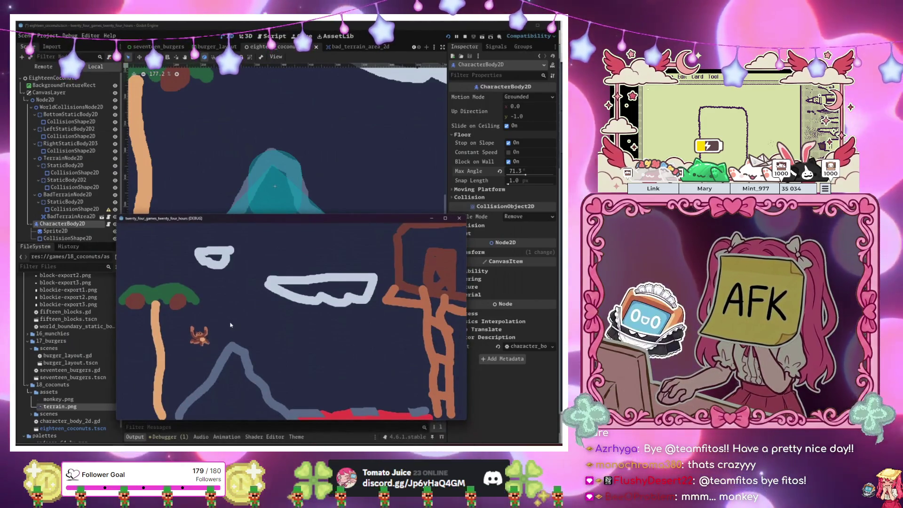
key("space")
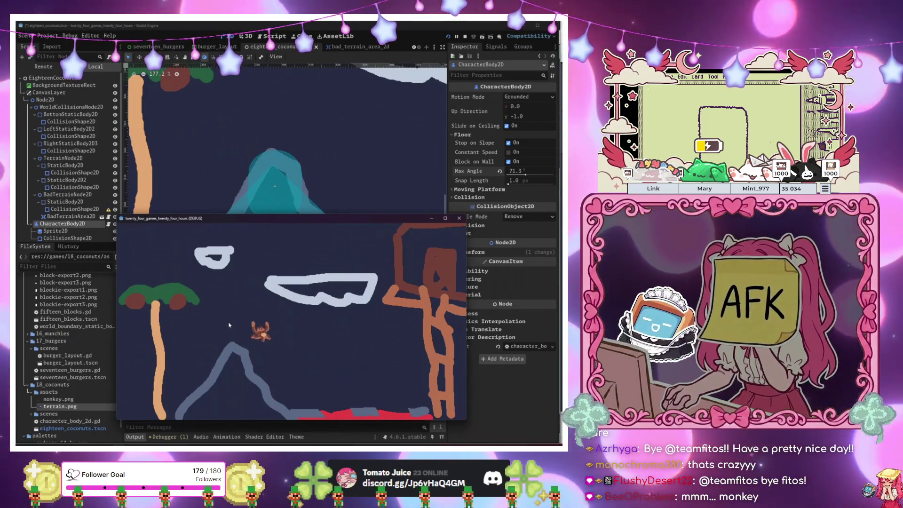
key("Left")
Step: Nudge the peak's capsule collision shape slightly down and test the jump again
left_click_drag(271, 221, 269, 255)
left_click(275, 194)
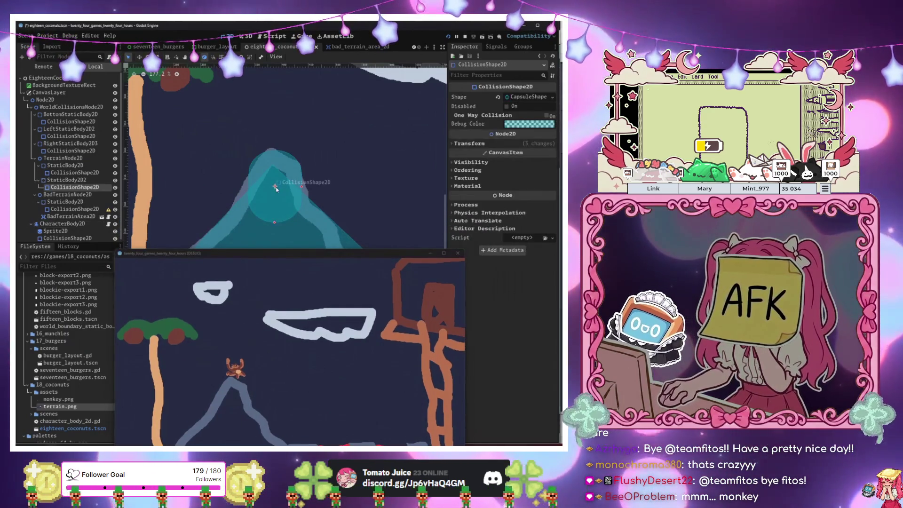
left_click_drag(275, 194, 276, 197)
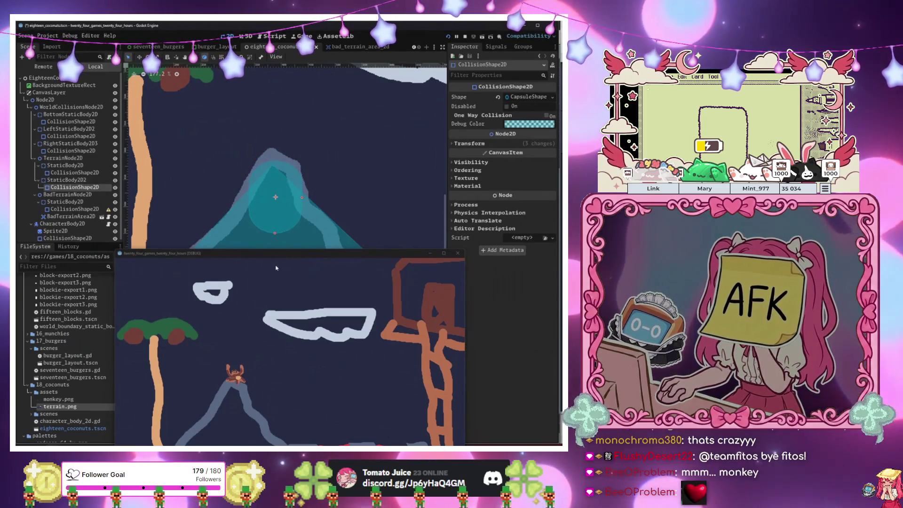
key("space")
key("Left")
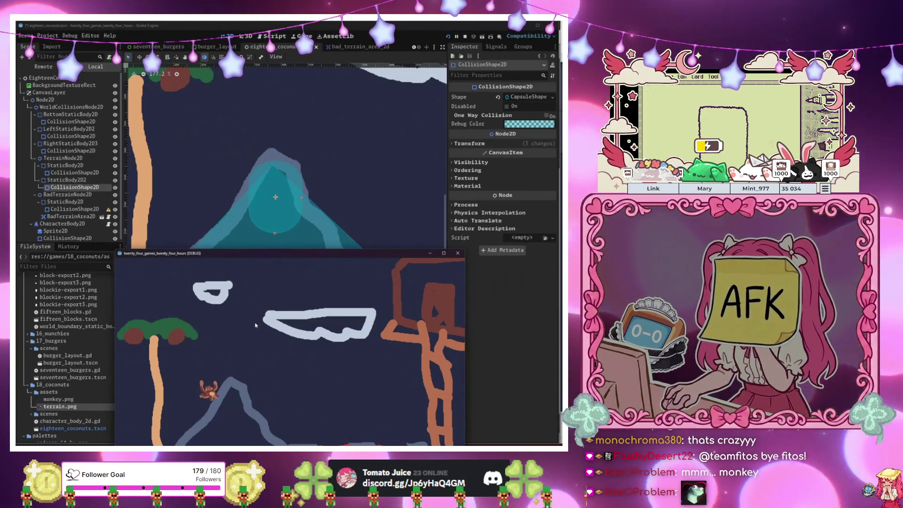
Step: Delete the capsule CollisionShape2D from the mountain peak, confirming the removal
left_click(276, 199)
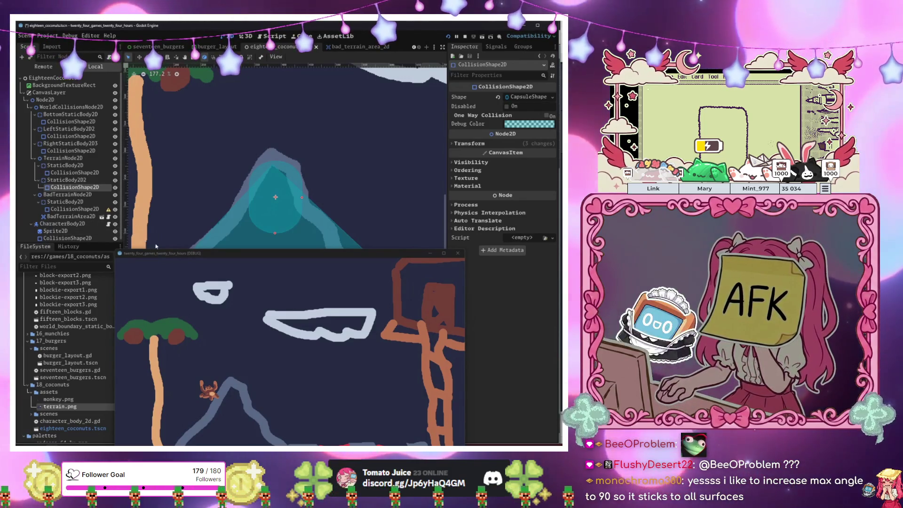
key("Delete")
key("Return")
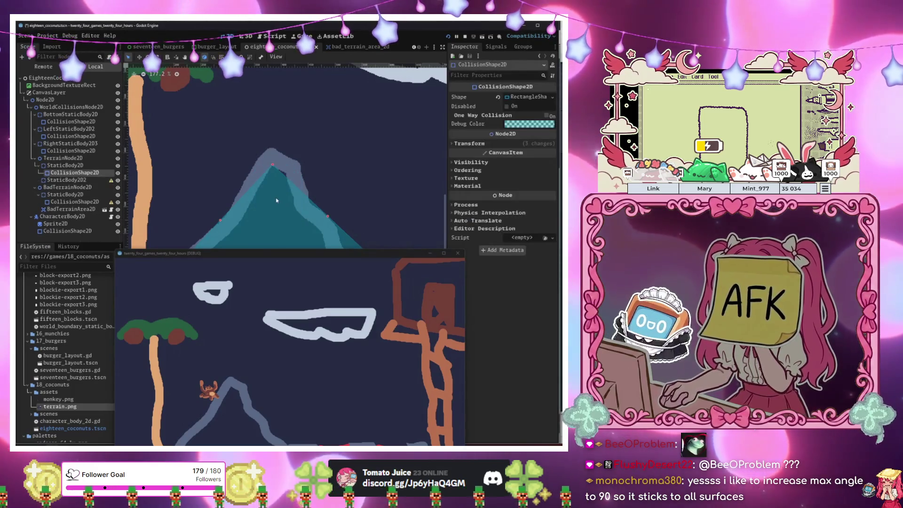
Step: Relaunch the game with F5, walk the monkey over the peak, then stop it with F8
left_click(235, 146)
key("F5")
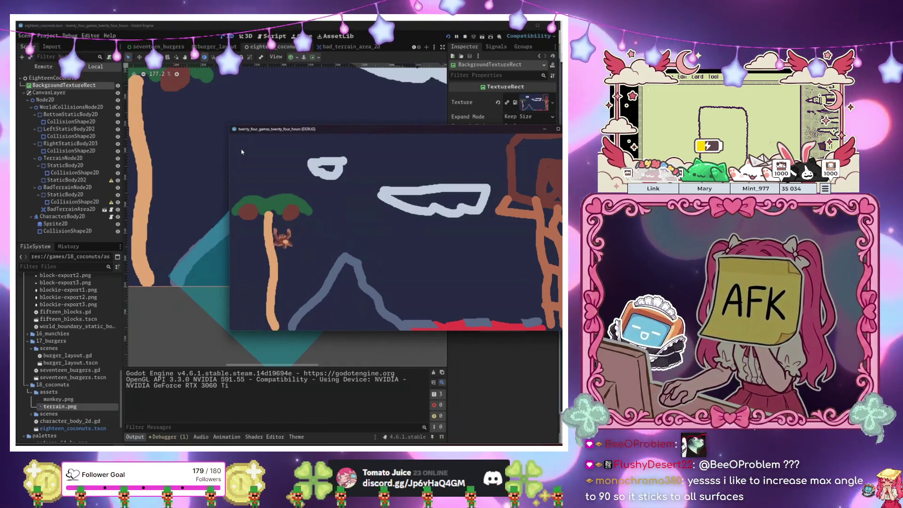
key("space")
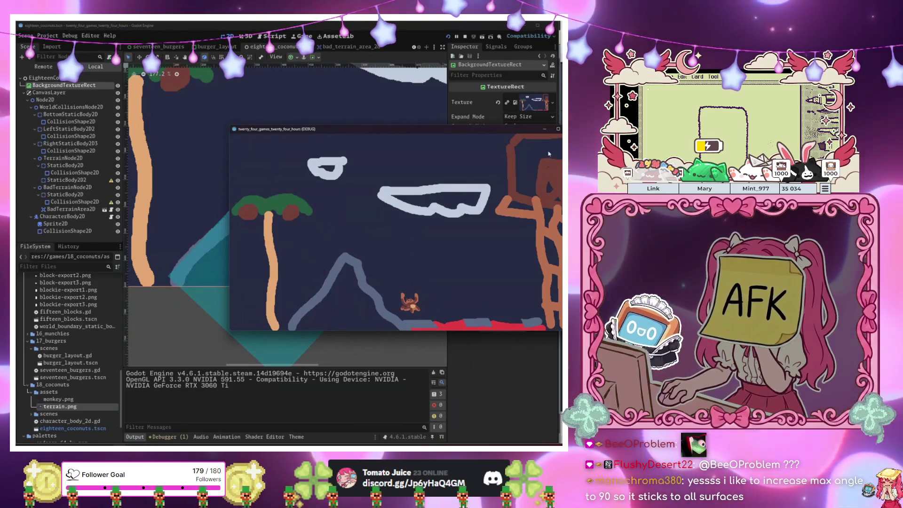
key("F8")
left_click(281, 271)
scroll(301, 264, "down", 4)
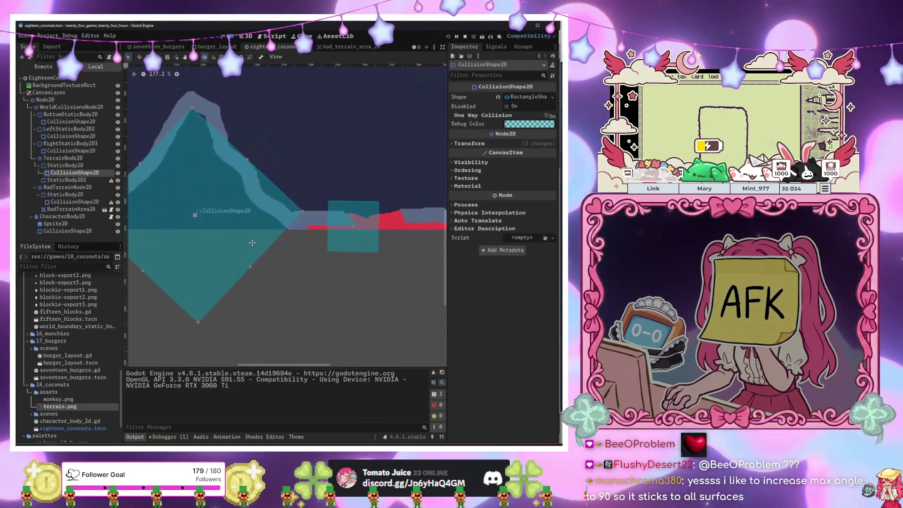
Step: Shift BadTerrainArea2D down-right and delete the leftover StaticBody2D2 node
left_click_drag(319, 240, 336, 242)
left_click(74, 172)
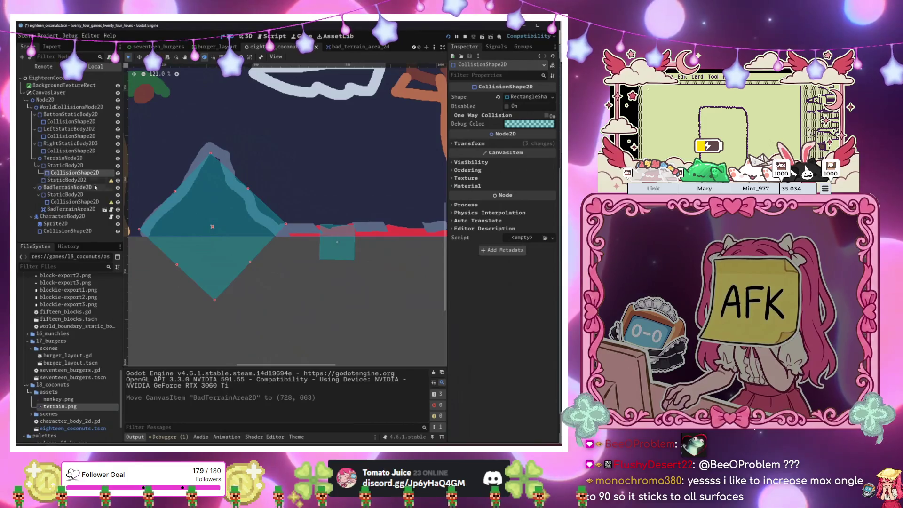
left_click(70, 180)
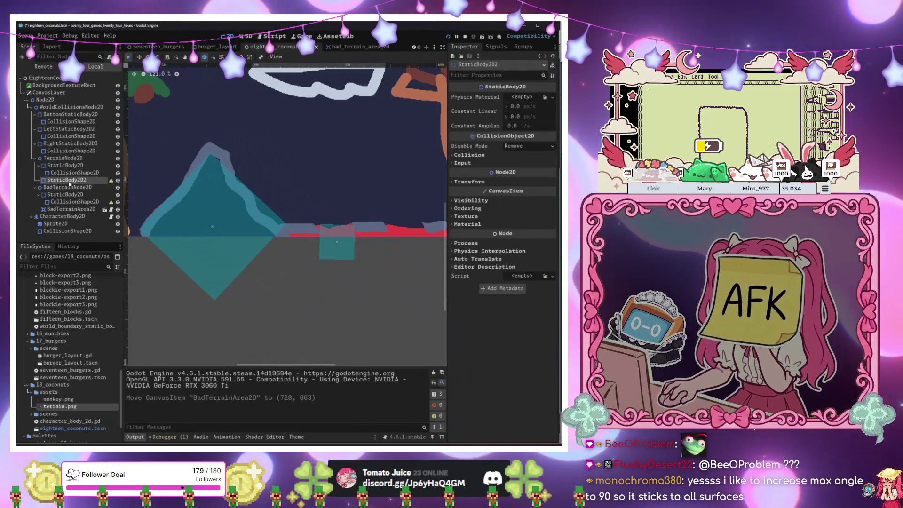
key("Delete")
left_click(384, 244)
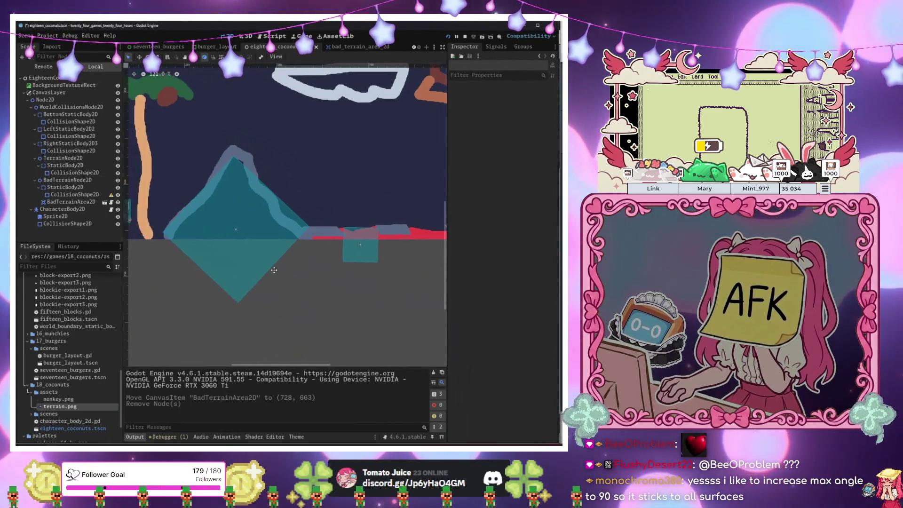
Step: Duplicate the terrain StaticBody2D's CollisionShape2D
left_click(66, 166)
left_click(68, 173)
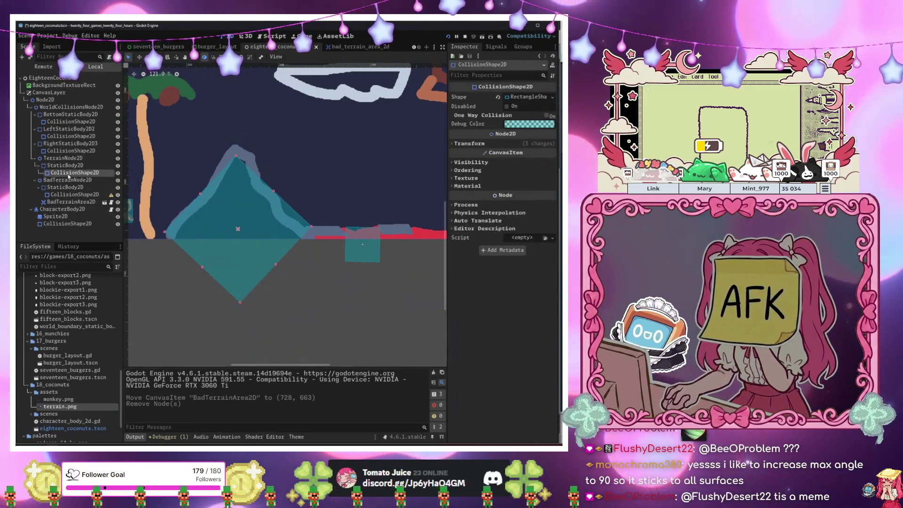
key("ctrl+d")
Step: Rotate the copied block level with the ground and move it right along the floor
mouse_move(257, 271)
left_mouse_down()
mouse_move(292, 272)
mouse_move(309, 253)
left_mouse_up()
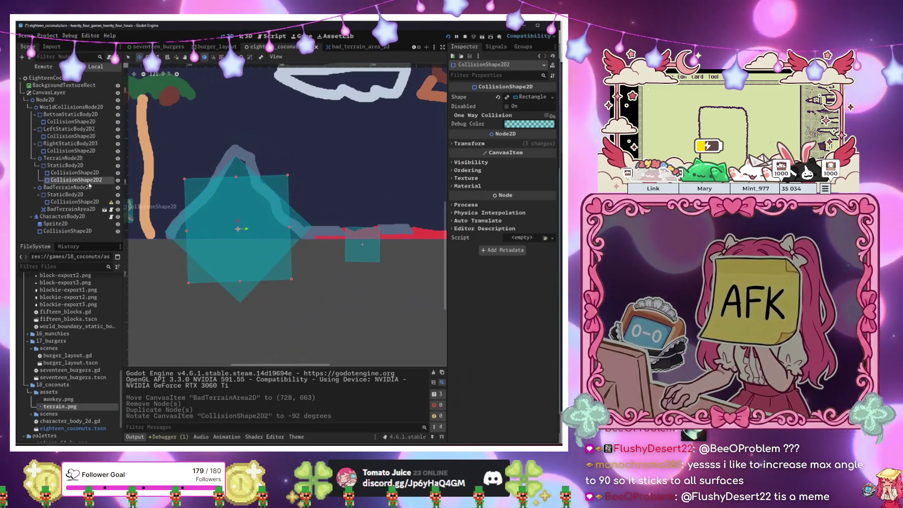
left_click_drag(239, 248, 296, 299)
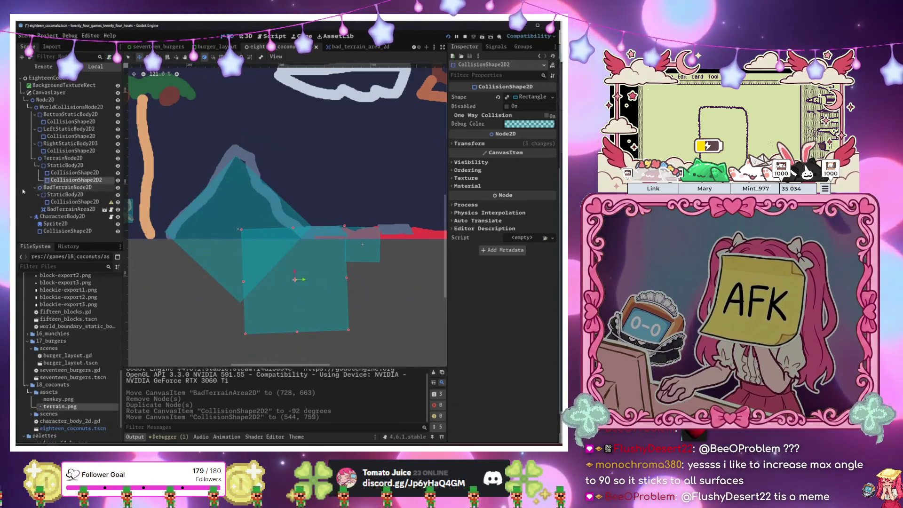
scroll(296, 298, "right", 5)
mouse_move(205, 280)
left_mouse_down()
mouse_move(308, 294)
mouse_move(239, 284)
mouse_move(386, 267)
mouse_move(369, 258)
mouse_move(359, 269)
mouse_move(331, 255)
mouse_move(310, 227)
mouse_move(367, 246)
left_mouse_up()
Step: Copy the small floor block CollisionShape2D3 and move CollisionShape2D4 further right along the floor
key("ctrl+d")
left_click(342, 256)
key("ctrl+d")
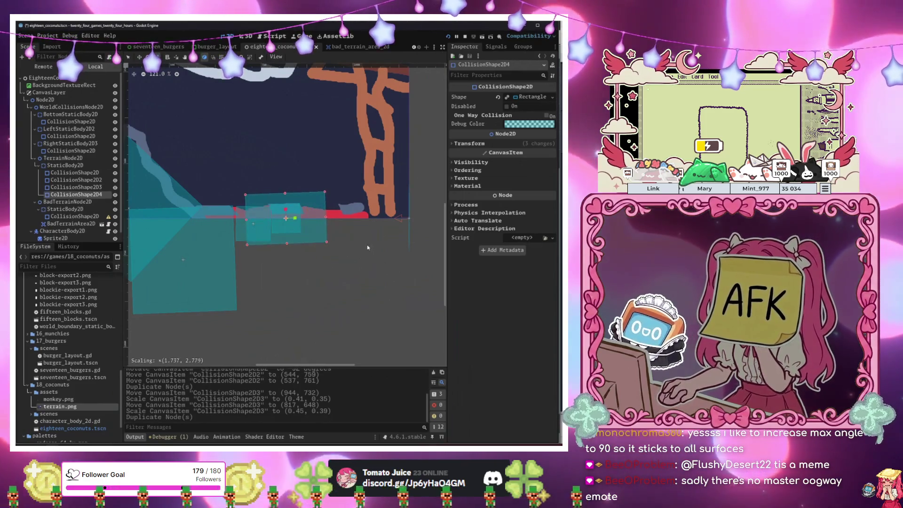
key("ctrl+z")
left_click_drag(297, 221, 387, 219)
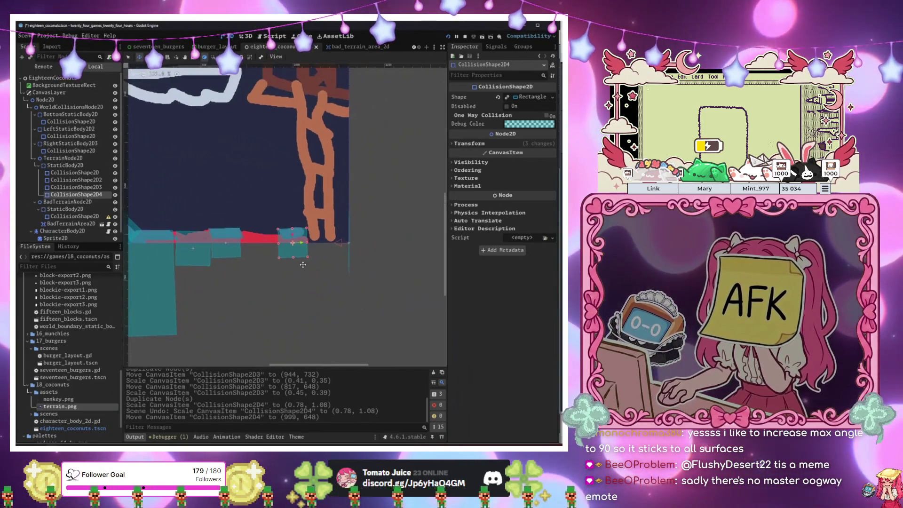
Step: Duplicate CollisionShape2D3 and move the copy up onto the orange ladder trunk
left_click(75, 186)
left_click(70, 165)
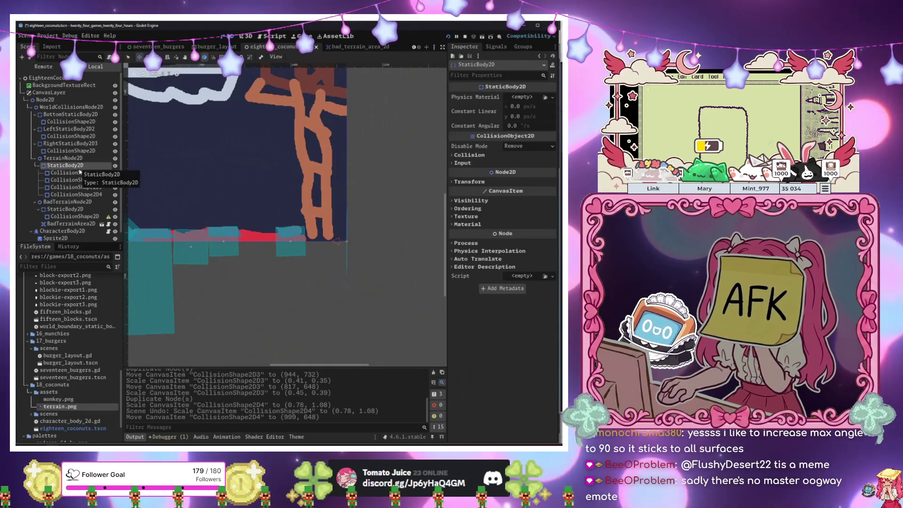
key("ctrl+a")
key("Escape")
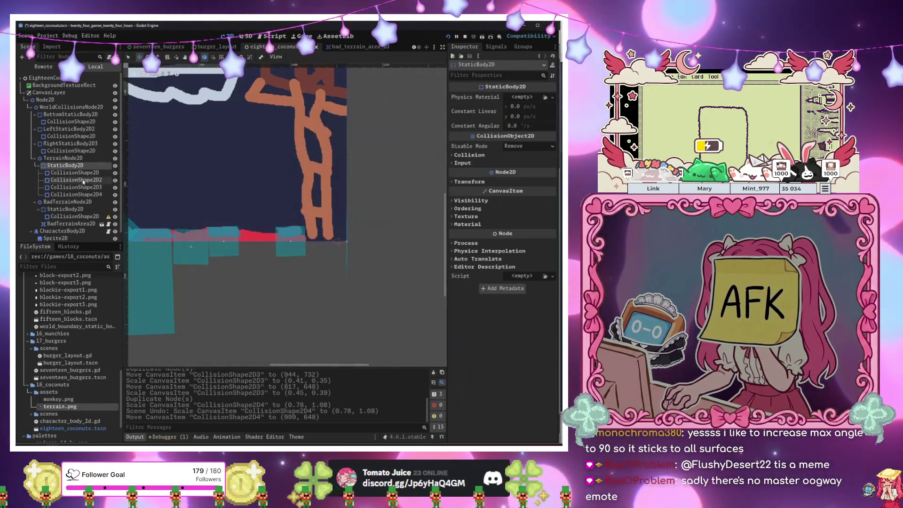
left_click(75, 187)
key("ctrl+d")
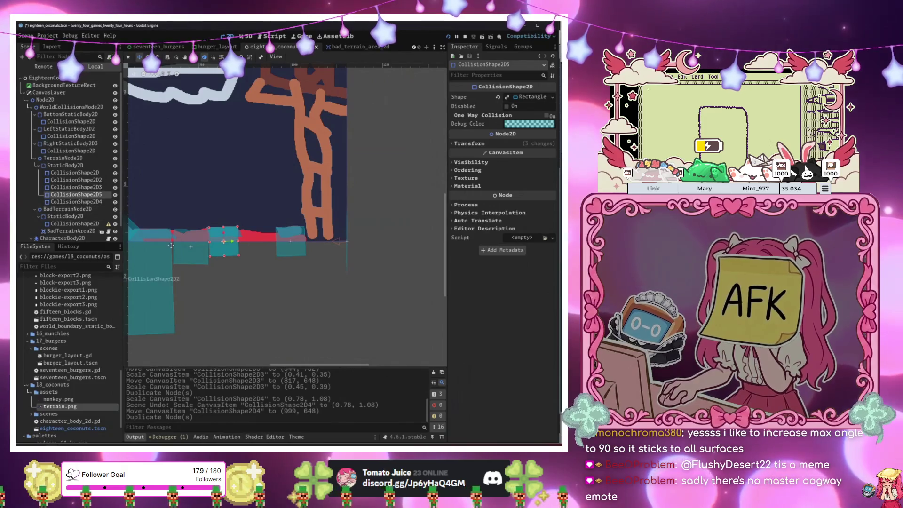
left_click_drag(230, 244, 327, 218)
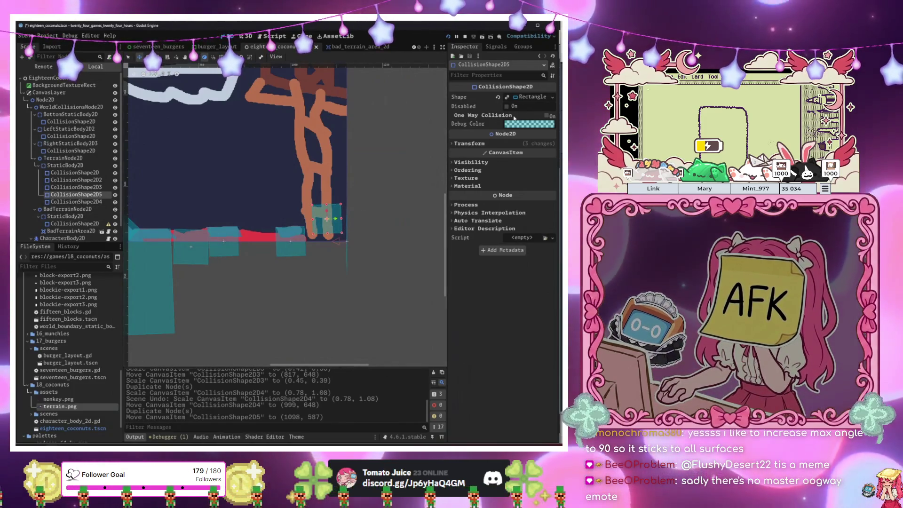
Step: Enable One Way Collision on the ladder block and trim its height slightly
left_click(545, 115)
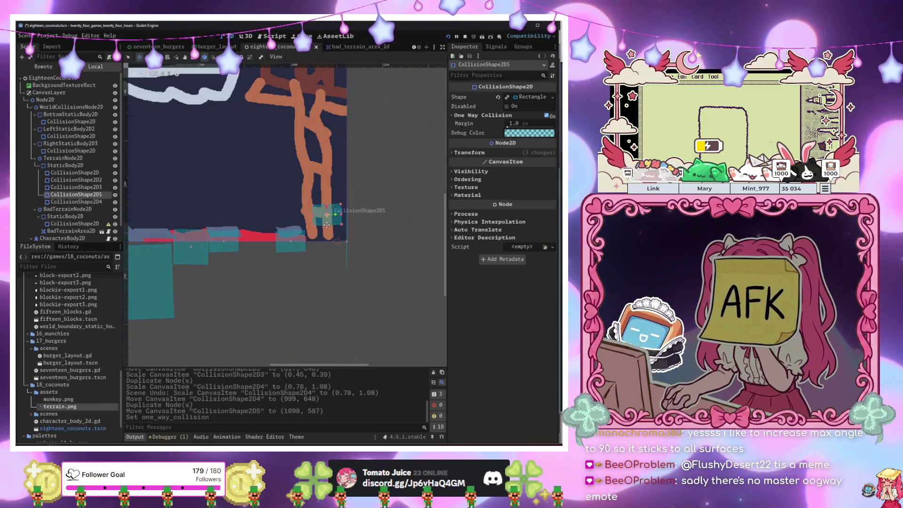
left_click(326, 225)
mouse_move(327, 231)
left_mouse_down()
mouse_move(327, 212)
mouse_move(334, 240)
mouse_move(347, 241)
mouse_move(342, 216)
left_mouse_up()
Step: Duplicate the rung, move the copy higher up the ladder and tilt it to match
key("ctrl+d")
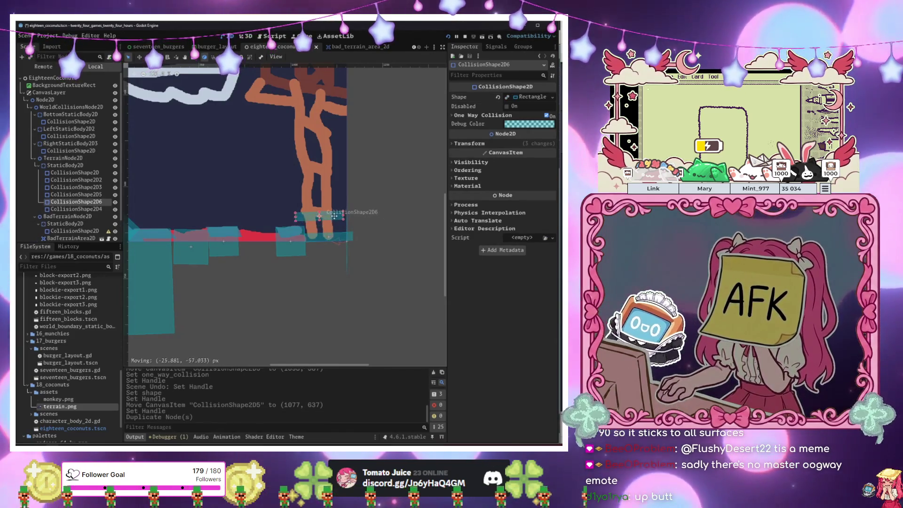
key("ctrl+d")
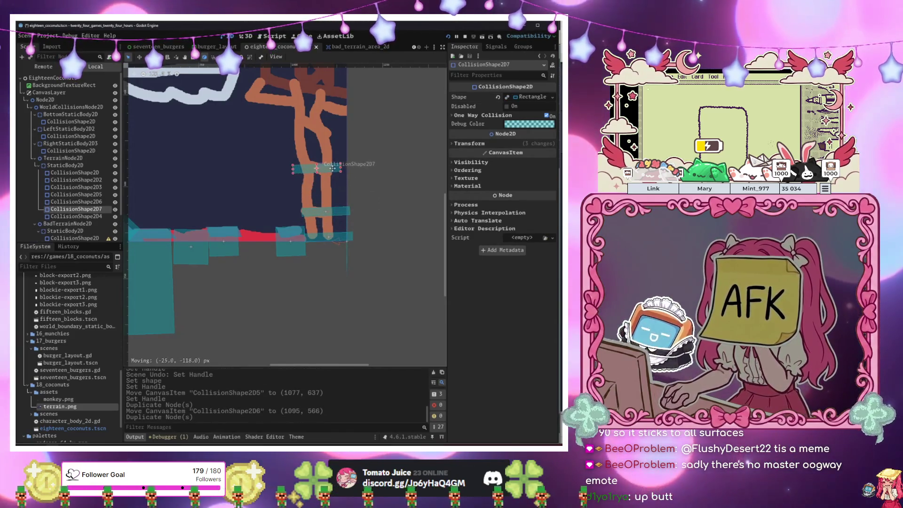
left_click_drag(333, 168, 333, 170)
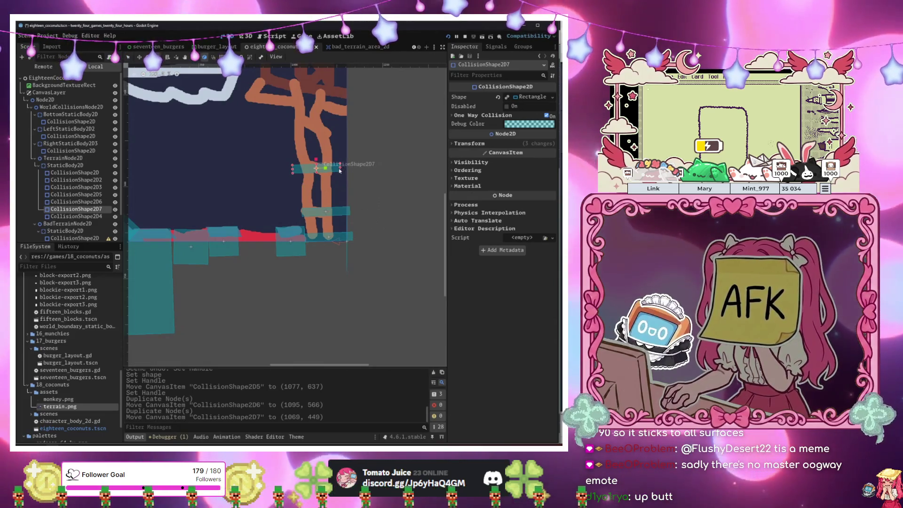
left_click_drag(352, 159, 353, 159)
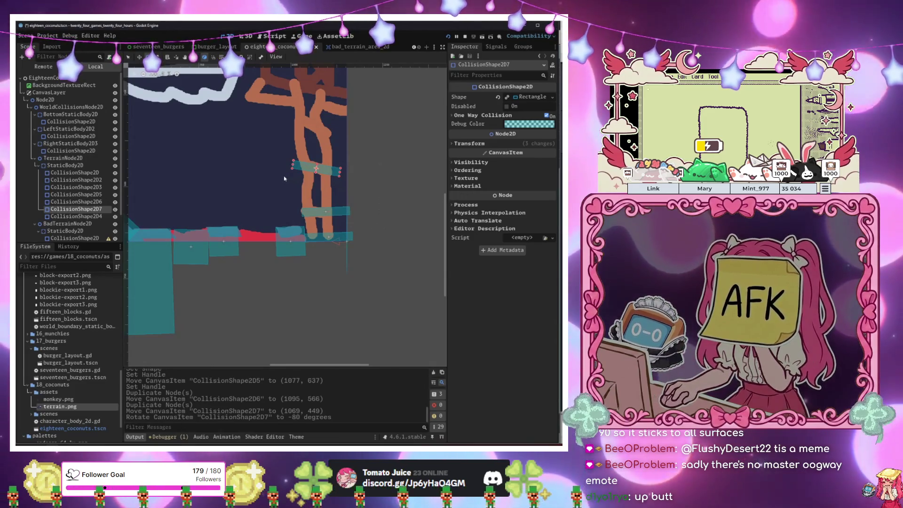
left_click(294, 171)
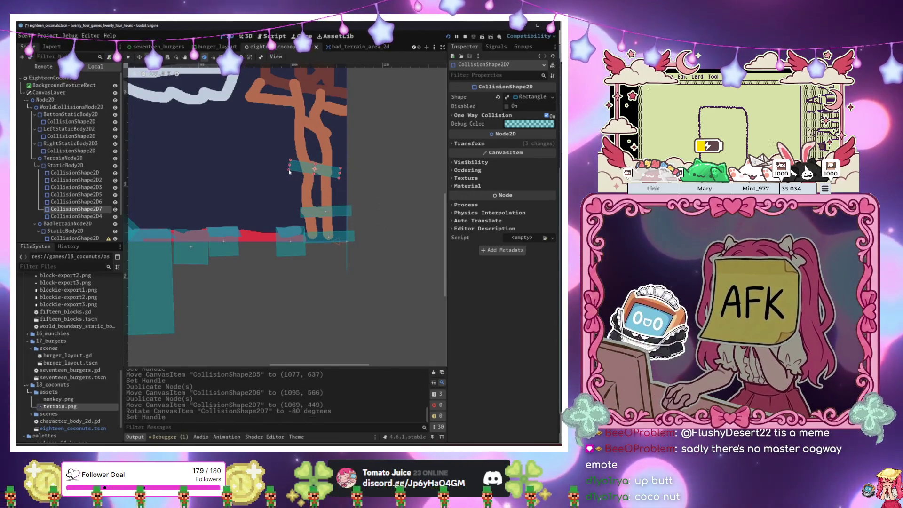
key("ctrl+z")
Step: Add another rung copy and rotate it to about -68° at the top of the ladder
key("ctrl+d")
mouse_move(320, 191)
left_mouse_down()
mouse_move(332, 193)
mouse_move(334, 174)
left_mouse_up()
key("ctrl+z")
key("ctrl+z")
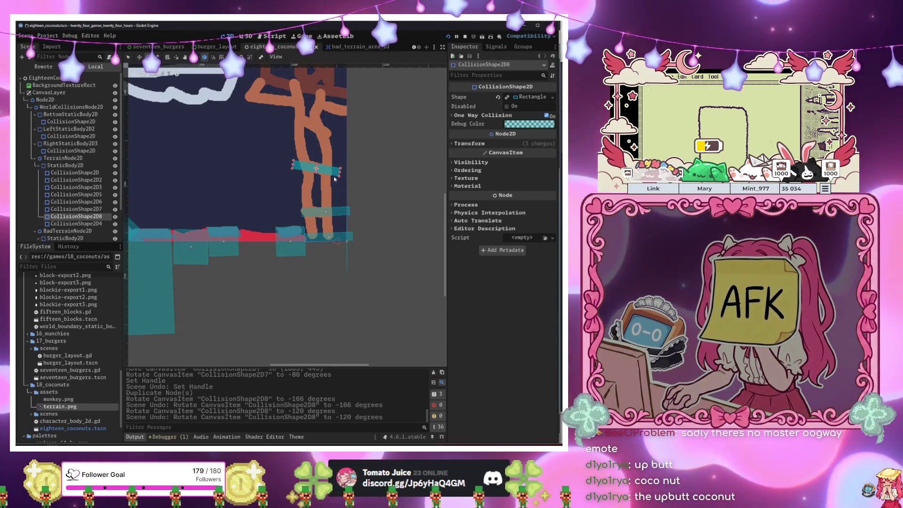
key("ctrl+z")
mouse_move(334, 177)
left_mouse_down()
mouse_move(332, 113)
mouse_move(343, 117)
left_mouse_up()
Step: Duplicate the rung, raise it up the ladder and tilt it to fit
scroll(365, 201, "up", 2)
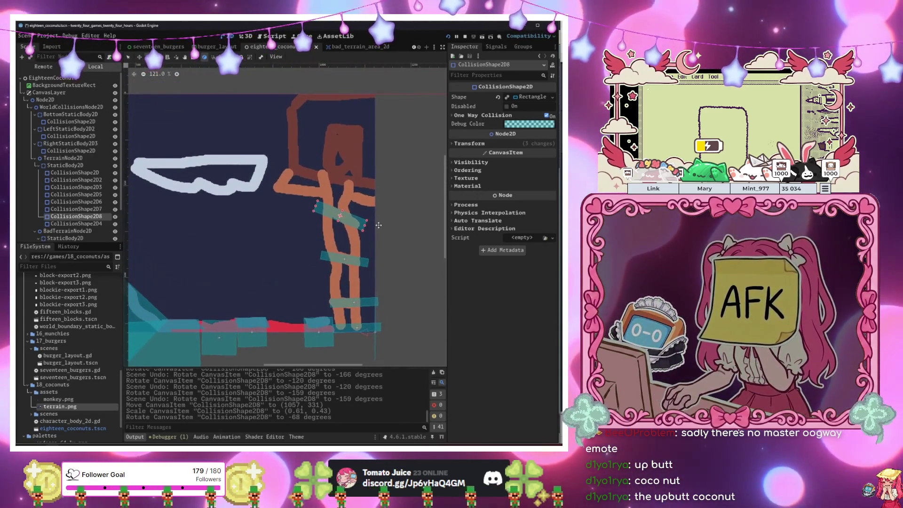
key("ctrl+d")
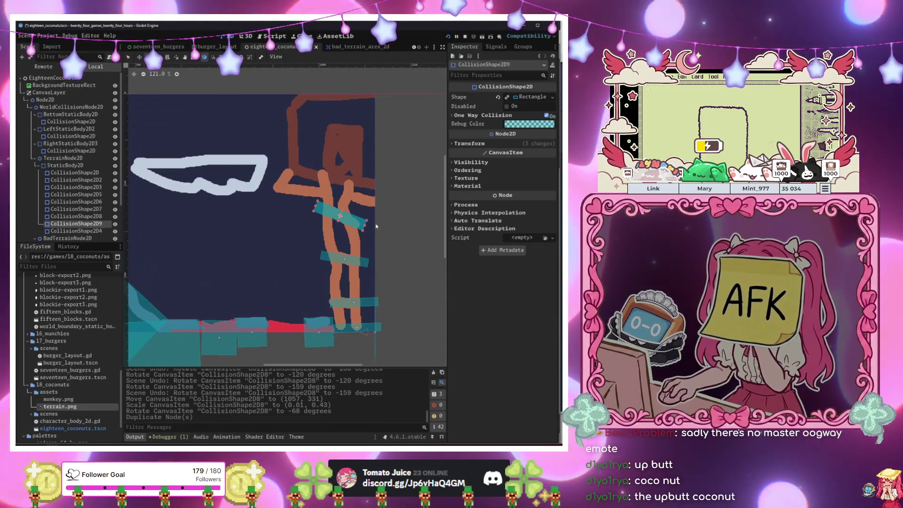
left_click_drag(375, 220, 383, 194)
mouse_move(383, 194)
left_mouse_down()
mouse_move(445, 200)
mouse_move(422, 193)
left_mouse_up()
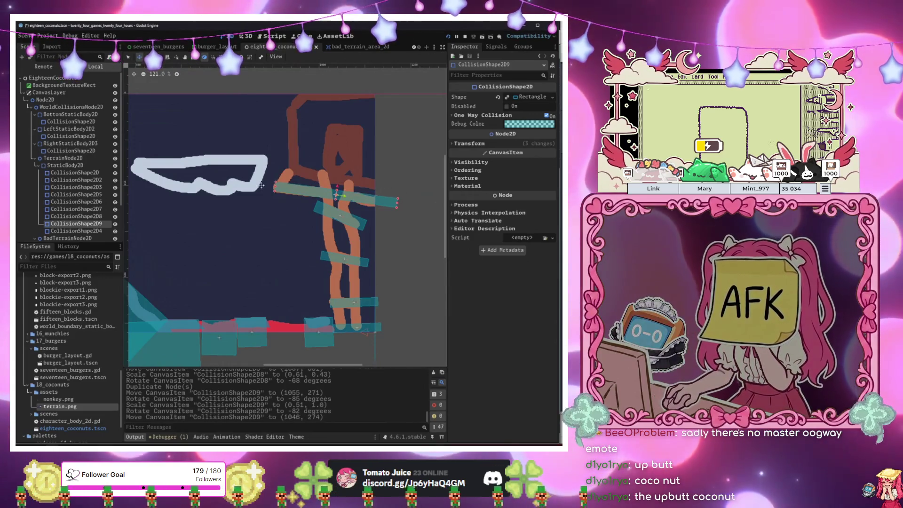
Step: Duplicate the rung again and move the copy onto the white cloud platform
scroll(327, 182, "left", 3)
key("ctrl+d")
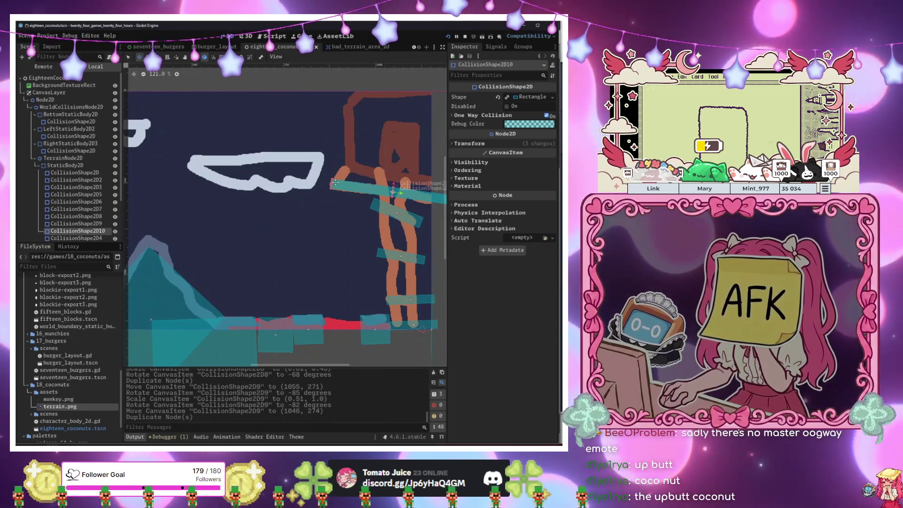
mouse_move(442, 196)
left_mouse_down()
mouse_move(304, 169)
mouse_move(342, 147)
mouse_move(325, 145)
mouse_move(289, 103)
mouse_move(238, 108)
left_mouse_up()
Step: Duplicate the cloud block into CollisionShape2D11 and give it its own unique rectangle shape
key("ctrl+d")
key("w")
scroll(323, 143, "left", 2)
scroll(287, 134, "left", 2)
left_click_drag(288, 134, 270, 135)
key("ctrl+z")
scroll(234, 181, "right", 3)
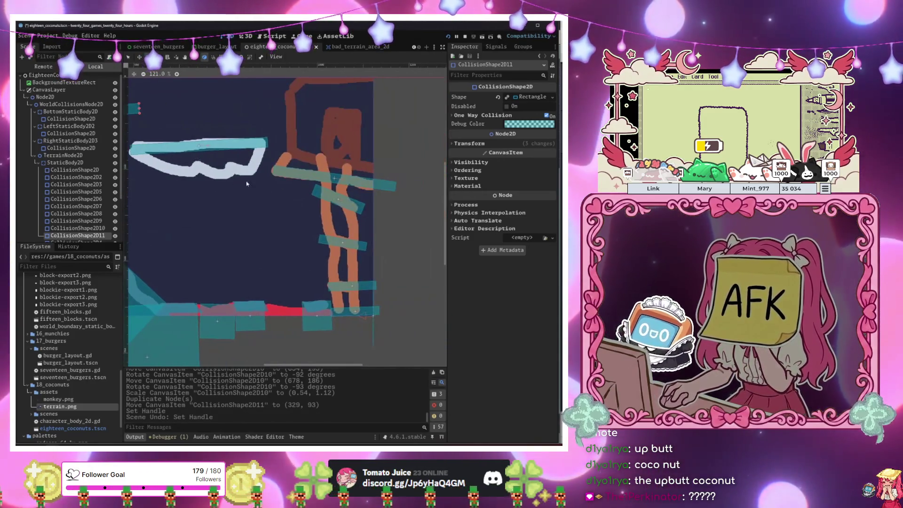
scroll(237, 187, "left", 4)
left_click(505, 98)
Step: Scale CollisionShape2D11 down into a thin flat ledge atop the cloud
mouse_move(294, 133)
left_mouse_down()
mouse_move(310, 118)
mouse_move(281, 120)
mouse_move(299, 123)
left_mouse_up()
key("w")
scroll(299, 123, "left", 2)
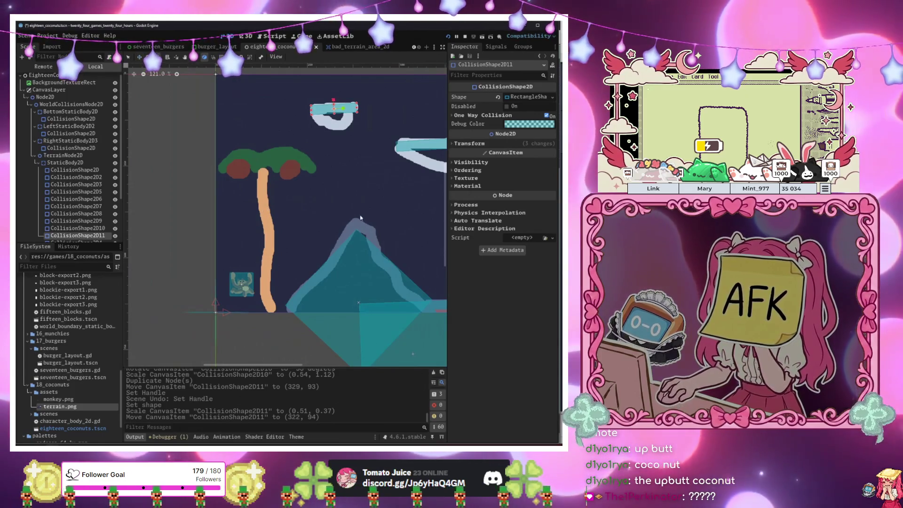
mouse_move(345, 230)
left_mouse_down()
mouse_move(342, 213)
mouse_move(290, 254)
mouse_move(303, 198)
mouse_move(332, 230)
left_mouse_up()
key("ctrl+z")
Step: Duplicate the ledge as CollisionShape2D12, stretch it wide and place it across the palm canopy at (136, 250)
key("ctrl+d")
mouse_move(332, 230)
left_mouse_down()
mouse_move(393, 218)
mouse_move(383, 228)
mouse_move(414, 245)
left_mouse_up()
key("w")
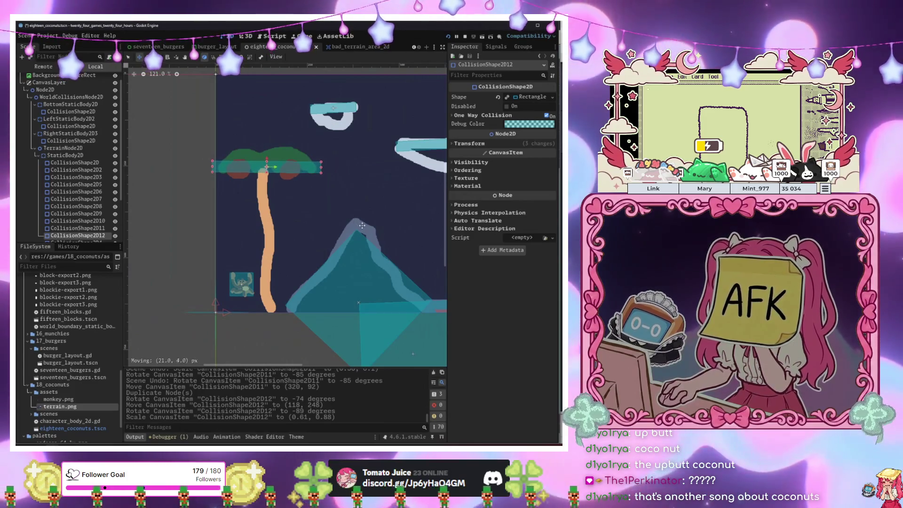
left_click_drag(352, 222, 362, 224)
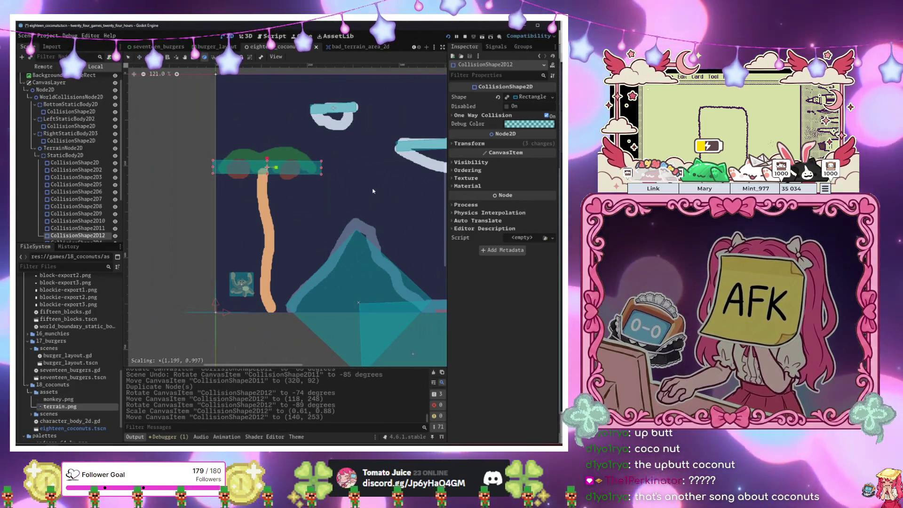
key("s")
left_click(374, 192)
key("g")
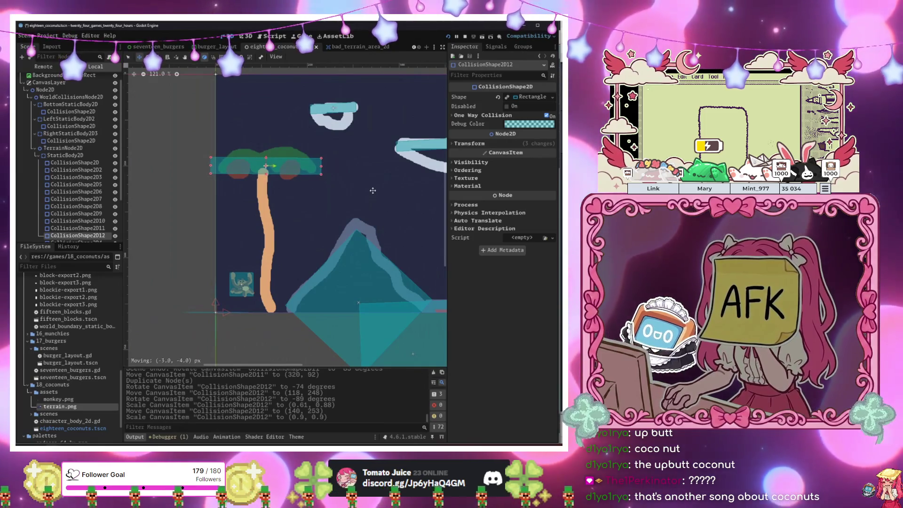
left_click(373, 191)
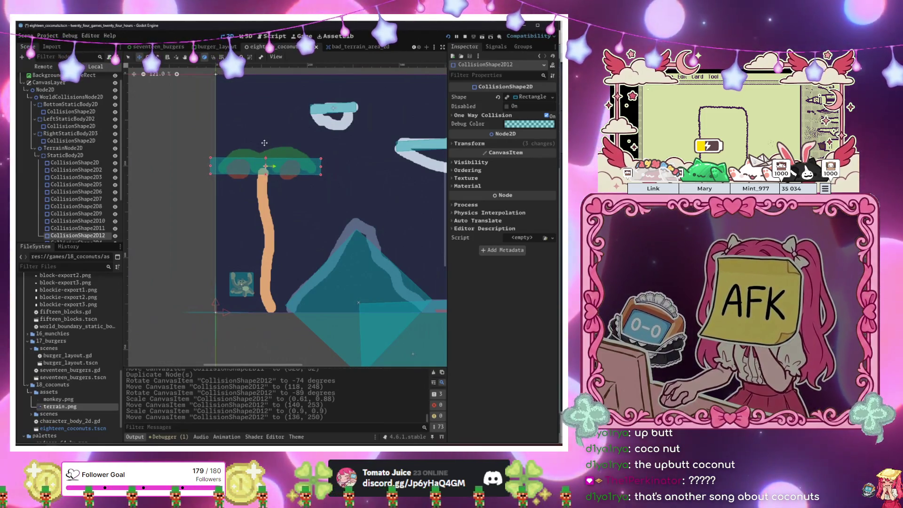
left_click(65, 155)
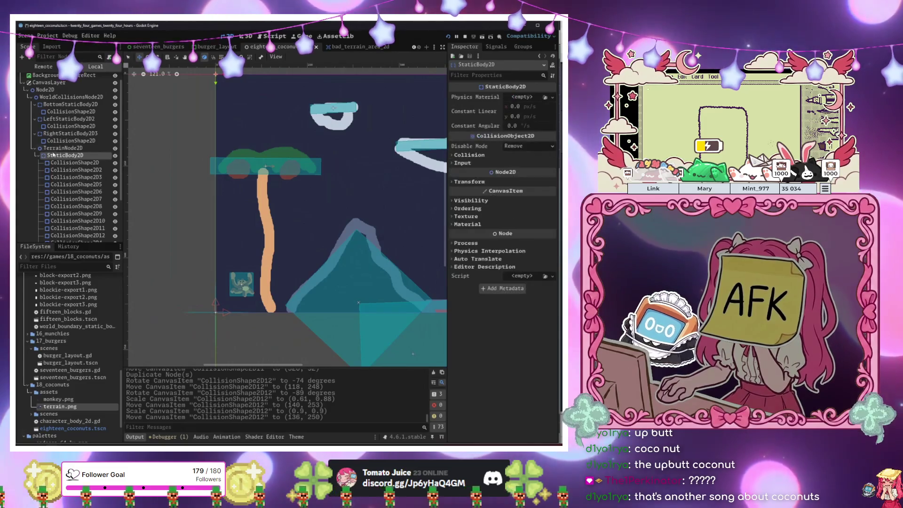
Step: Add an Area2D node as a child of TerrainNode2D
left_click(63, 148)
left_click(61, 97)
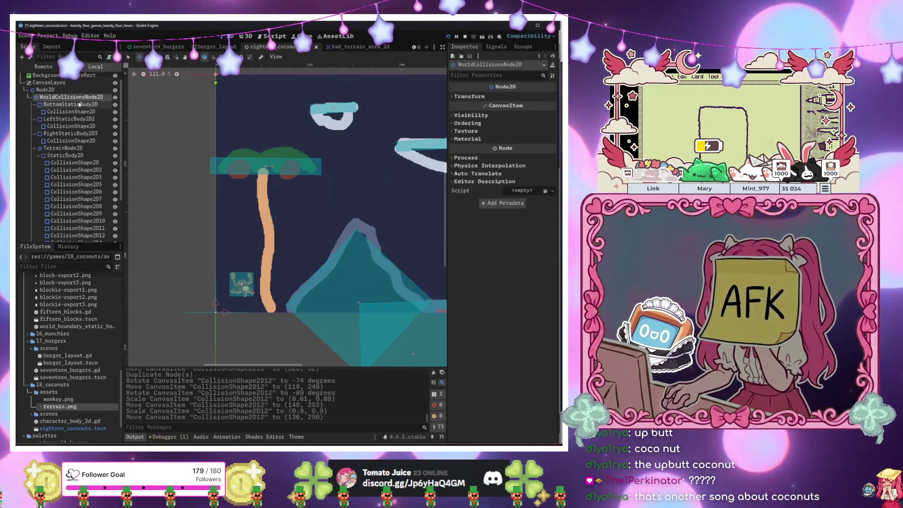
scroll(58, 122, "down", 1)
left_click(58, 135)
left_click(66, 128)
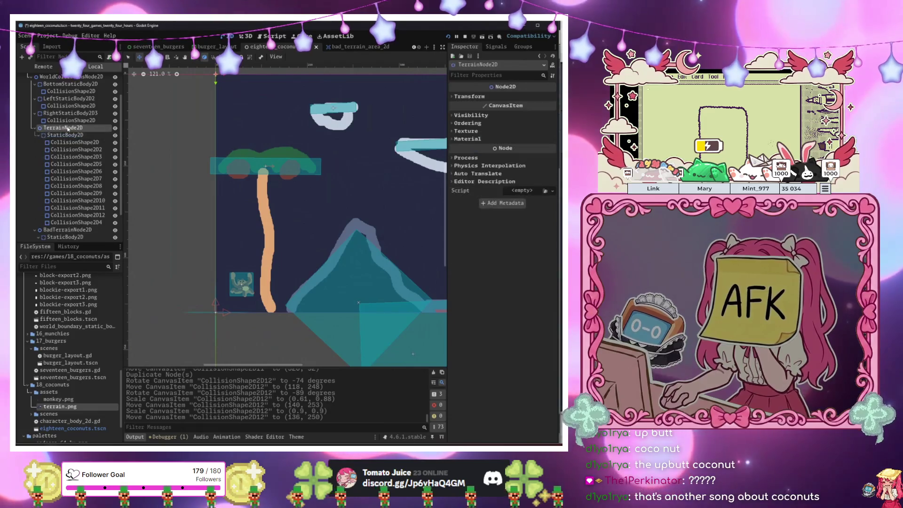
key("ctrl+a")
type("area")
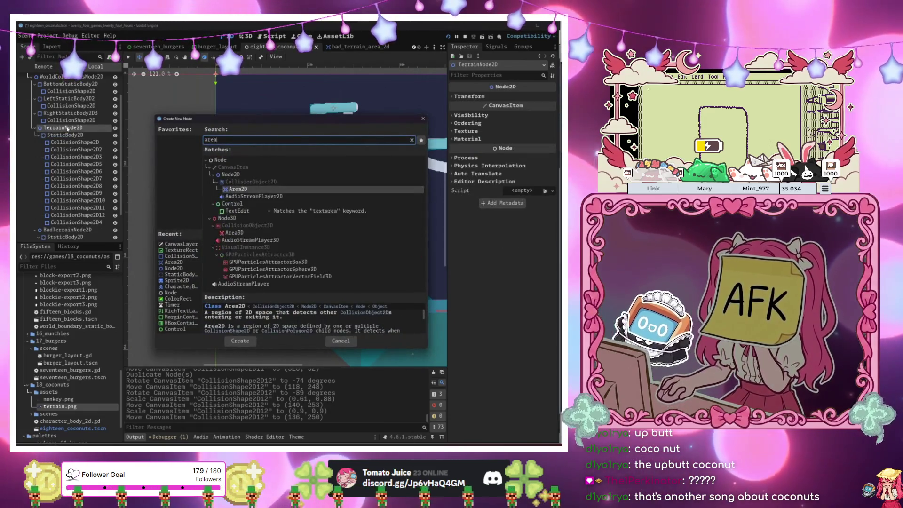
key("Return")
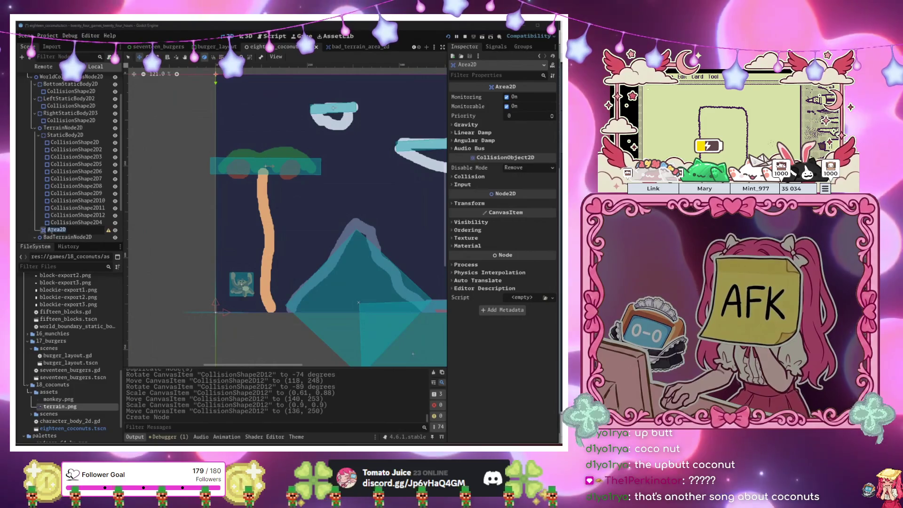
Step: Rename the Area2D to CoconutArea2D and add a CollisionShape2D child under it
scroll(61, 227, "down", 3)
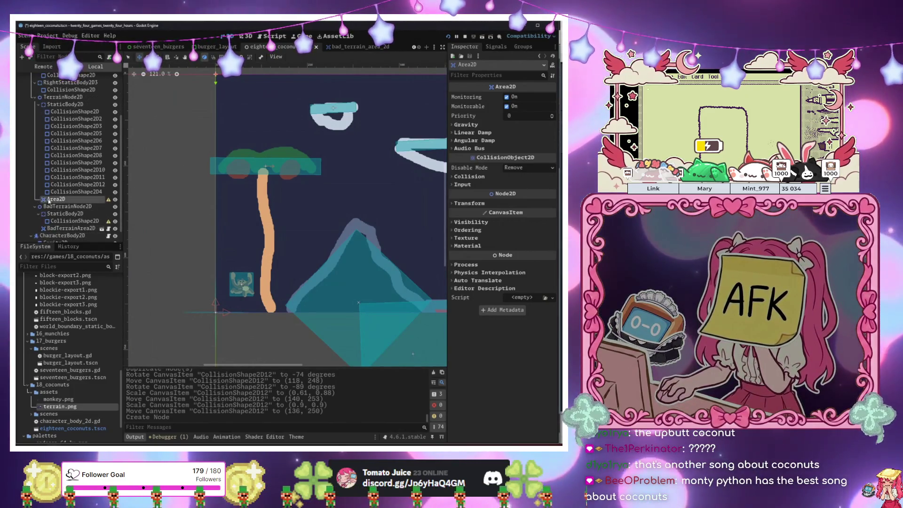
type("Coconut")
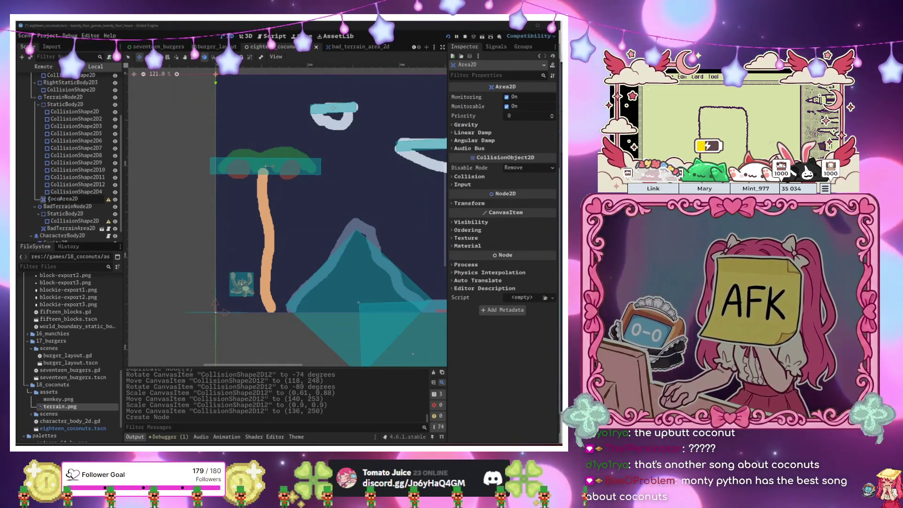
key("Return")
key("ctrl+a")
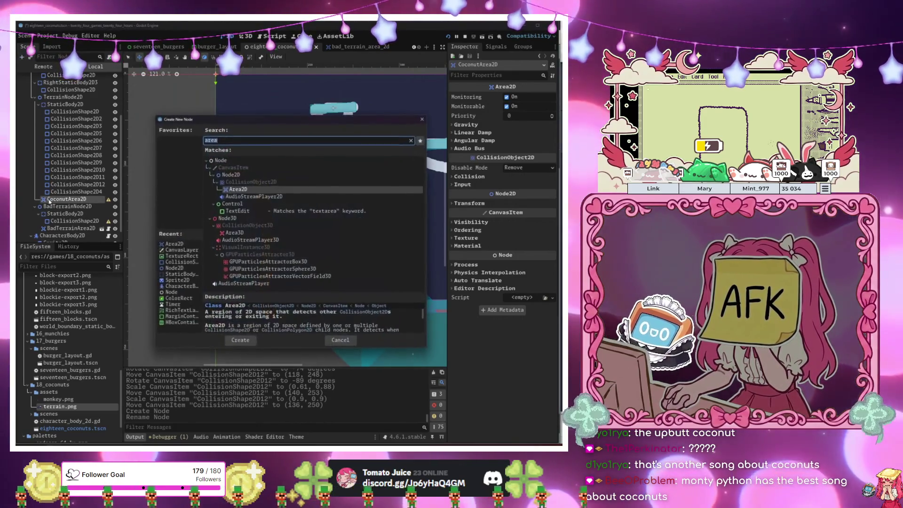
type("coll")
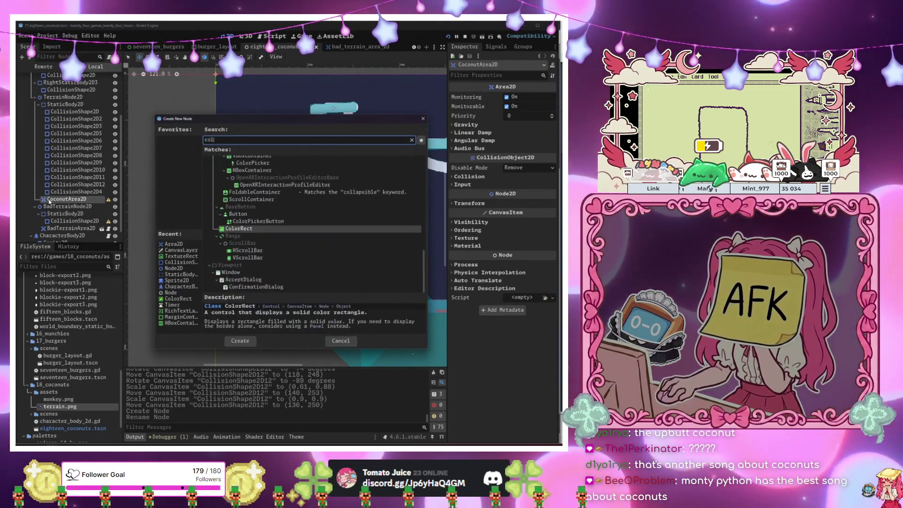
key("Return")
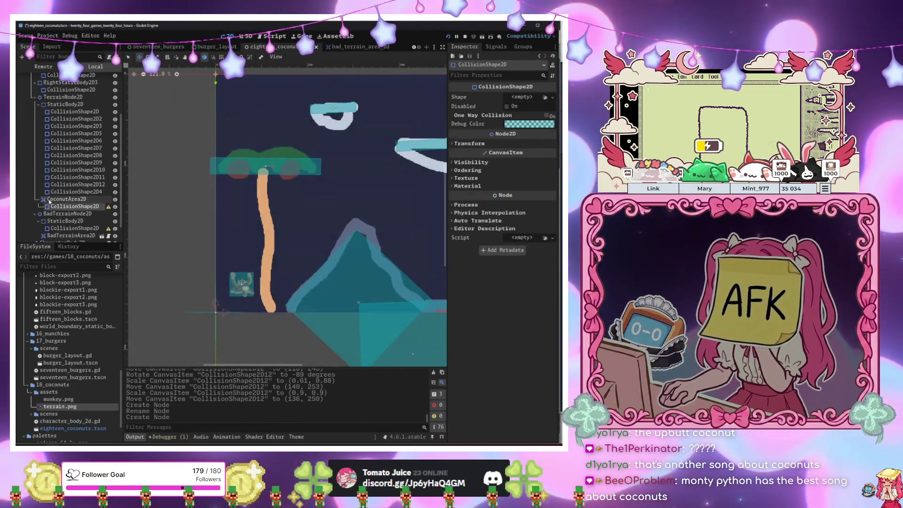
Step: Set the collision shape's Debug Color to dark orange and give it a New RectangleShape2D
left_click(522, 124)
left_click(548, 200)
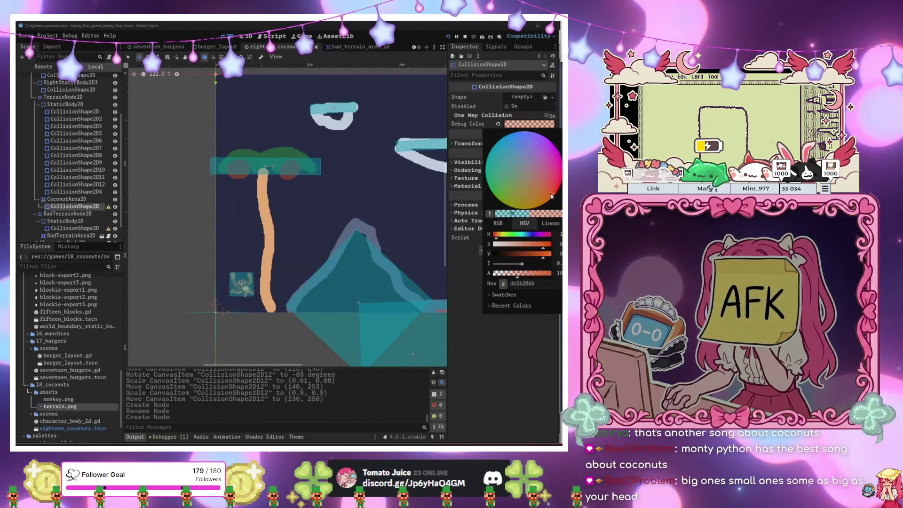
left_click_drag(541, 254, 528, 254)
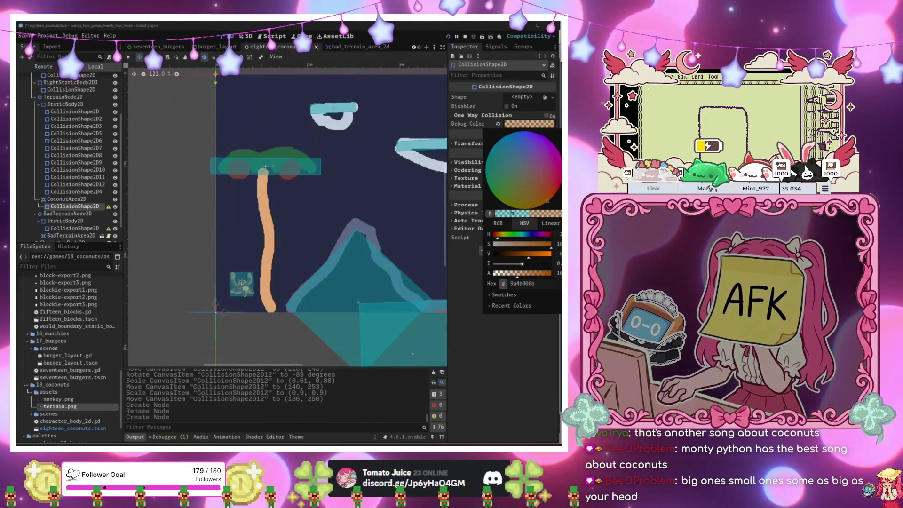
left_click(552, 96)
left_click(551, 96)
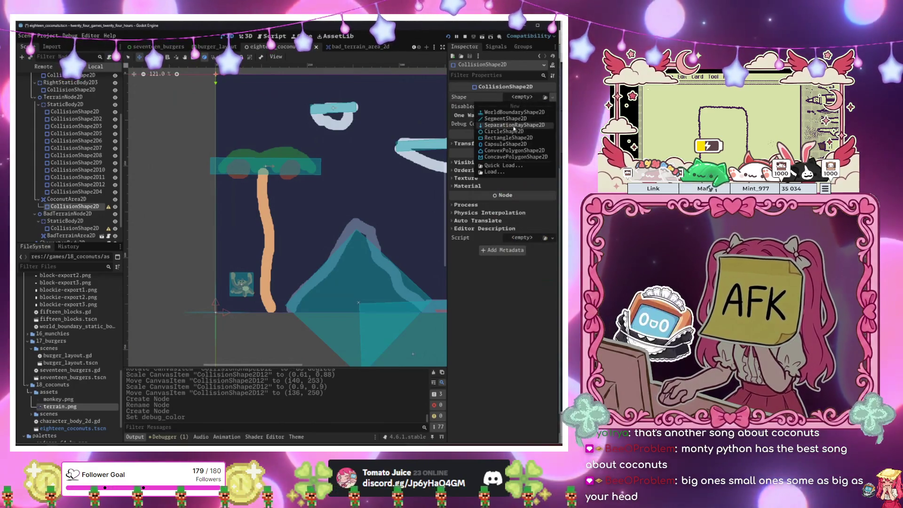
left_click(507, 138)
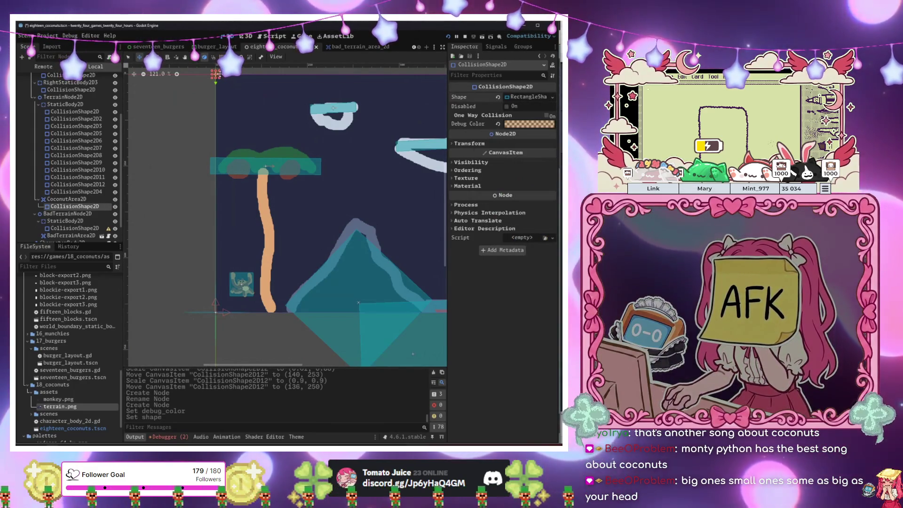
Step: Move, level and stretch the rectangle flat across the palm canopy at (136, 218)
mouse_move(219, 78)
left_mouse_down()
mouse_move(240, 87)
mouse_move(261, 154)
mouse_move(305, 164)
left_mouse_up()
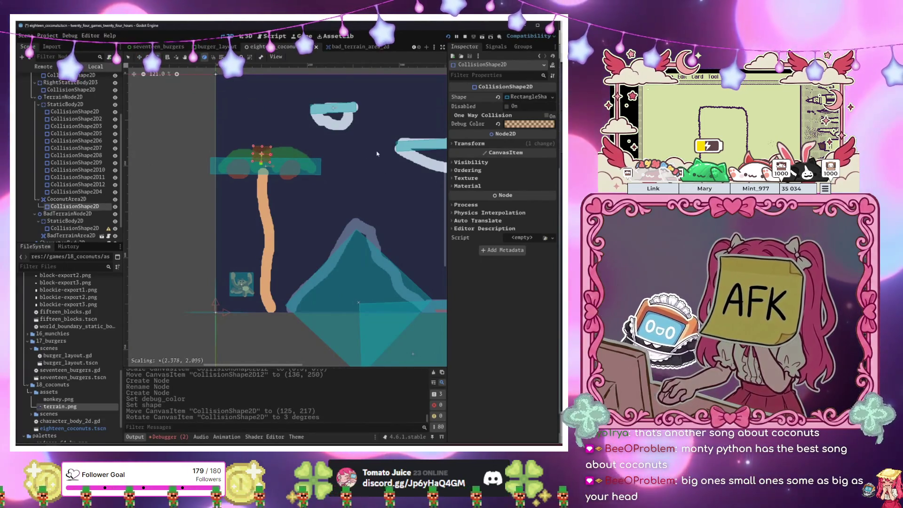
left_click(489, 178)
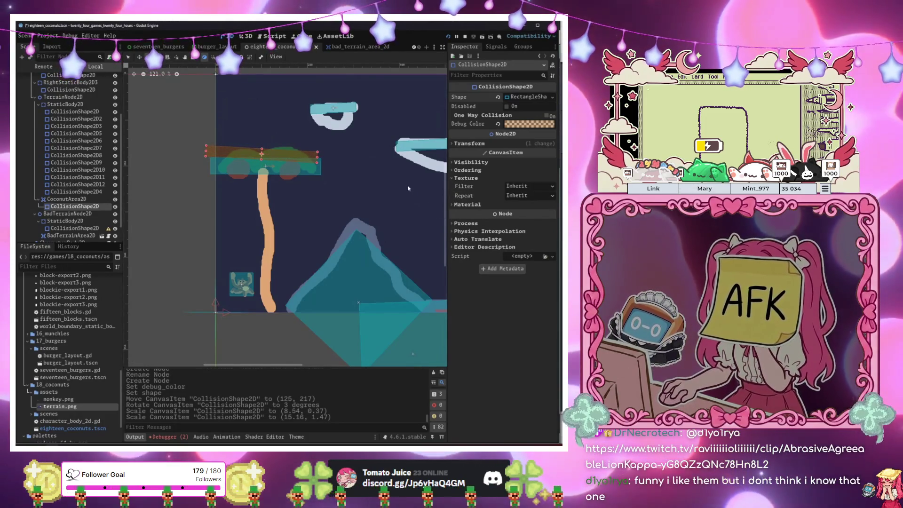
mouse_move(411, 185)
left_mouse_down()
mouse_move(414, 178)
mouse_move(398, 180)
left_mouse_up()
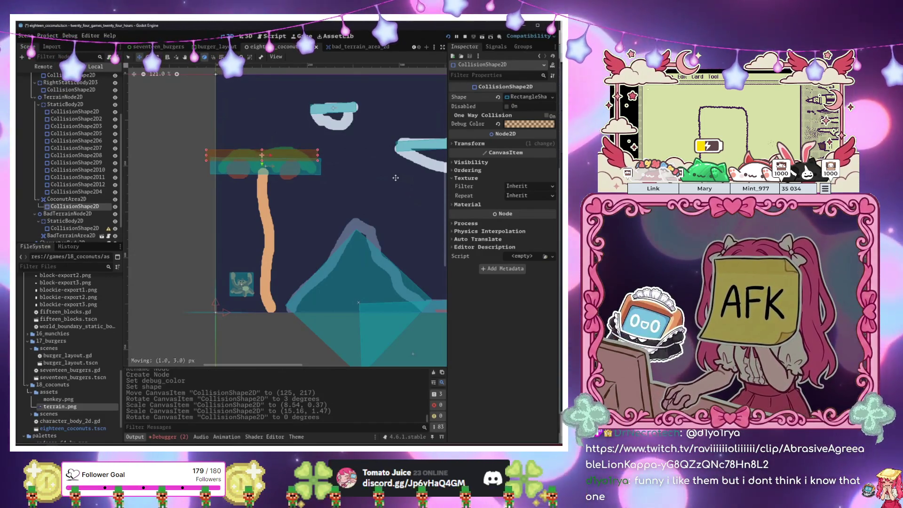
left_click_drag(397, 175, 399, 174)
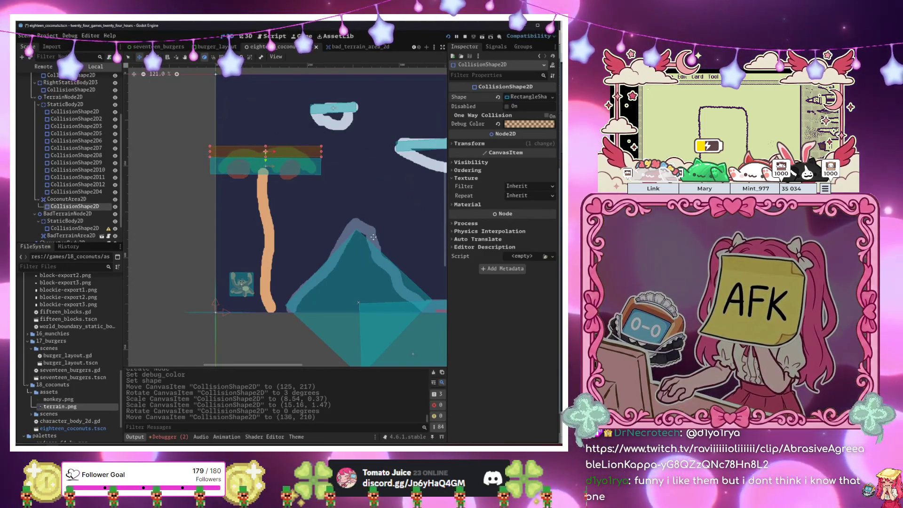
scroll(316, 207, "down", 3)
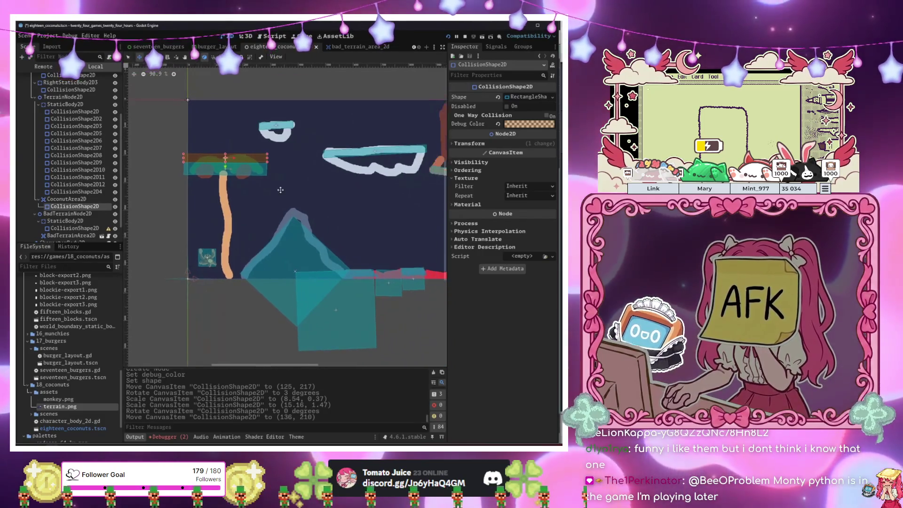
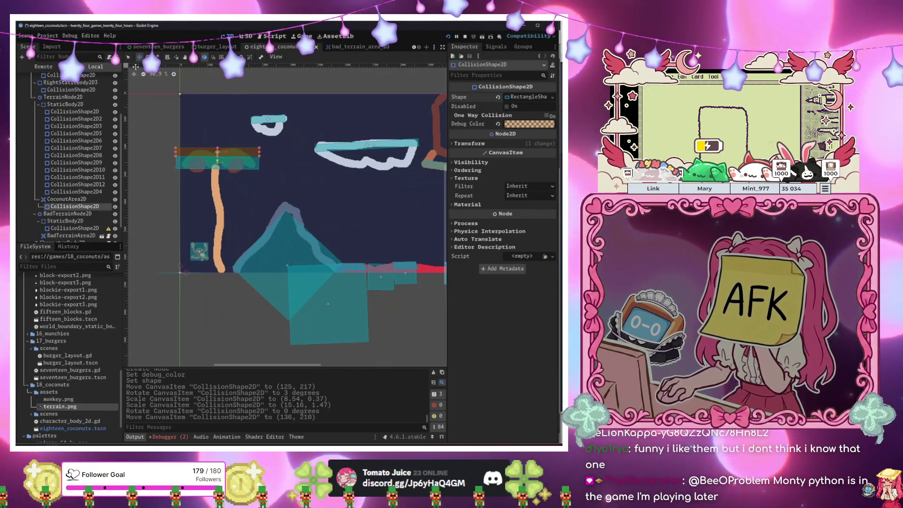
Step: Select the red hazard area in the eighteen_coconuts level
left_click(78, 112)
scroll(281, 181, "down", 2)
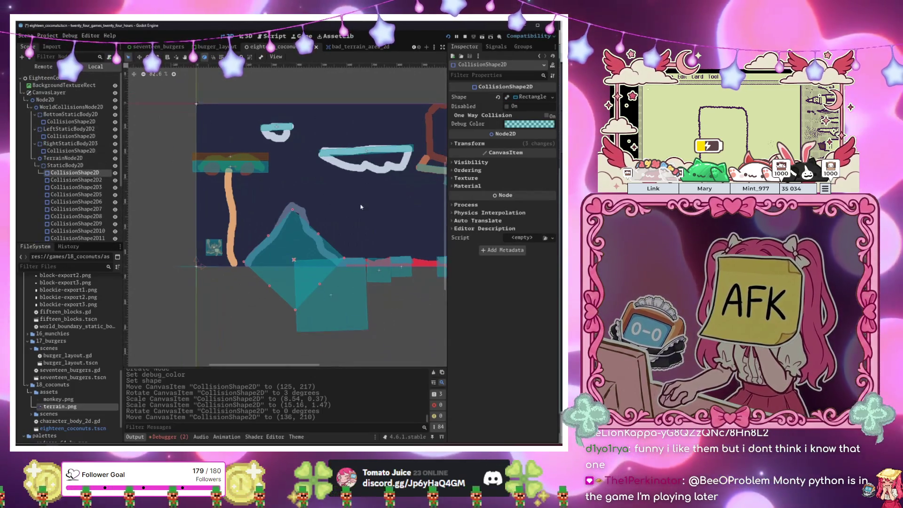
scroll(302, 257, "up", 2)
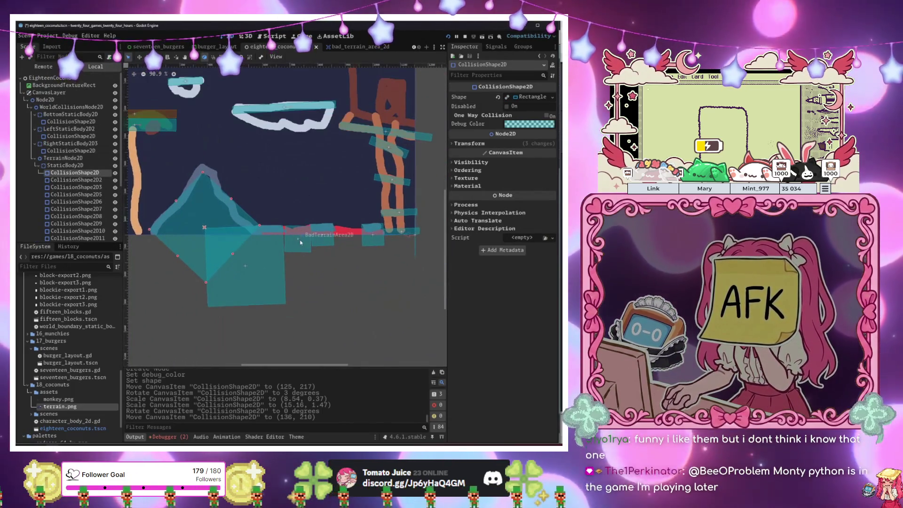
left_click(298, 241)
scroll(71, 188, "down", 2)
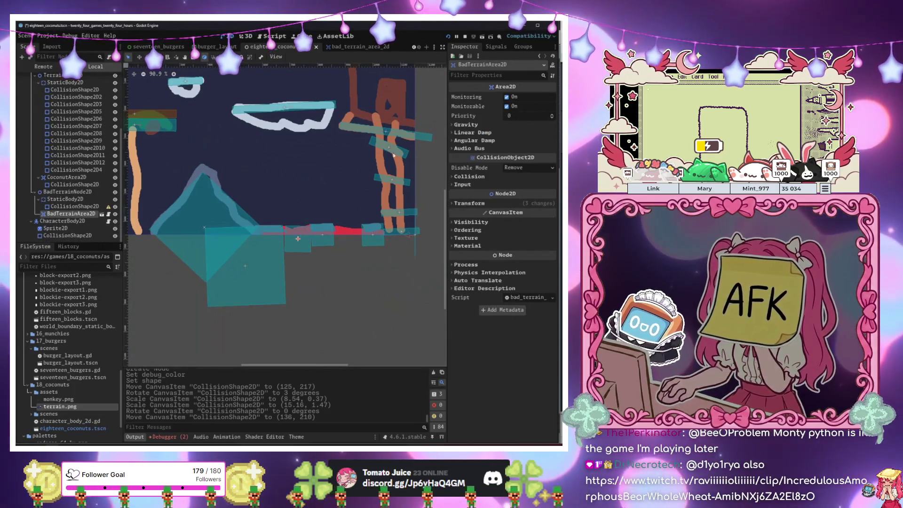
Step: Set the bad_terrain_area_2d collision shape's Debug Color to pink and test-run the game
key("ctrl+Tab")
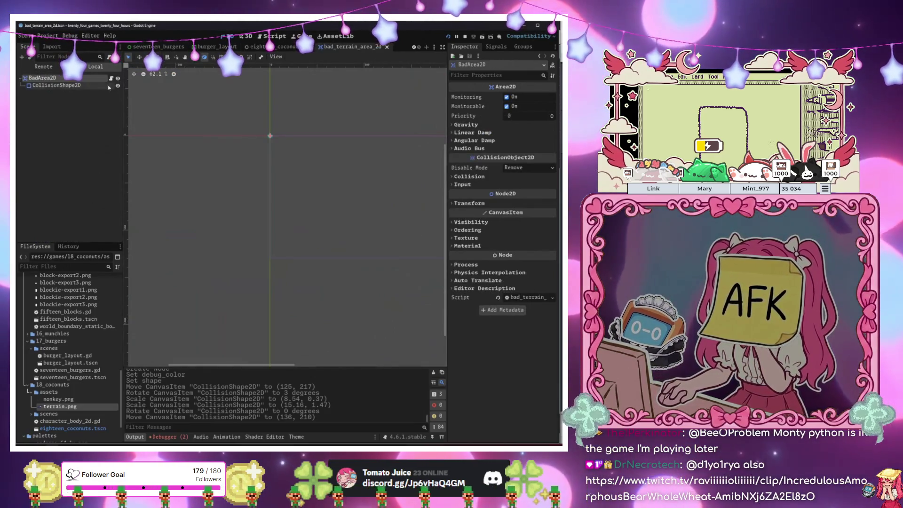
left_click(507, 125)
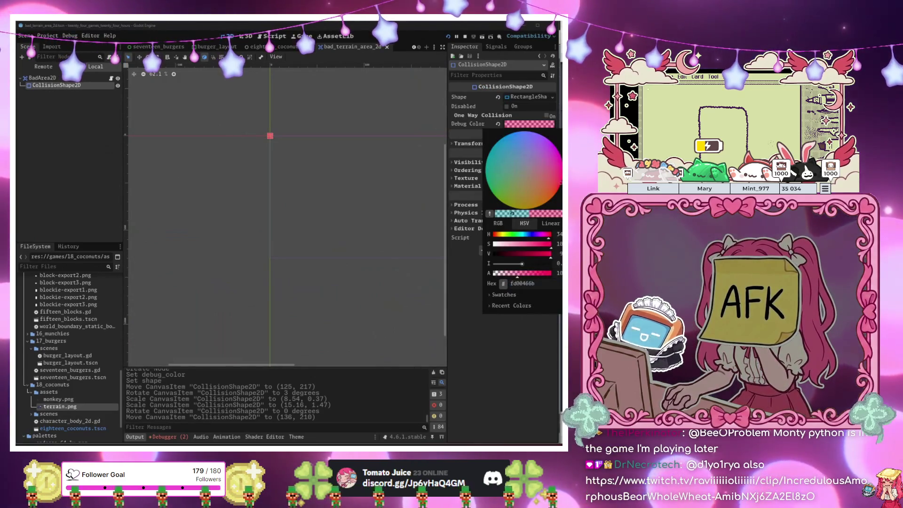
left_click(342, 203)
key("F5")
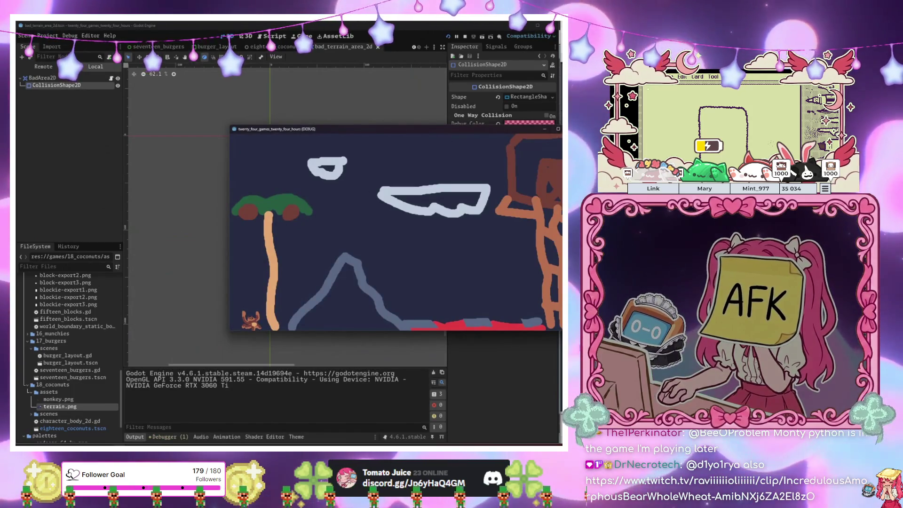
key("F8")
Step: Duplicate BadTerrainArea2D and move the copy 183 px right along the ground, then run
left_click(260, 47)
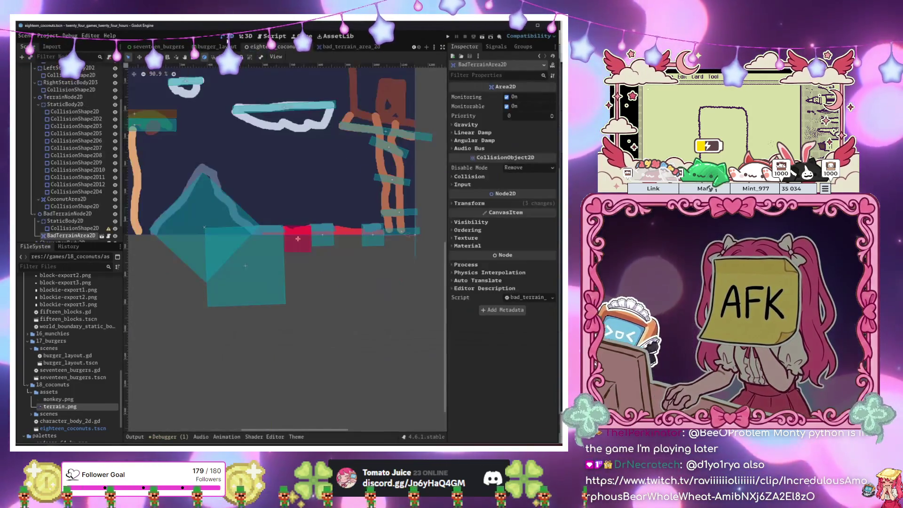
key("ctrl+d")
left_click_drag(339, 244, 344, 246)
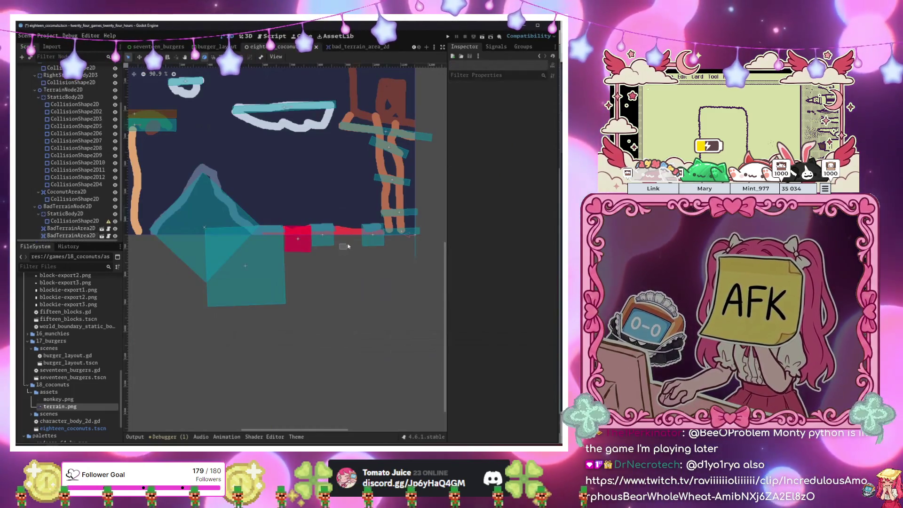
left_click(297, 241)
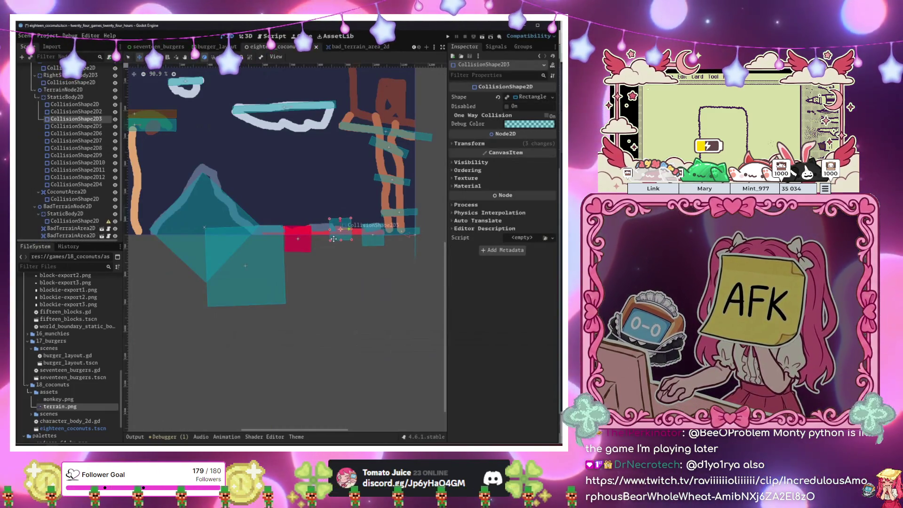
left_click(302, 229)
key("w")
left_click_drag(303, 229, 352, 242)
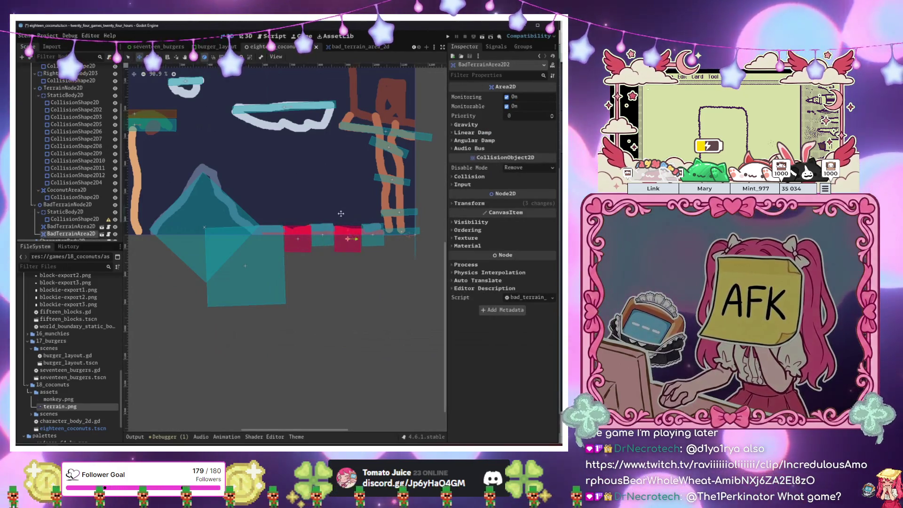
scroll(321, 205, "down", 3)
scroll(282, 165, "up", 2)
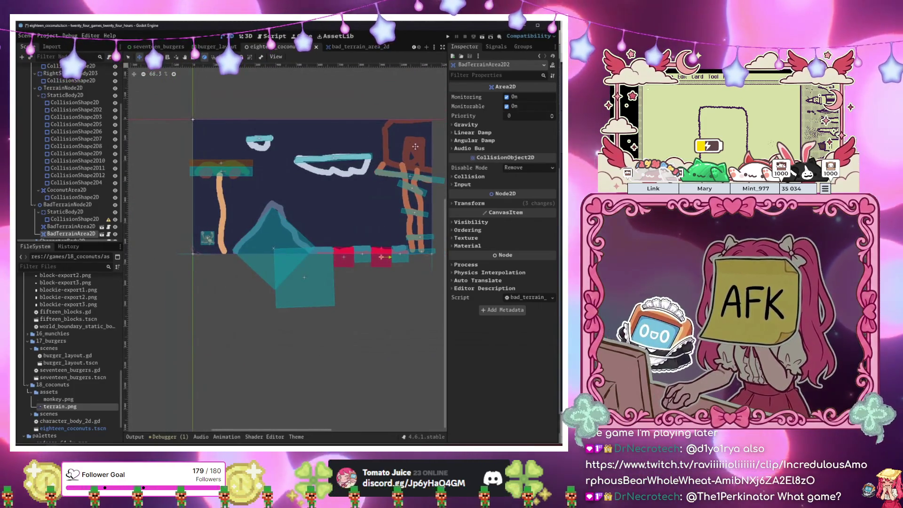
key("F6")
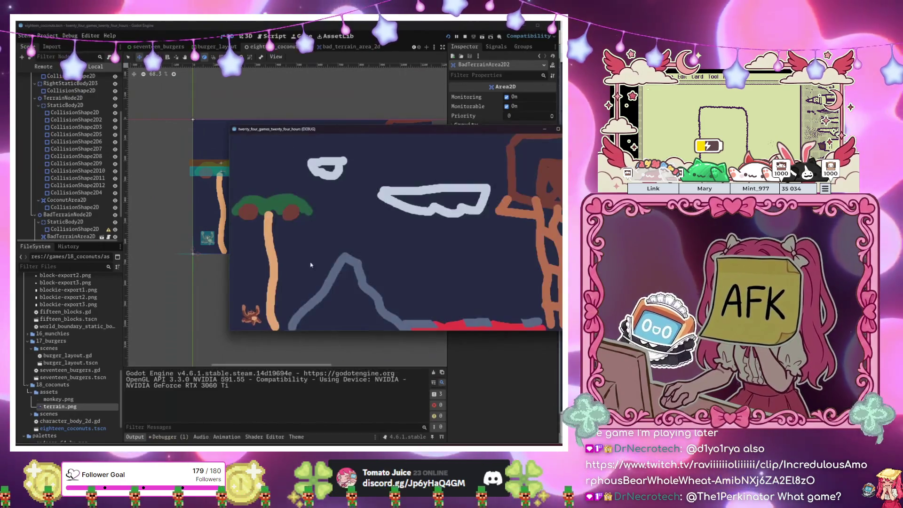
Step: Walk and jump the monkey over the mountain with arrow keys and space, then close the game
key("Right")
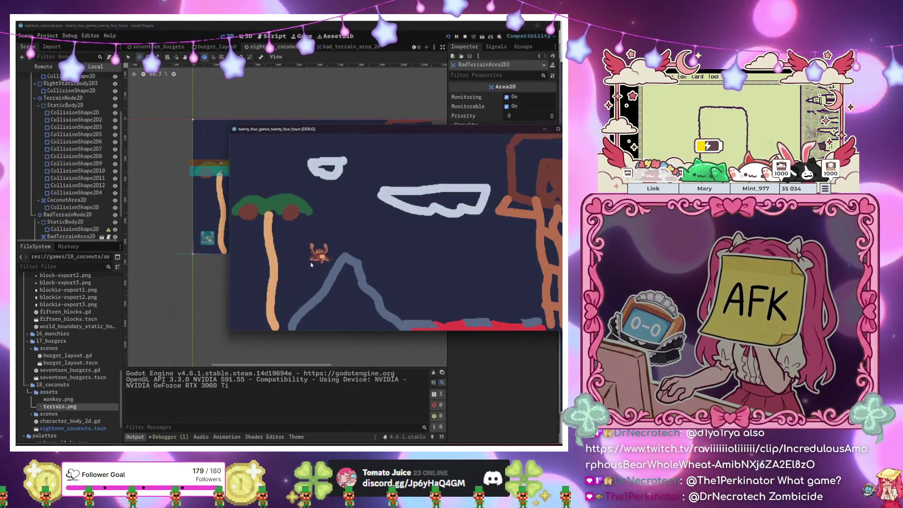
key("space")
key("Left")
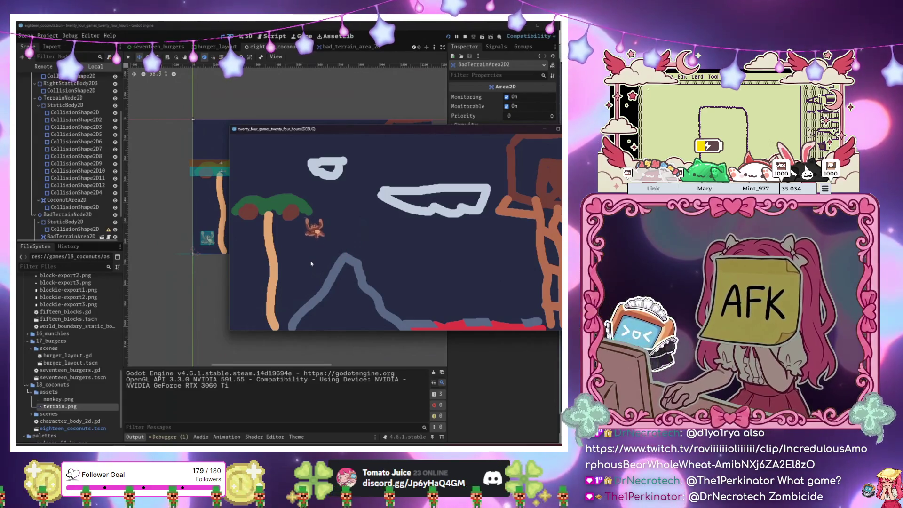
key("Right")
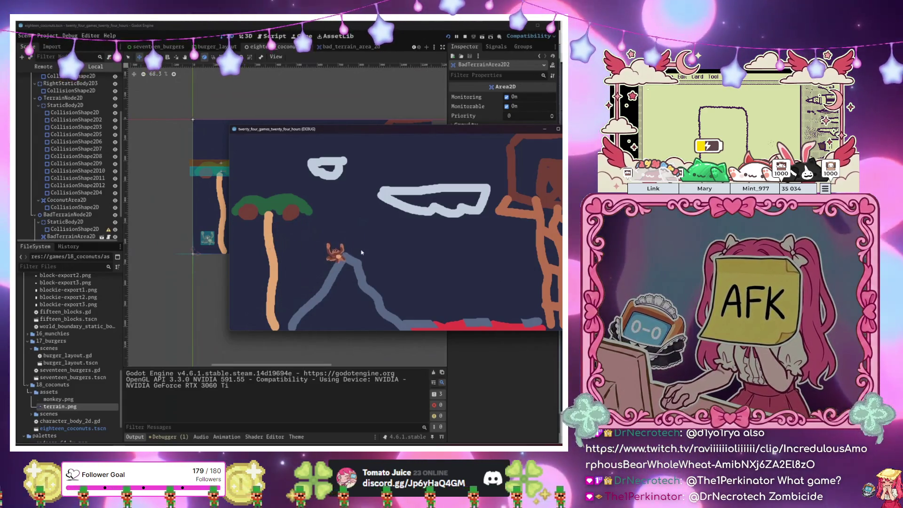
left_click(567, 128)
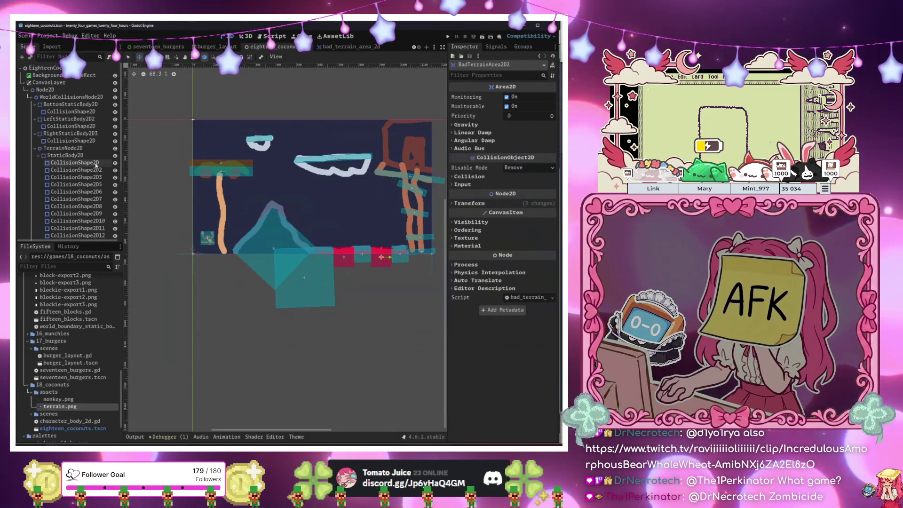
Step: Open character_body_2d.gd and place the caret after the movement code
scroll(96, 165, "down", 4)
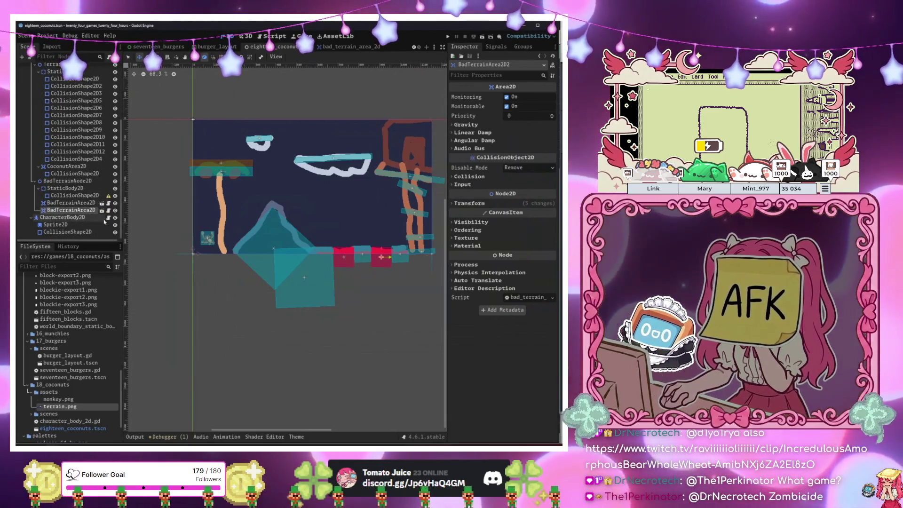
left_click(108, 218)
left_click(256, 200)
left_click(310, 320)
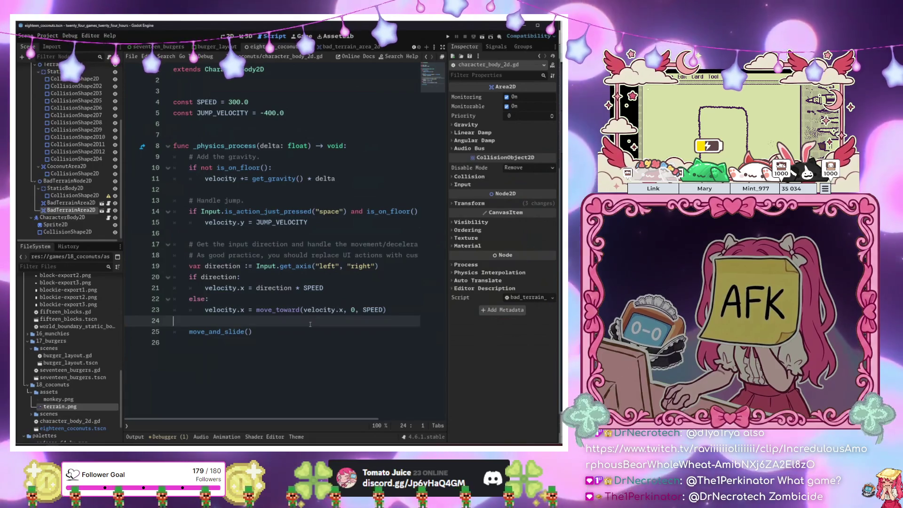
Step: Add the line 'if Input.is_action_just_pressed("left"):' after the movement code
key("Return")
key("Return")
key("Return")
key("Up")
key("Up")
type("if INput.i")
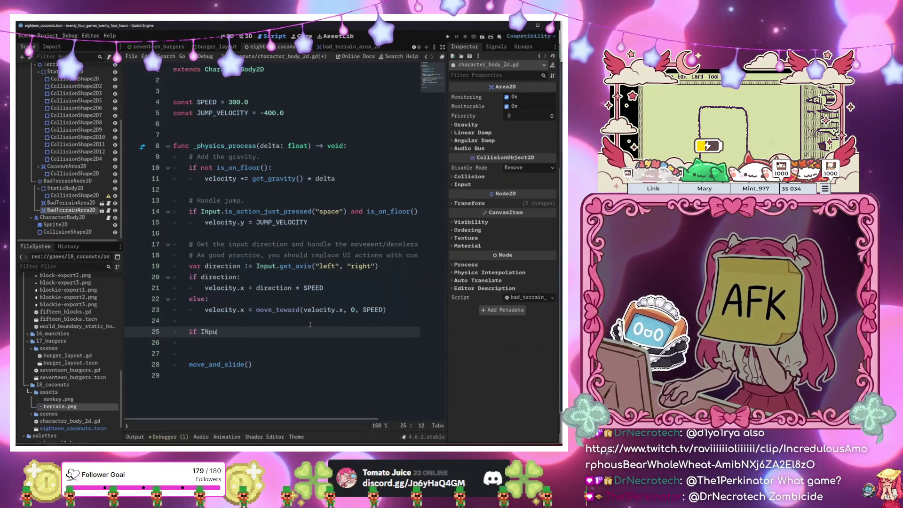
type("put.is_action_just_pressed(\"")
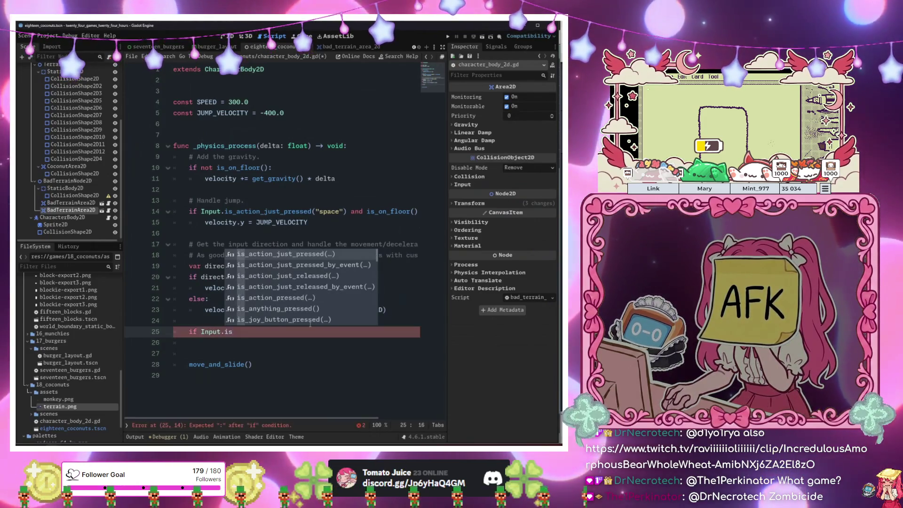
key("Return")
type("\"")
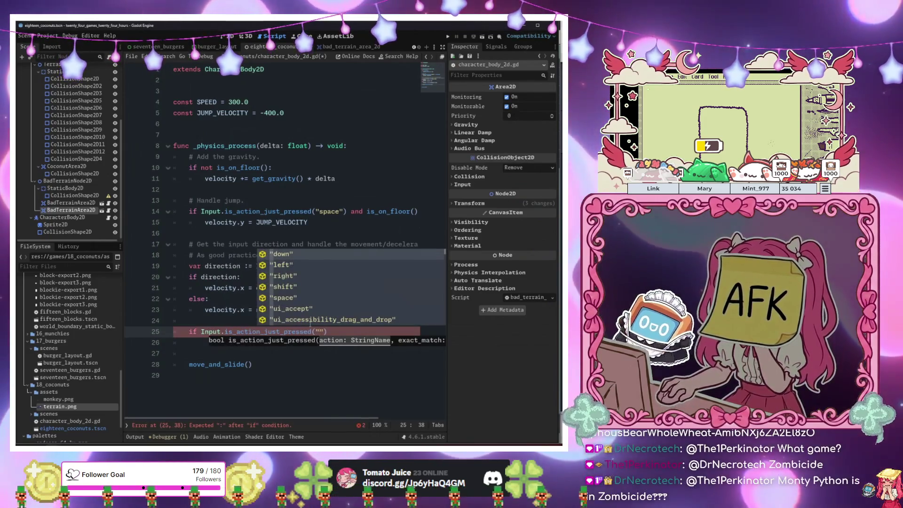
key("Return")
key("BackSpace")
key("BackSpace")
type("left")
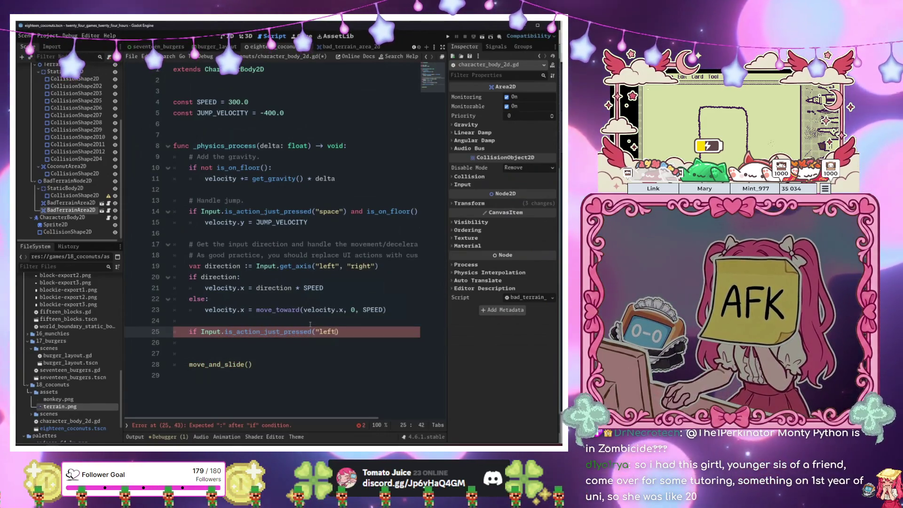
key("BackSpace")
type("left\"):")
key("Return")
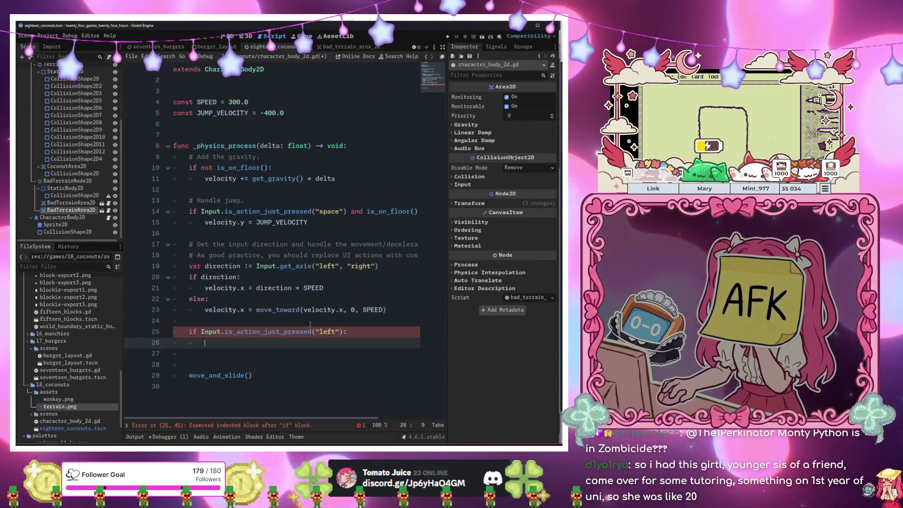
Step: Drag Sprite2D into the script as an exported sprite_2d variable and move it to the top
mouse_move(54, 224)
left_mouse_down()
mouse_move(221, 148)
mouse_move(226, 127)
left_mouse_up()
left_click(246, 351)
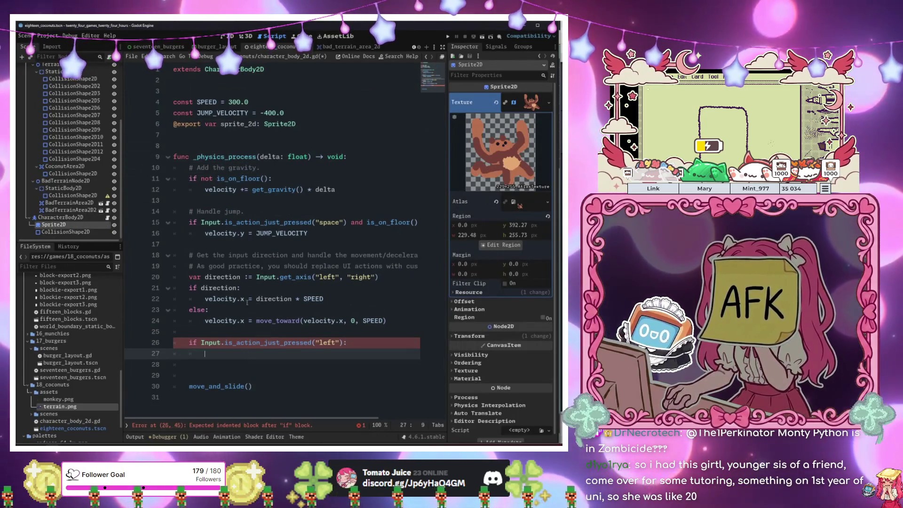
left_click(248, 125)
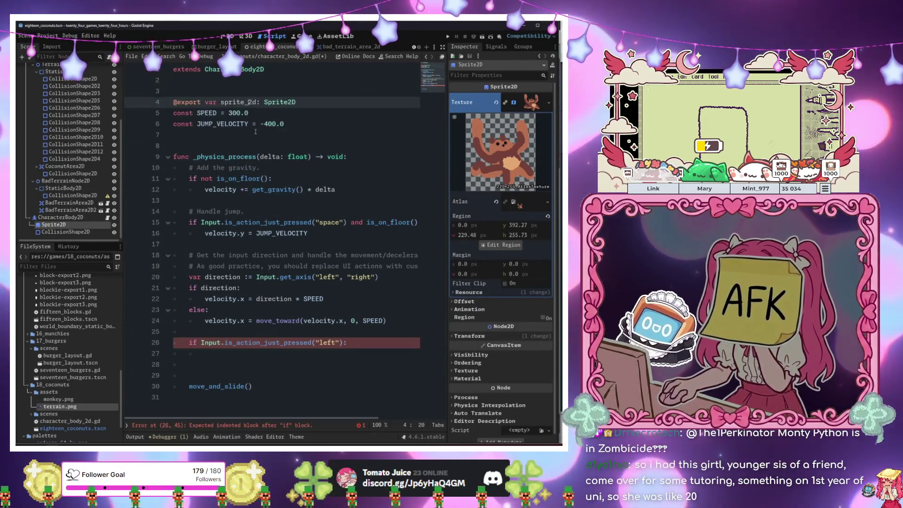
key("alt+Up")
key("alt+Up")
key("alt+Up")
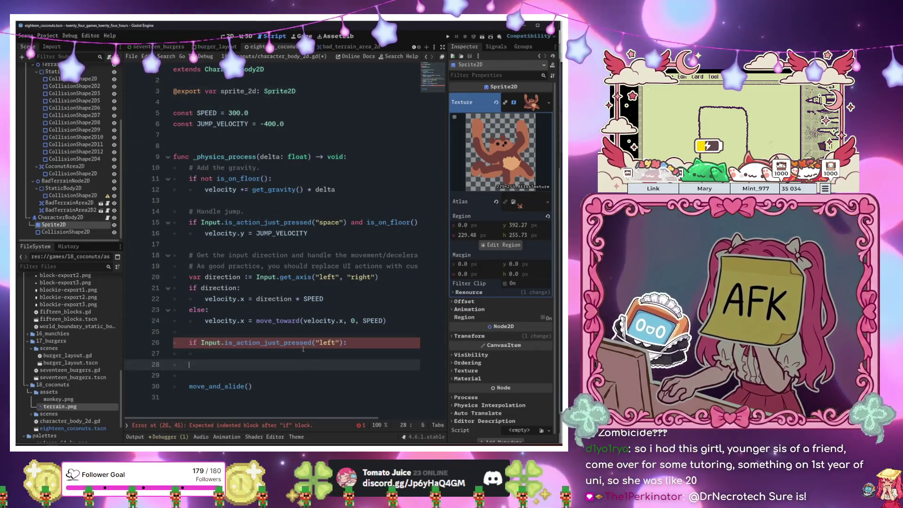
Step: Set sprite_2d.flip_h = true inside the left check
left_click(303, 351)
type("sprite_2d.")
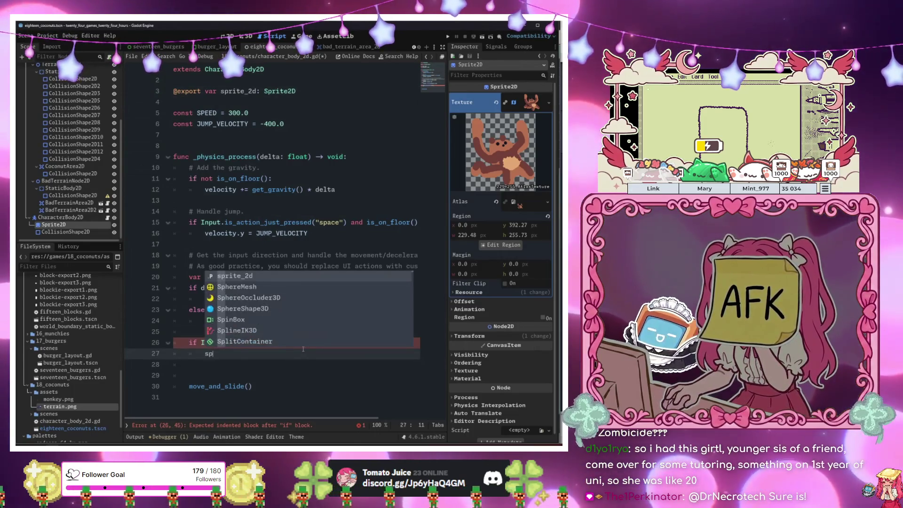
key("Down")
key("Return")
type("= true")
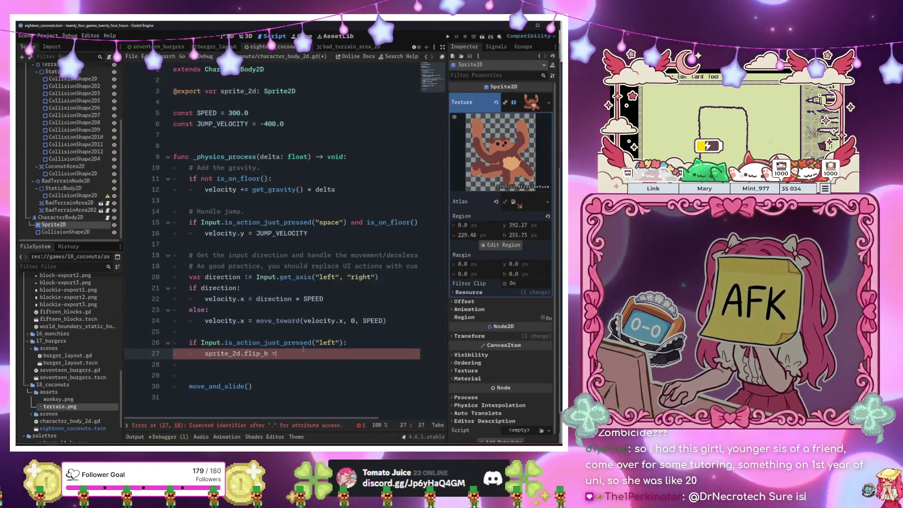
key("Return")
key("BackSpace")
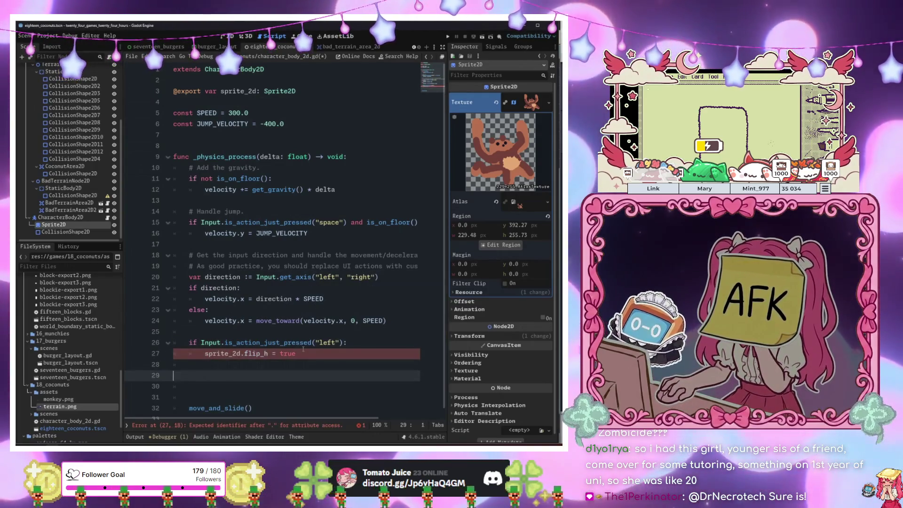
Step: Add an elif for the "right" action setting sprite_2d.flip_h = false, then save and run
type("elif Input")
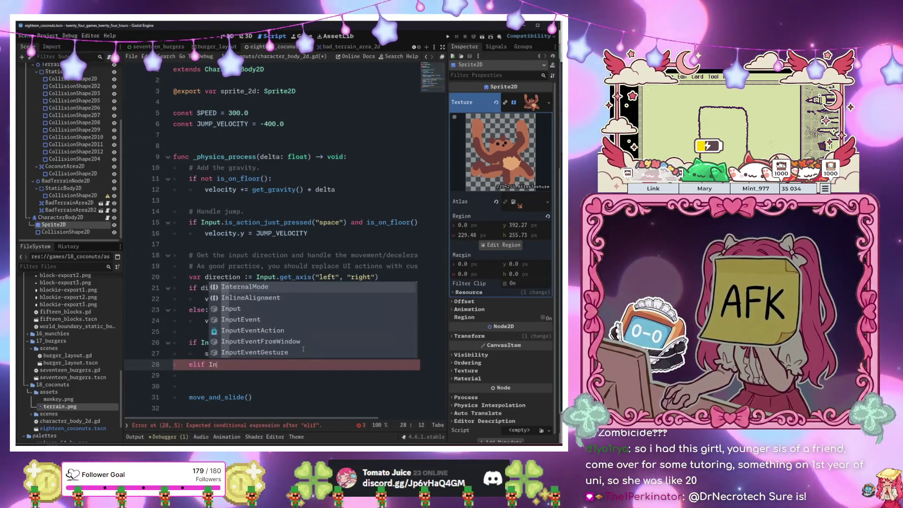
type(".i")
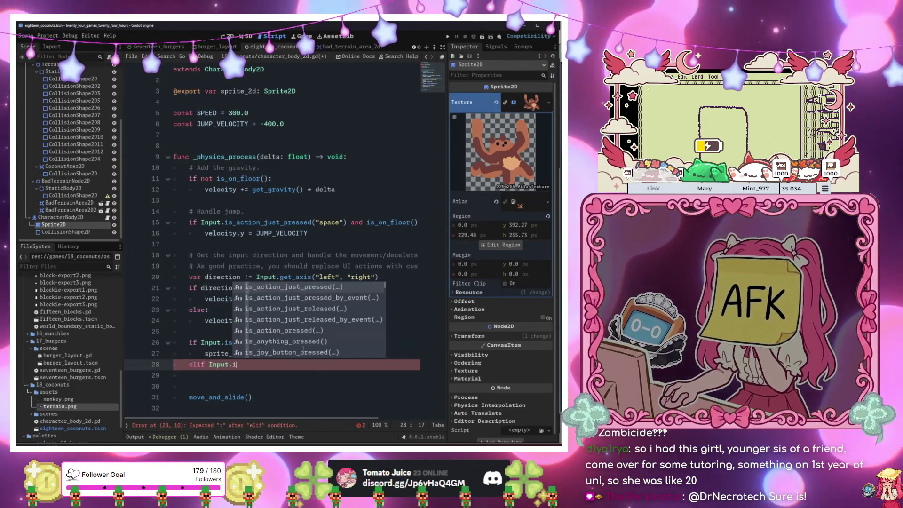
key("Return")
key("Down")
key("Down")
key("Return")
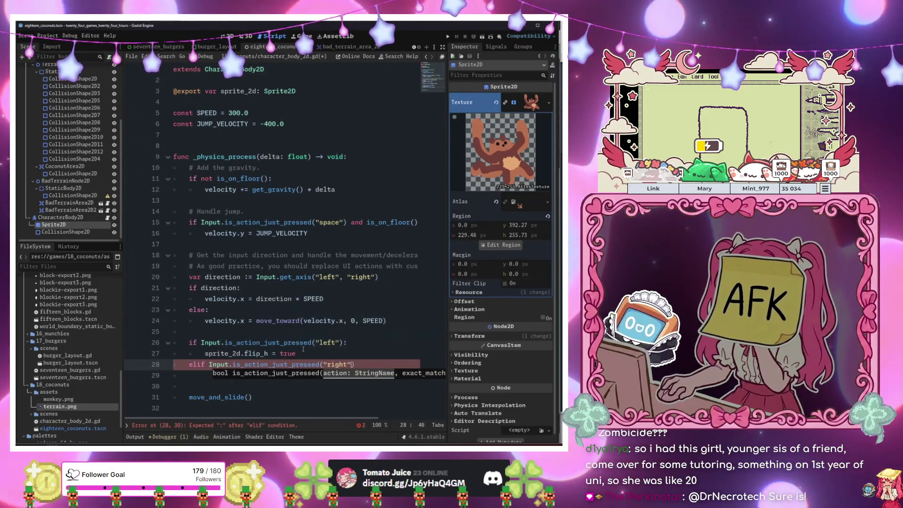
type(":")
key("Return")
type("sprite_2d.")
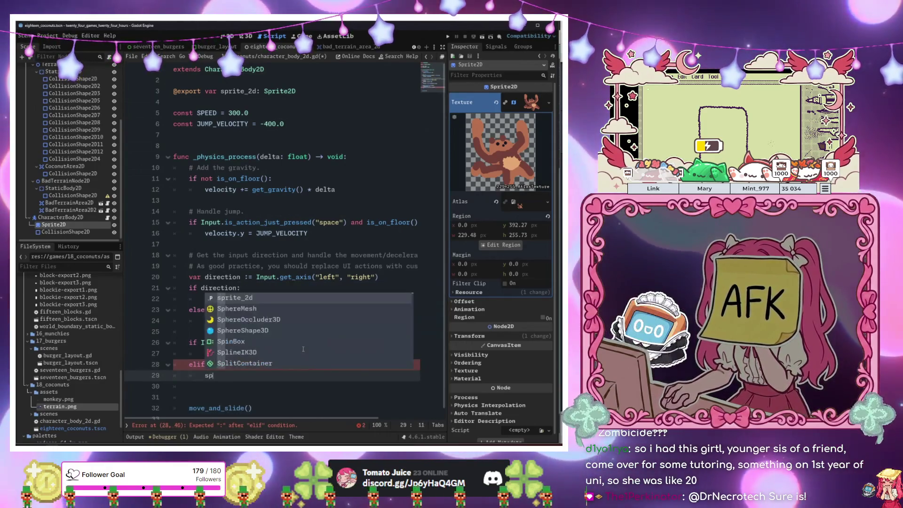
type("flip_h = false")
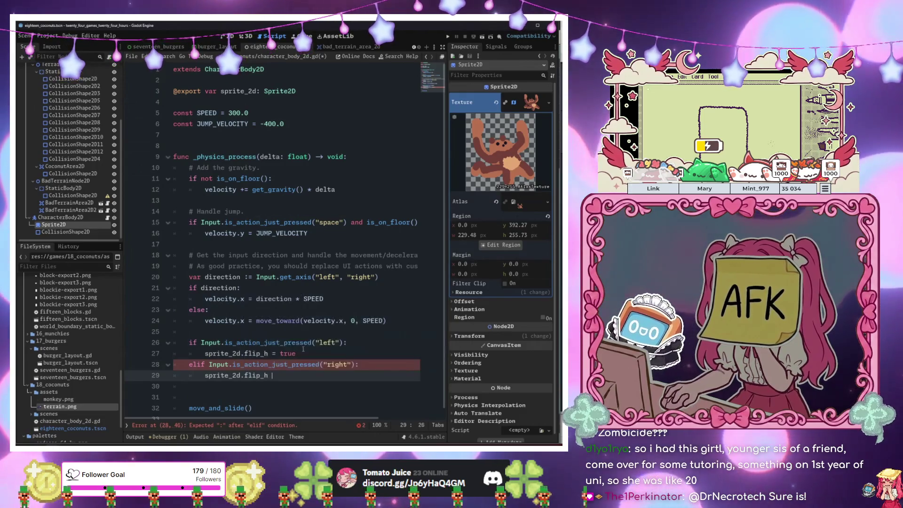
left_click(303, 348)
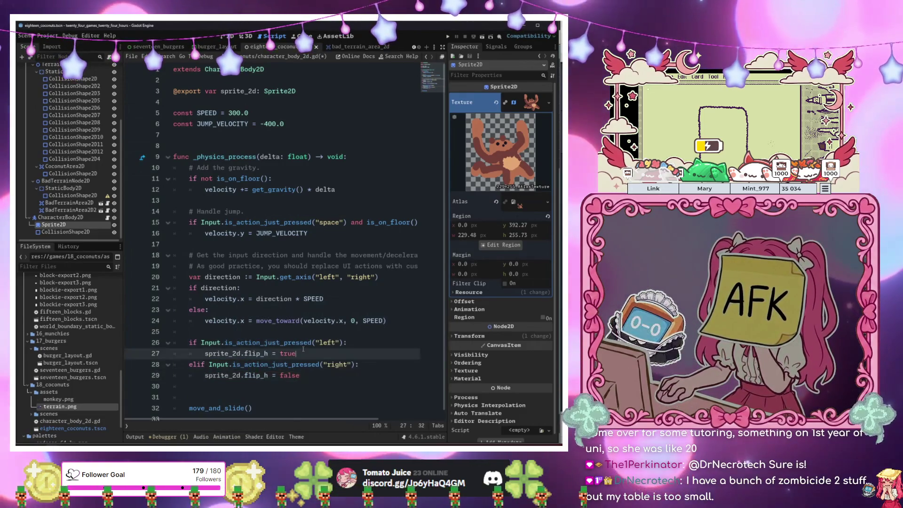
key("F6")
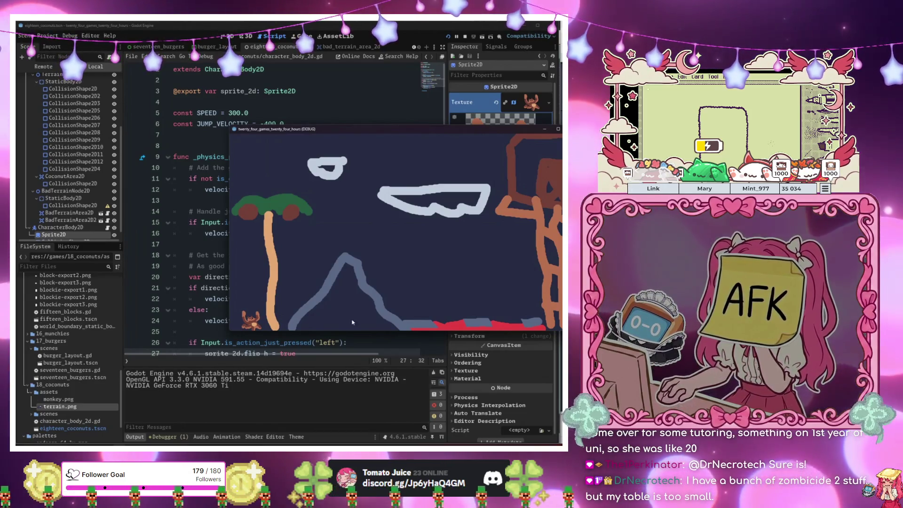
Step: Walk and jump the monkey rightward over the hill to the brown ladder, moving the game window aside
key("space")
key("Right")
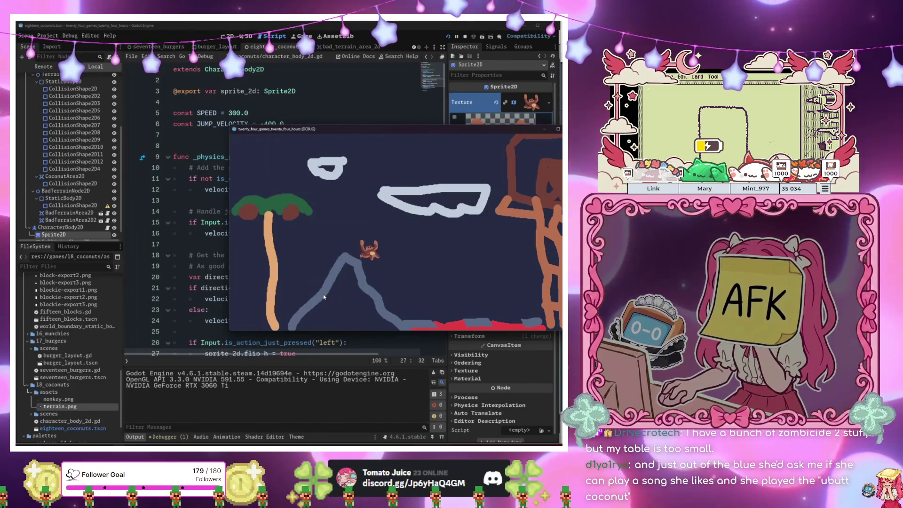
key("Right")
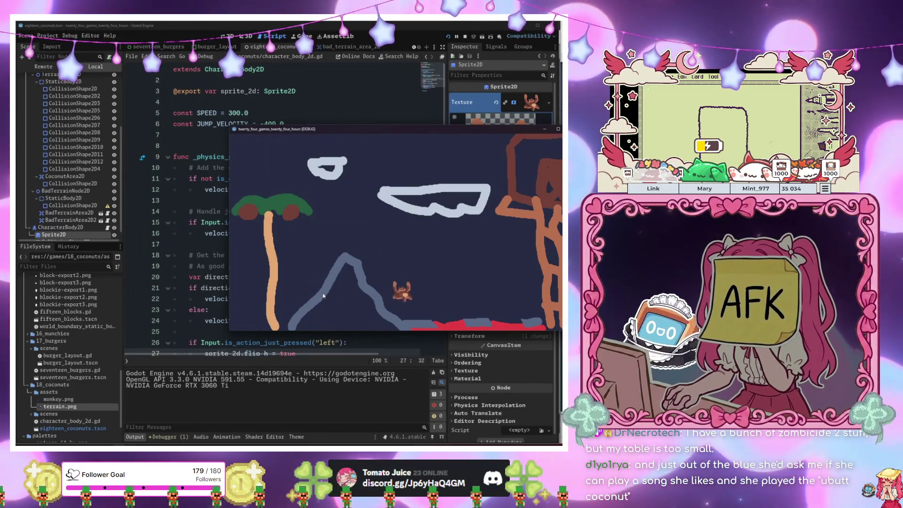
key("space")
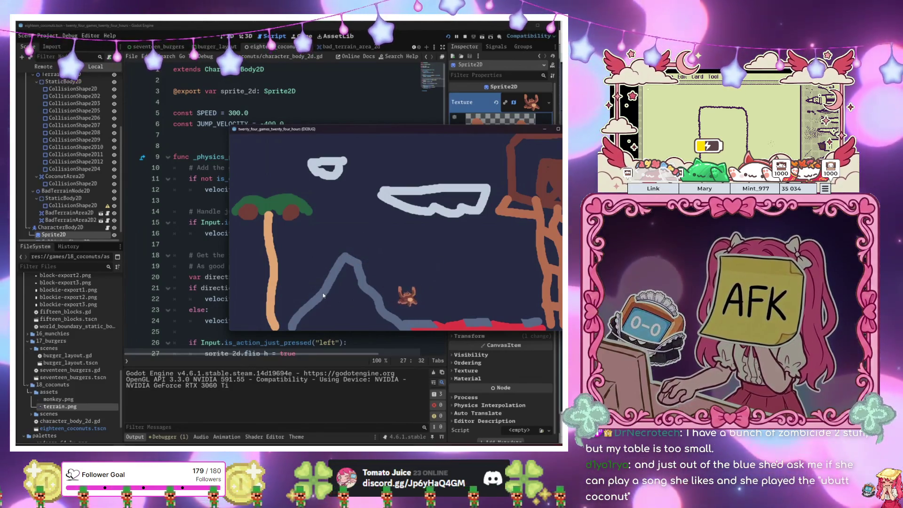
key("Right")
mouse_move(392, 129)
left_mouse_down()
mouse_move(380, 205)
mouse_move(334, 107)
left_mouse_up()
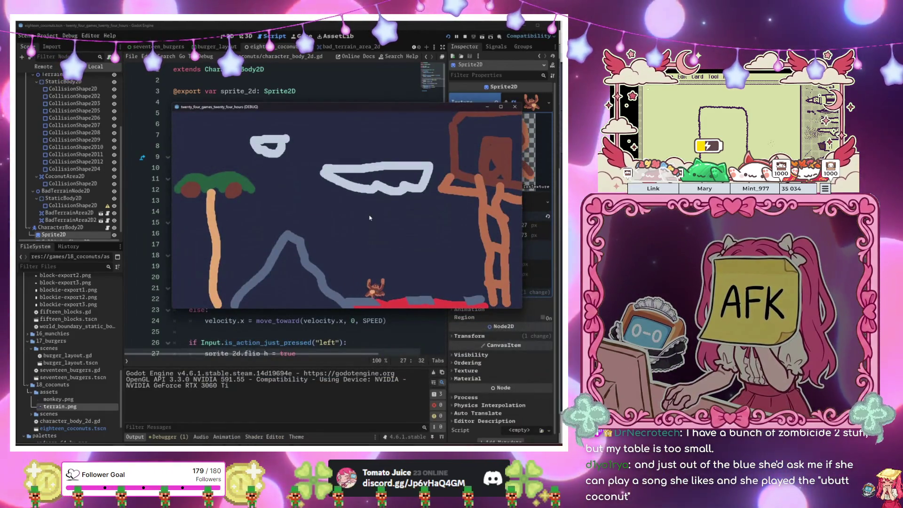
key("Right")
key("space")
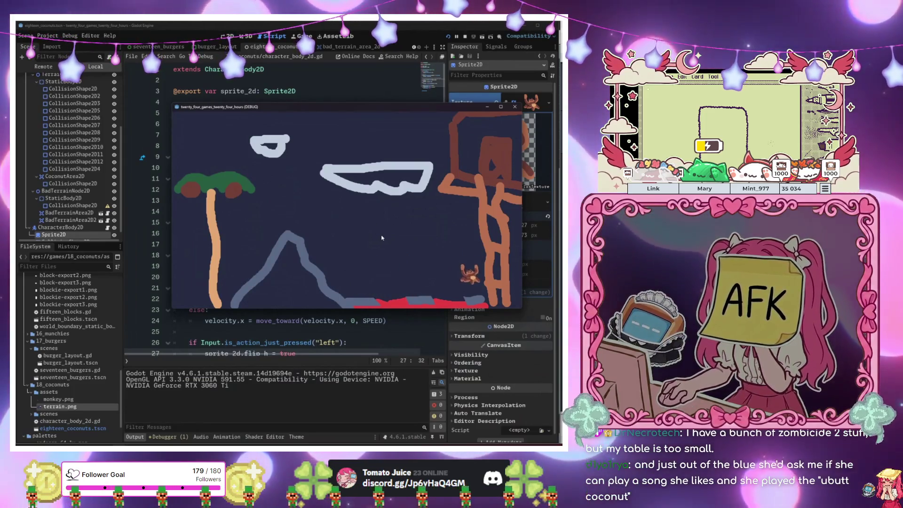
key("Right")
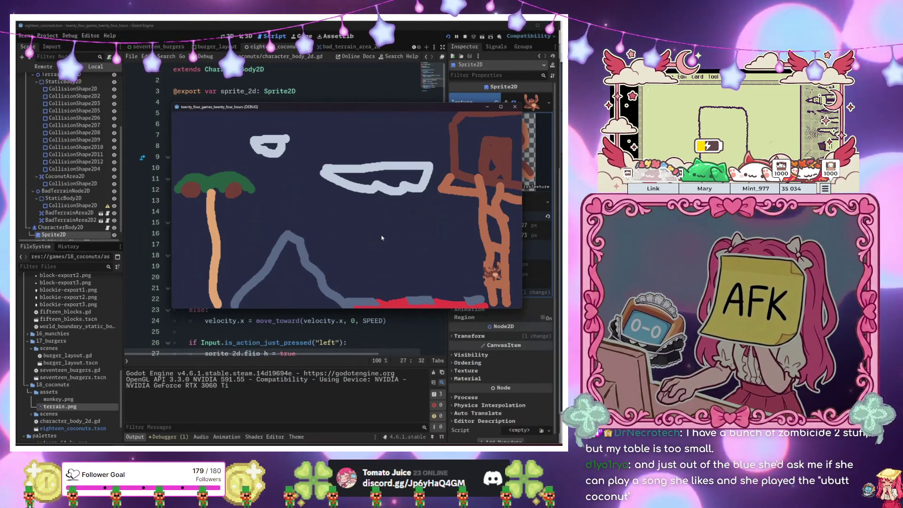